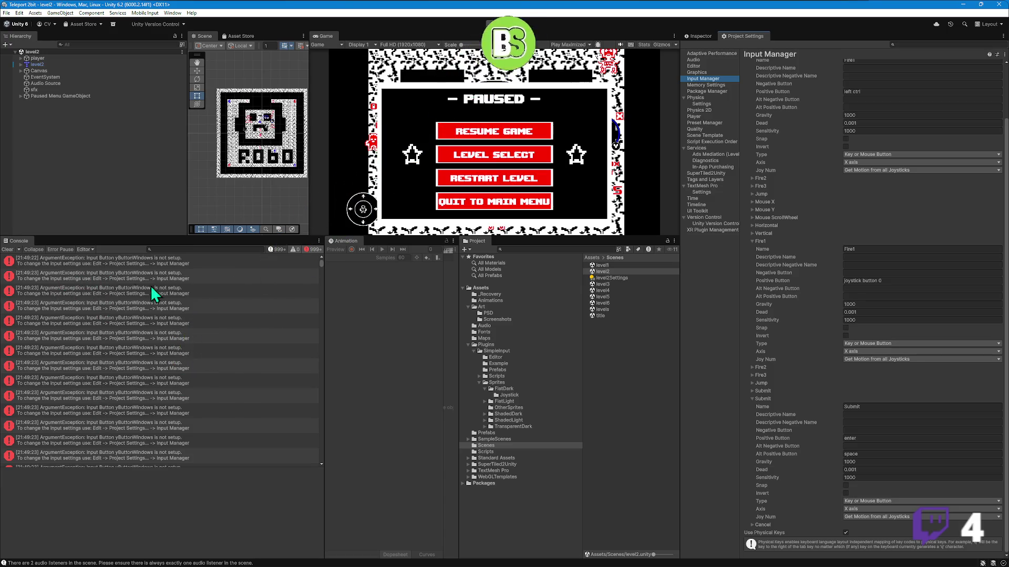
- Scroll the Unity Console to the newest errors and switch to Sublime Text's Scripts folder
{"action": "mouse_move", "coordinate": [319, 263]}
{"action": "left_mouse_down"}
{"action": "mouse_move", "coordinate": [336, 466]}
{"action": "mouse_move", "coordinate": [317, 247]}
{"action": "left_mouse_up"}
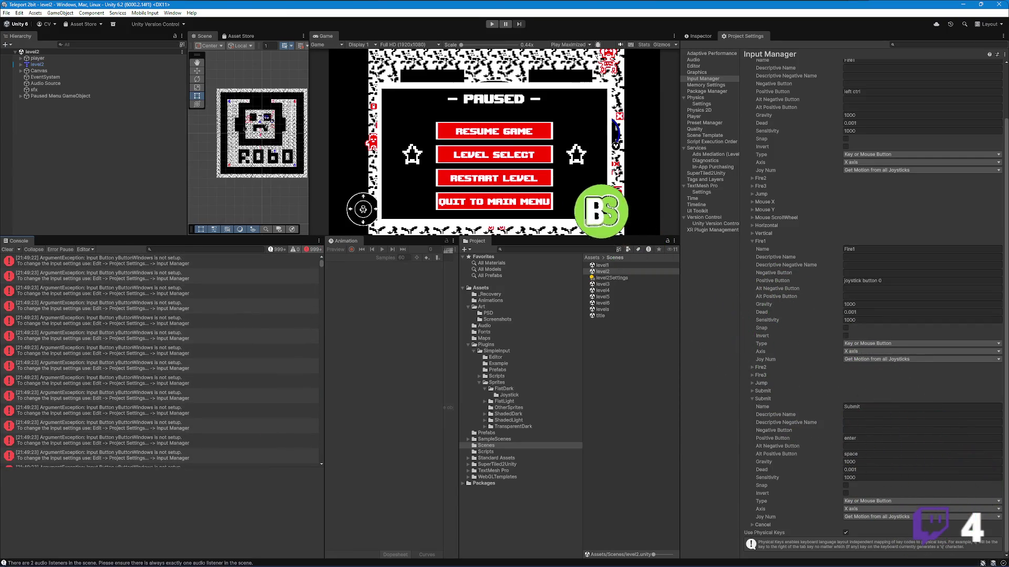
{"action": "left_click", "coordinate": [170, 560]}
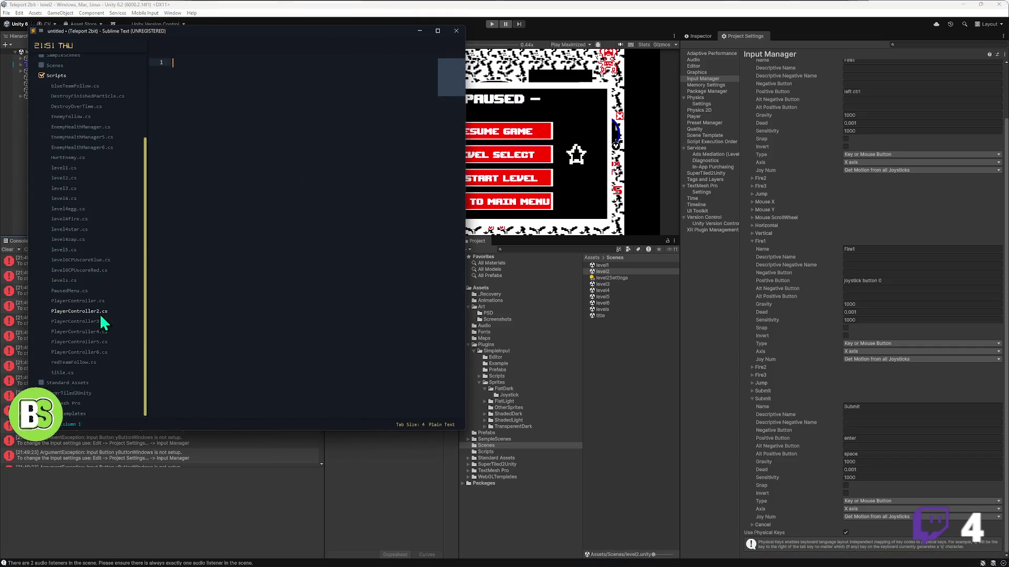
- Search PlayerController2.cs for 'yButton' and copy the yButtonWindows input name
{"action": "left_click", "coordinate": [100, 312]}
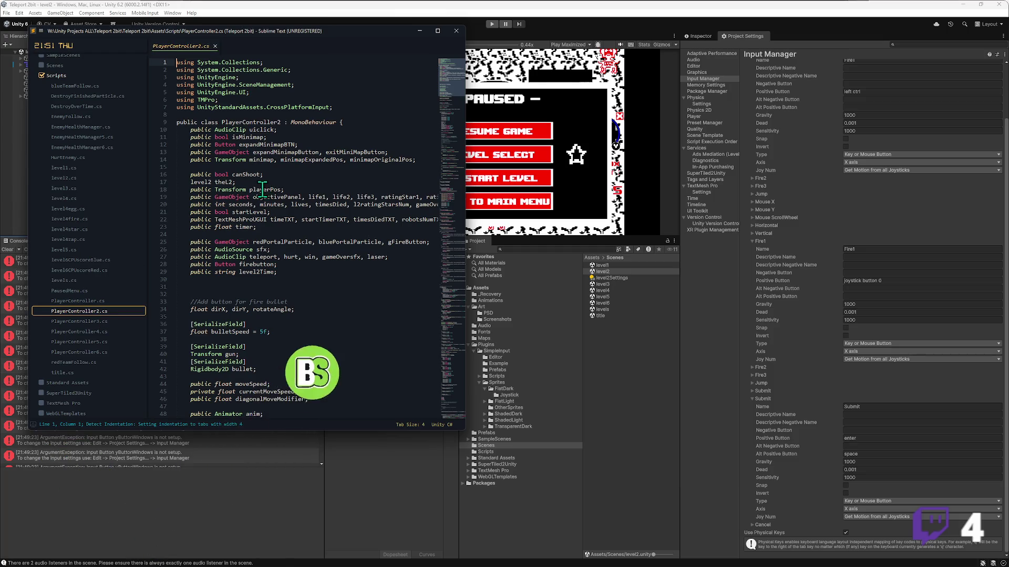
{"action": "left_click", "coordinate": [364, 235]}
{"action": "key", "text": "ctrl+f"}
{"action": "type", "text": "yButton"}
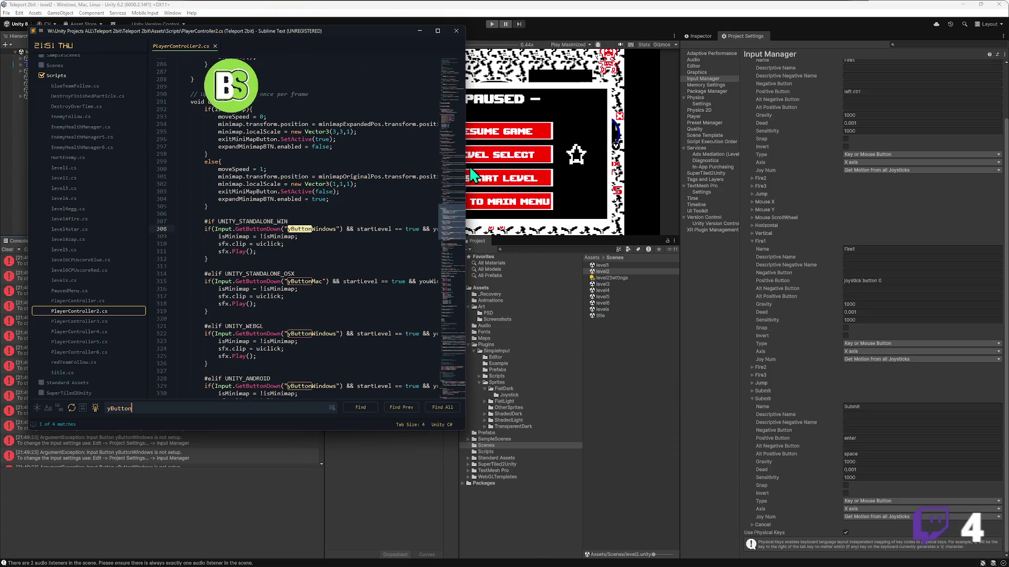
{"action": "left_click_drag", "start_coordinate": [465, 166], "coordinate": [556, 176]}
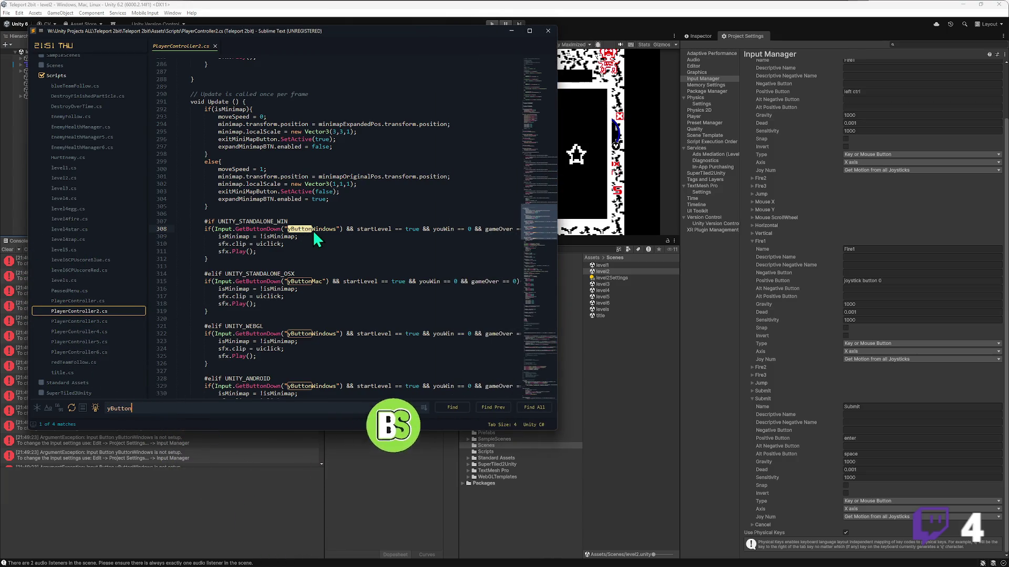
{"action": "key", "text": "ctrl+c"}
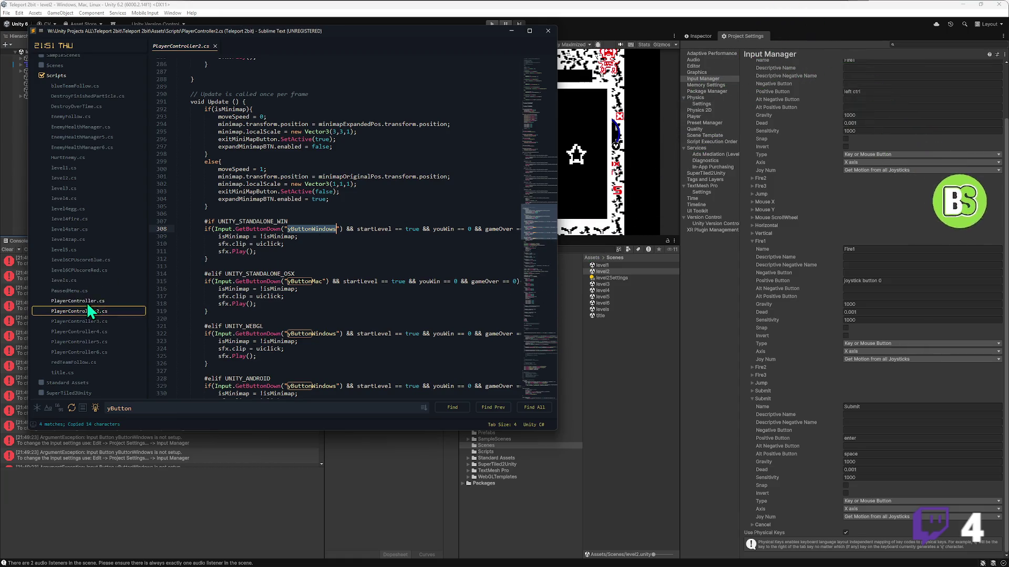
- Confirm PlayerController.cs has no 'Windows' input match, return to PlayerController2.cs, then switch to the browser
{"action": "left_click", "coordinate": [87, 301]}
{"action": "type", "text": "Windows"}
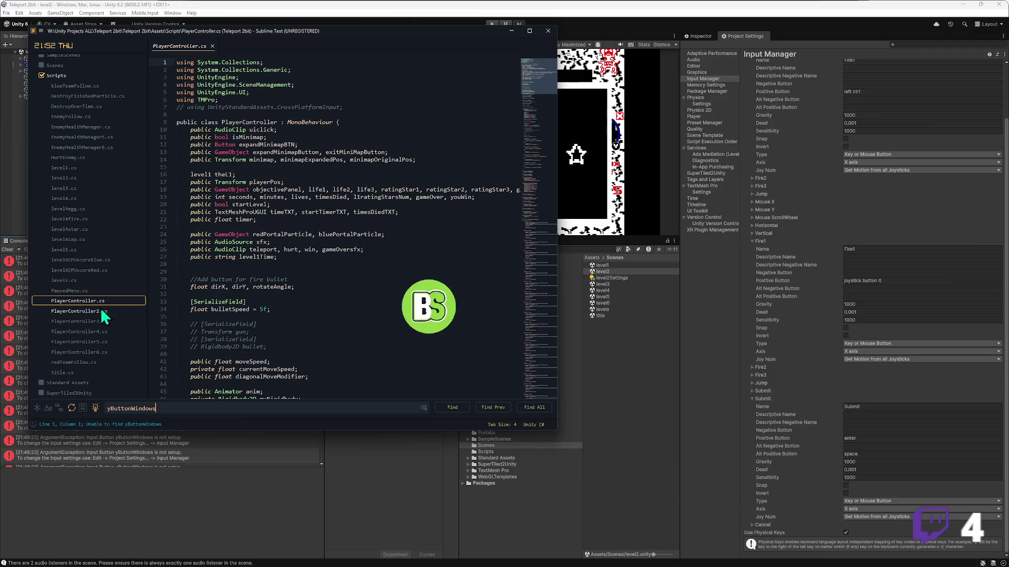
{"action": "left_click", "coordinate": [87, 311]}
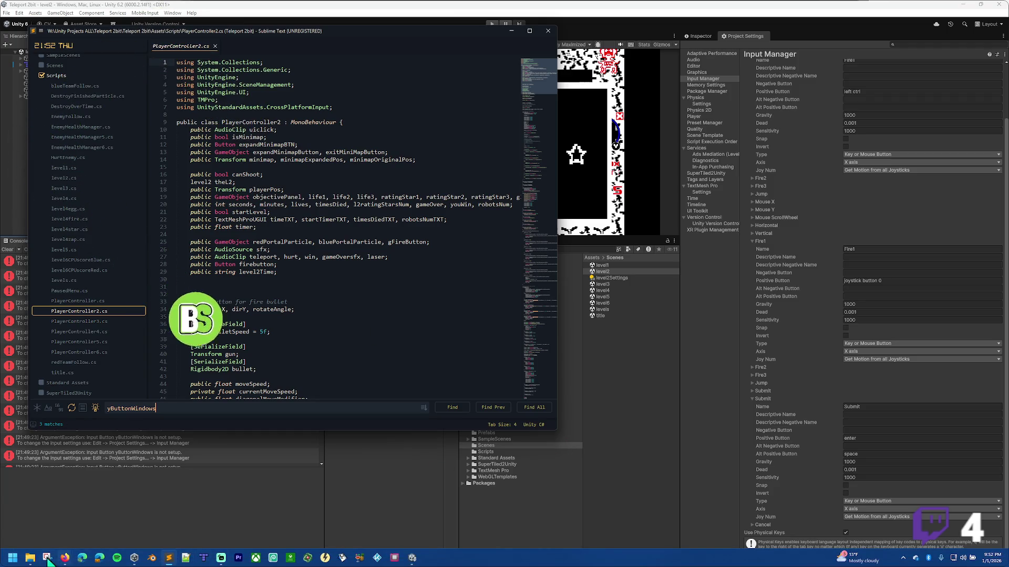
{"action": "left_click", "coordinate": [64, 558]}
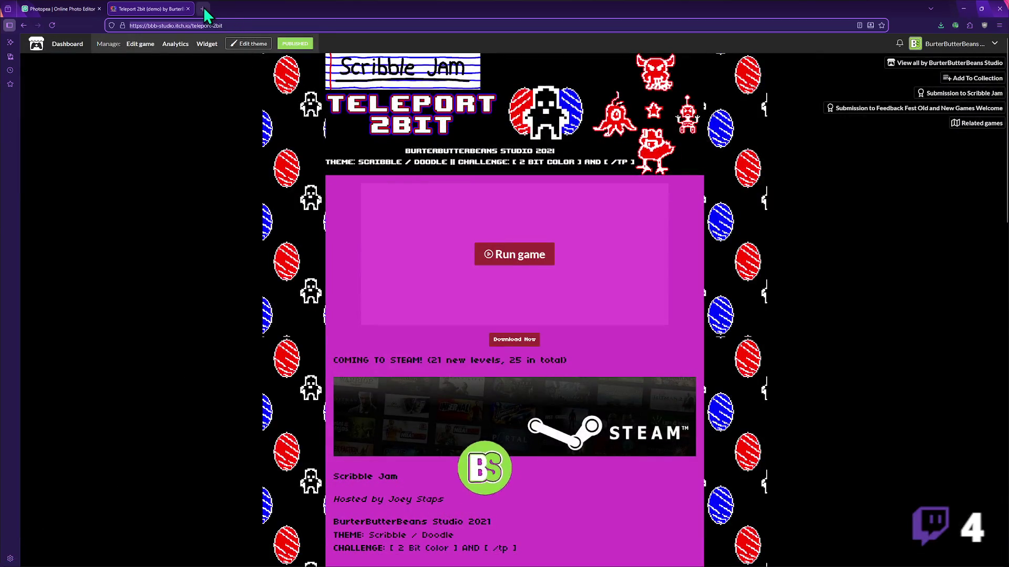
- Search DuckDuckGo for 'unity xbox button layout' in a new Firefox tab
{"action": "left_click", "coordinate": [203, 8]}
{"action": "type", "text": "unity.com/"}
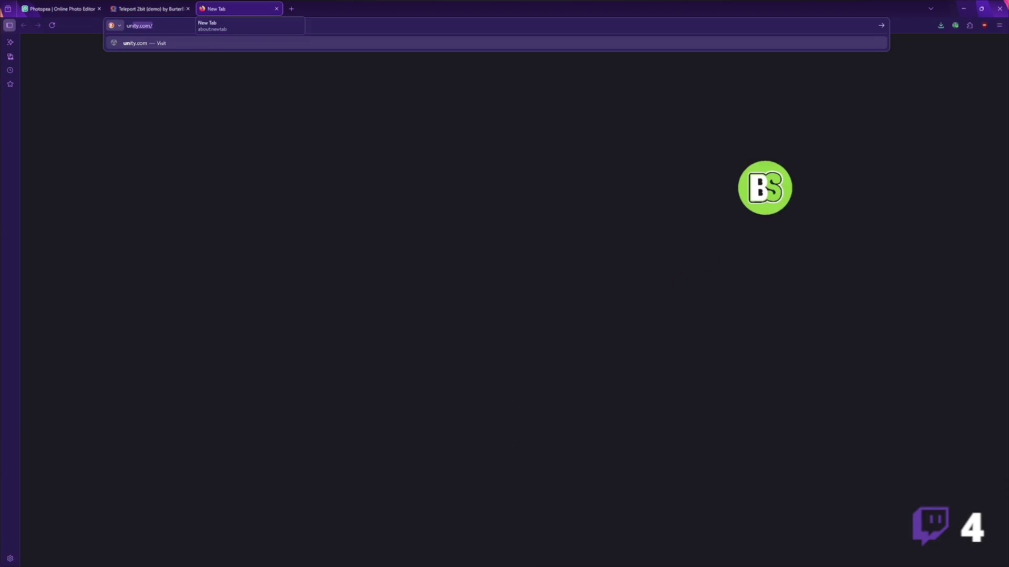
{"action": "type", "text": " xbox"}
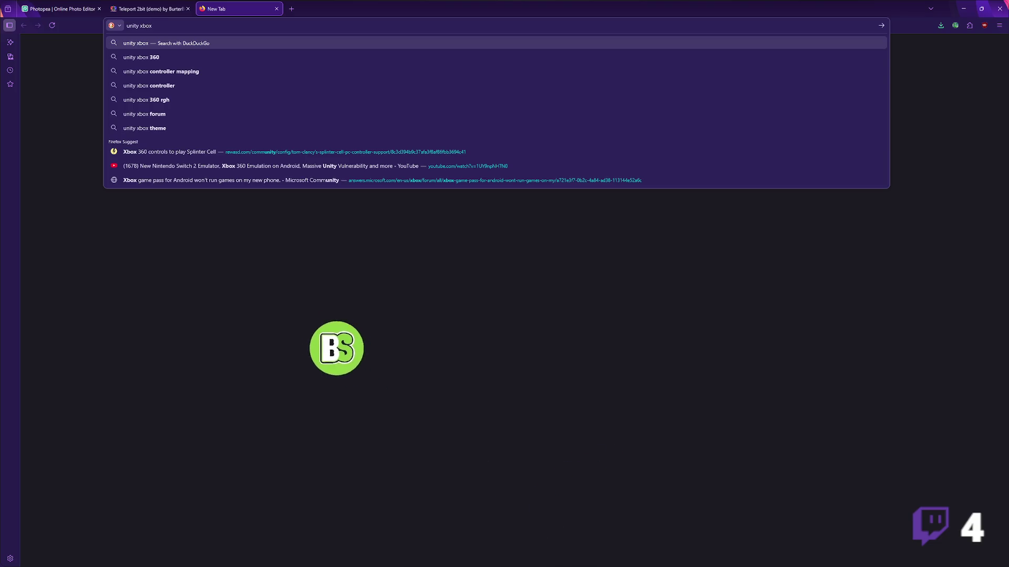
{"action": "key", "text": "Down"}
{"action": "key", "text": "Down"}
{"action": "key", "text": "Down"}
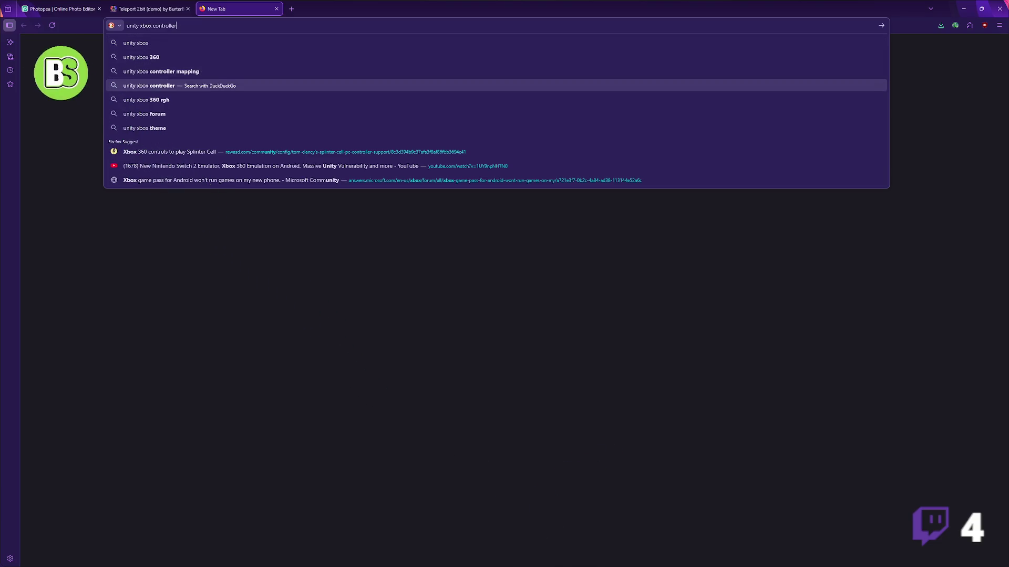
{"action": "key", "text": "ctrl+BackSpace"}
{"action": "type", "text": "button "}
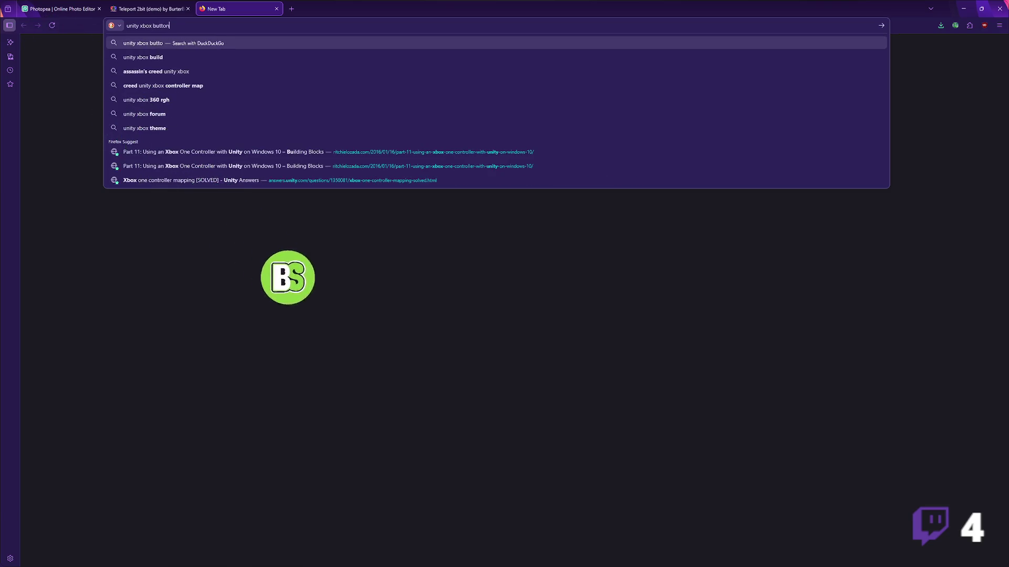
{"action": "type", "text": "layout"}
{"action": "key", "text": "Return"}
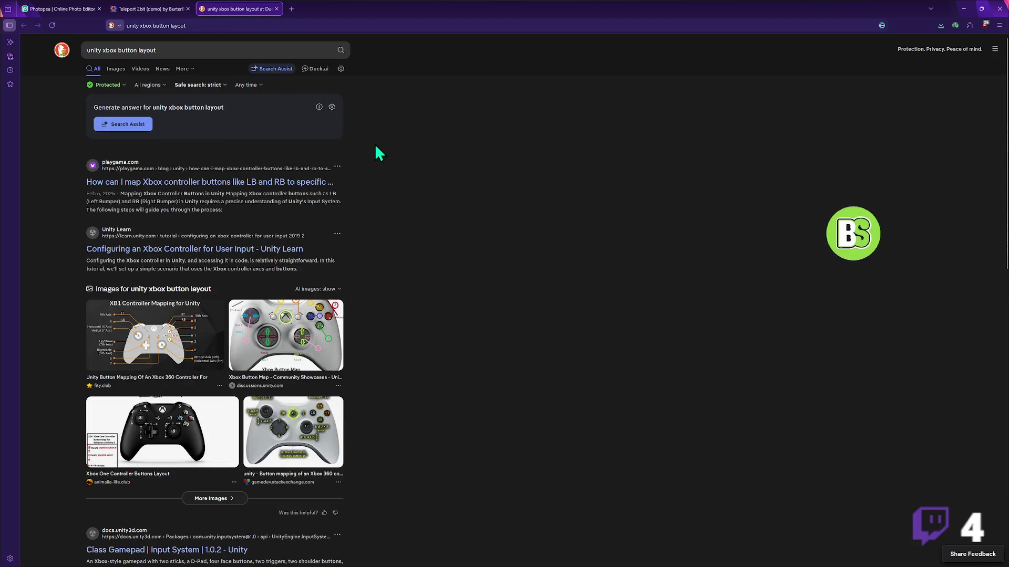
{"action": "scroll", "coordinate": [357, 243], "scroll_direction": "down", "scroll_amount": 2}
{"action": "scroll", "coordinate": [360, 247], "scroll_direction": "down", "scroll_amount": 3}
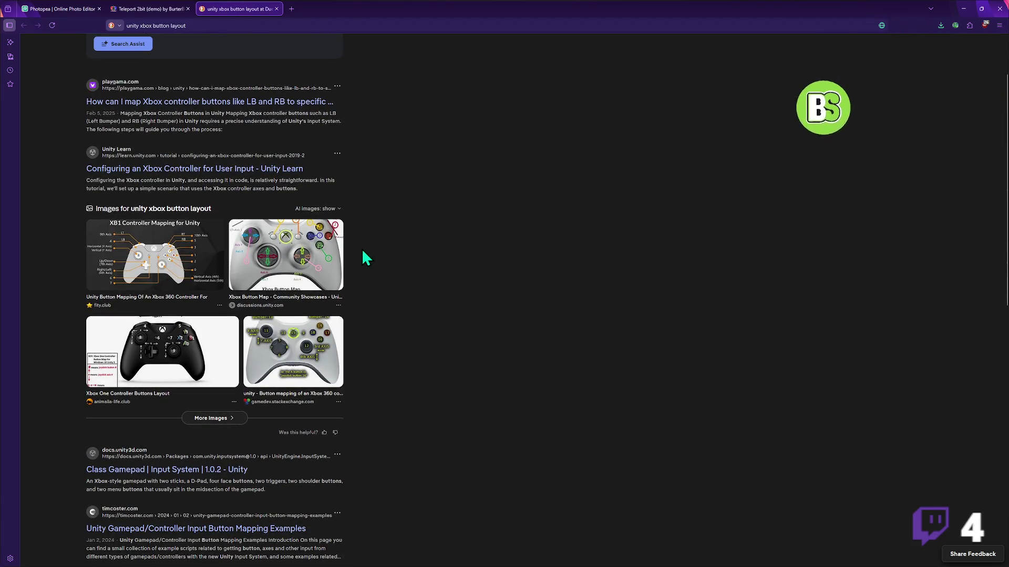
{"action": "scroll", "coordinate": [304, 465], "scroll_direction": "down", "scroll_amount": 1}
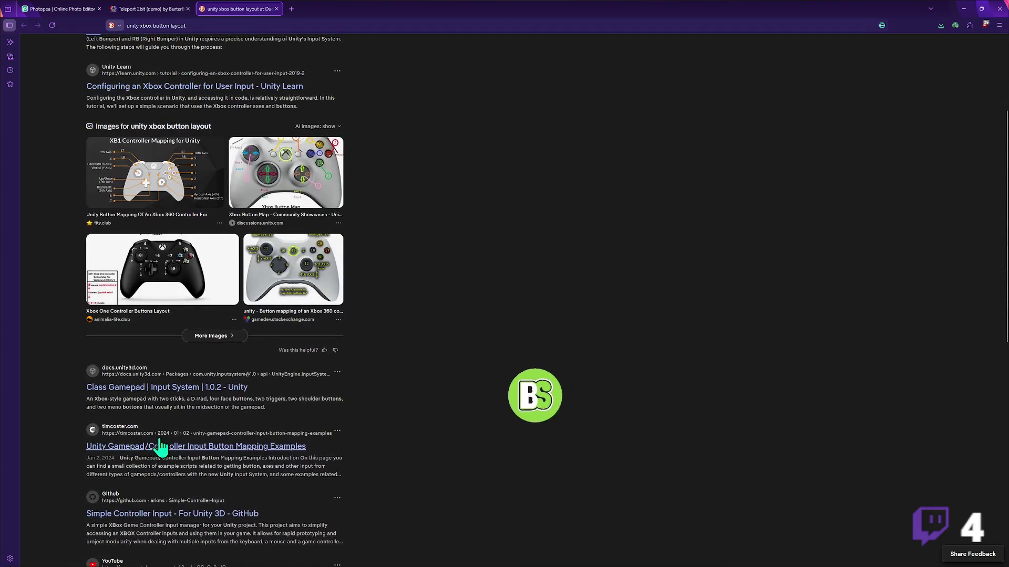
{"action": "scroll", "coordinate": [161, 445], "scroll_direction": "down", "scroll_amount": 2}
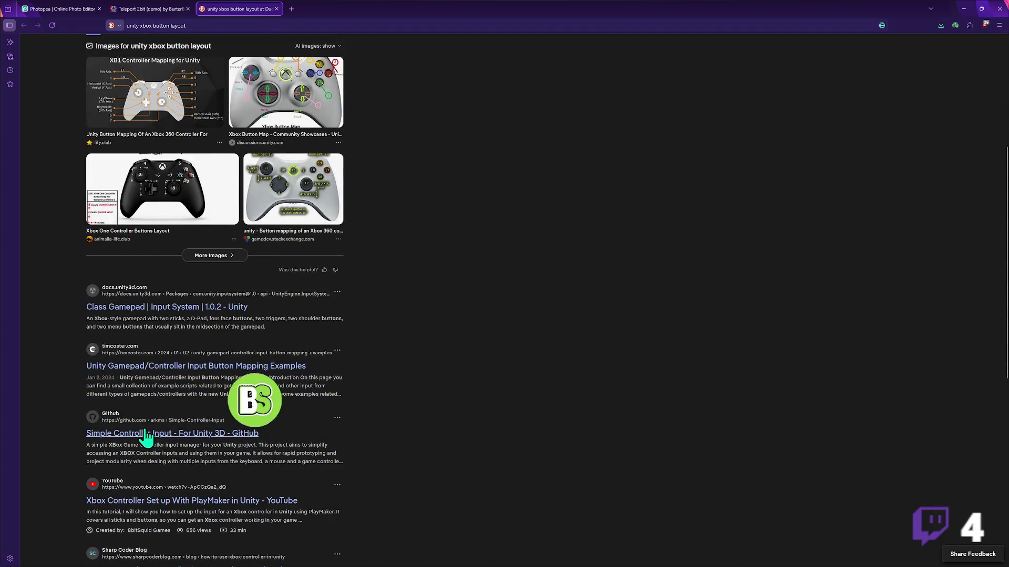
{"action": "left_click", "coordinate": [146, 434]}
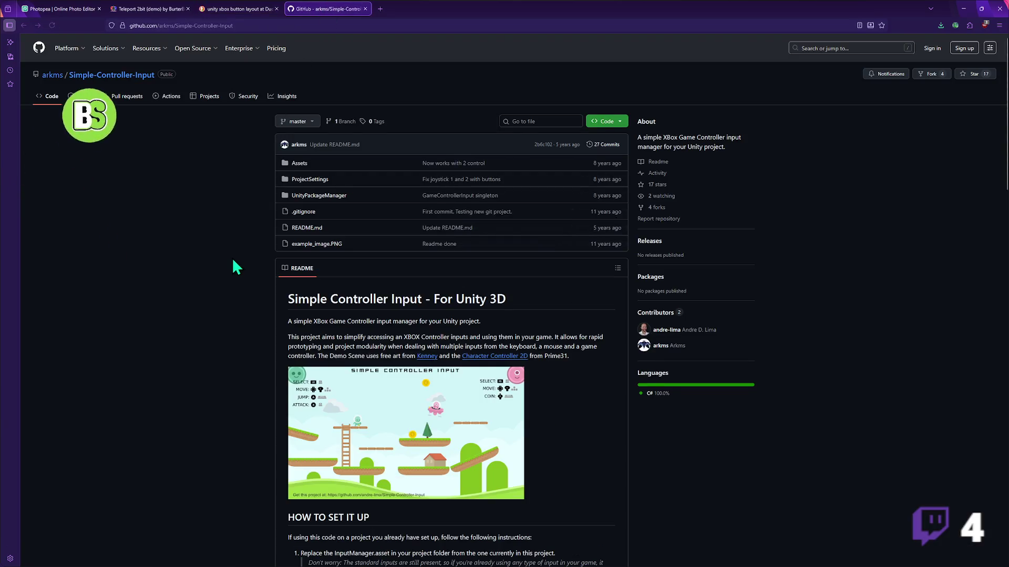
{"action": "scroll", "coordinate": [232, 259], "scroll_direction": "down", "scroll_amount": 10}
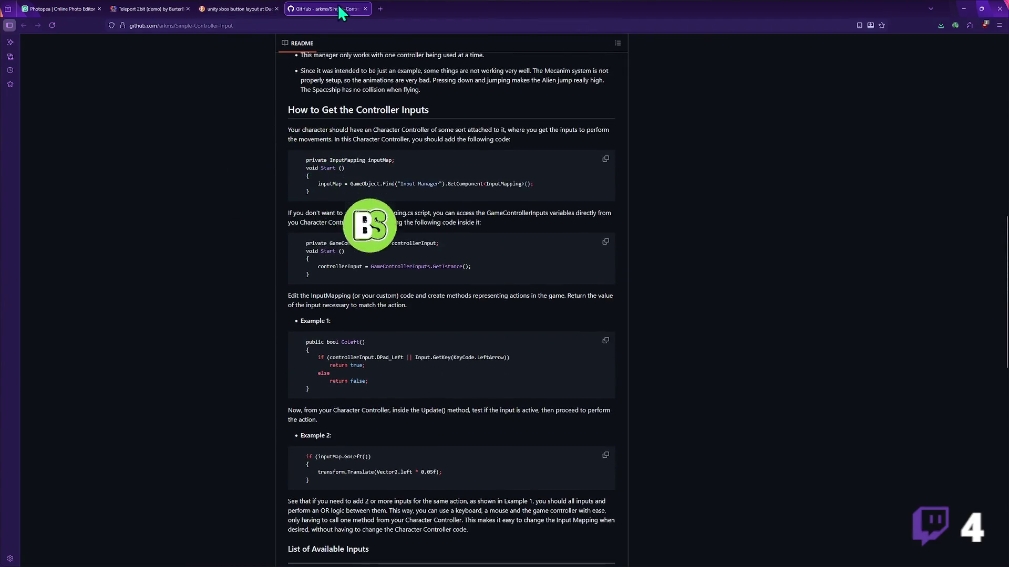
{"action": "left_click", "coordinate": [365, 9]}
{"action": "scroll", "coordinate": [268, 339], "scroll_direction": "down", "scroll_amount": 3}
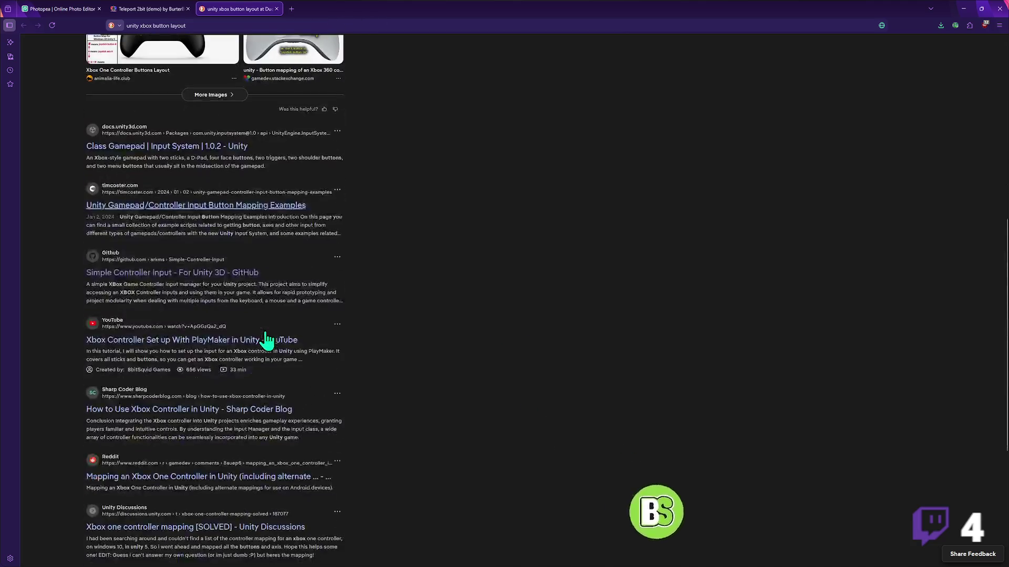
{"action": "scroll", "coordinate": [265, 347], "scroll_direction": "down", "scroll_amount": 2}
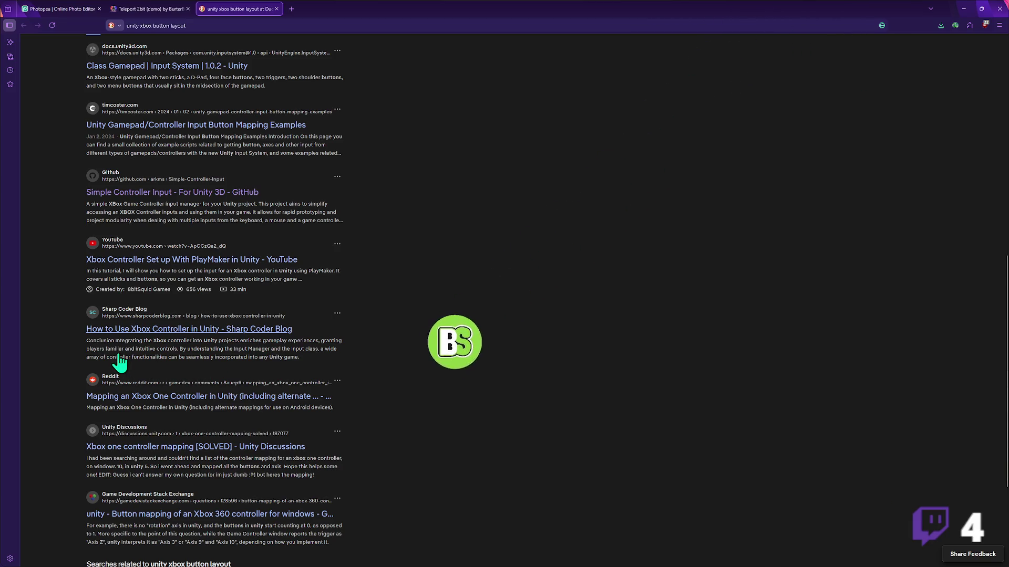
{"action": "scroll", "coordinate": [147, 396], "scroll_direction": "down", "scroll_amount": 2}
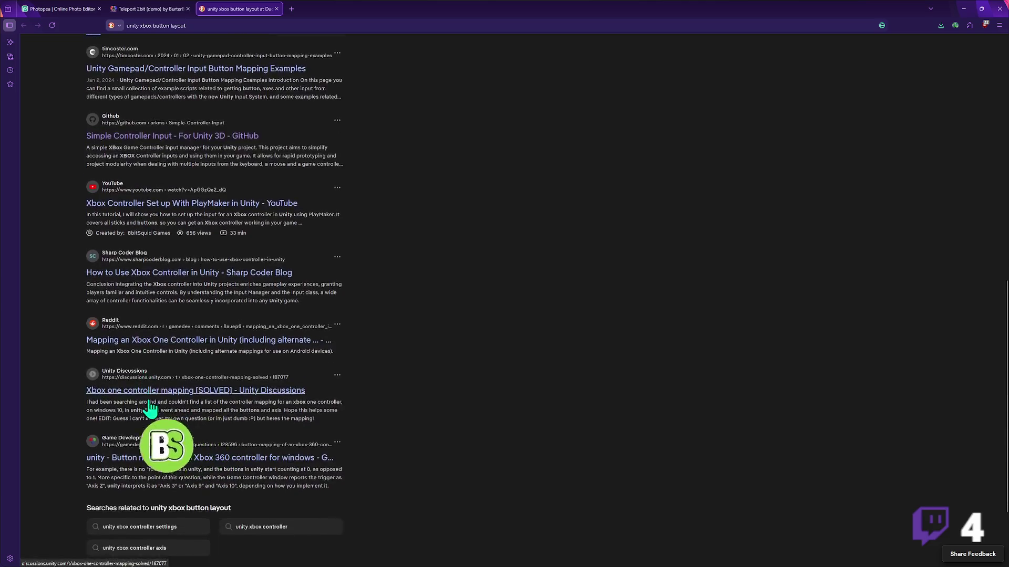
{"action": "scroll", "coordinate": [73, 315], "scroll_direction": "up", "scroll_amount": 10}
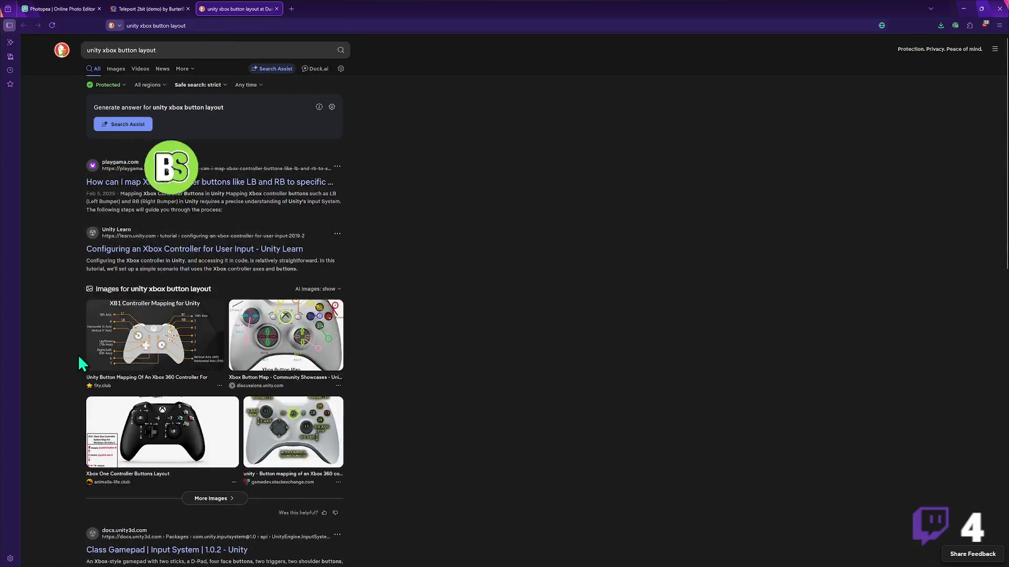
- View the Xbox One Controller Buttons Layout image, then switch back to Unity
{"action": "left_click", "coordinate": [203, 451]}
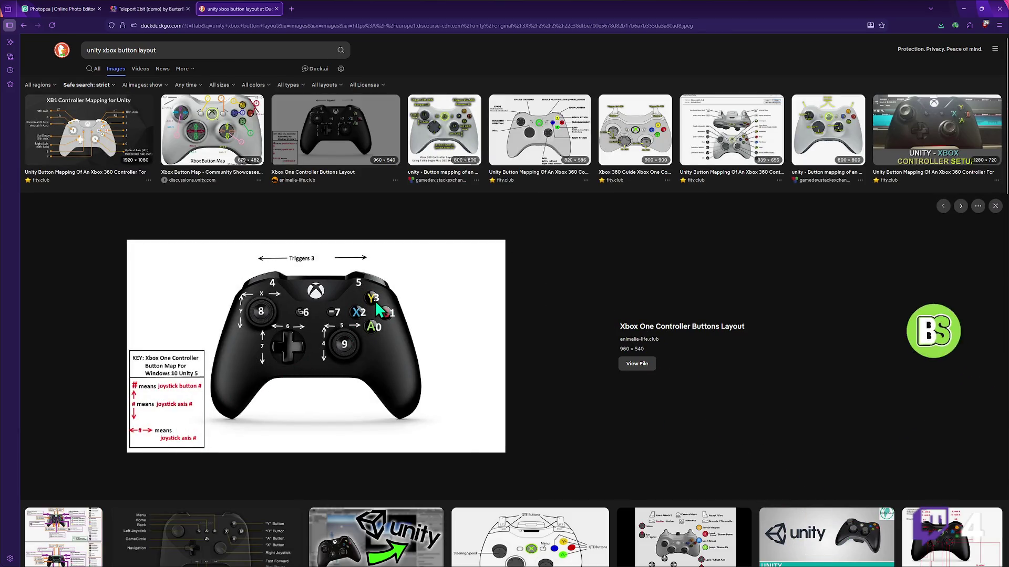
{"action": "mouse_move", "coordinate": [447, 566]}
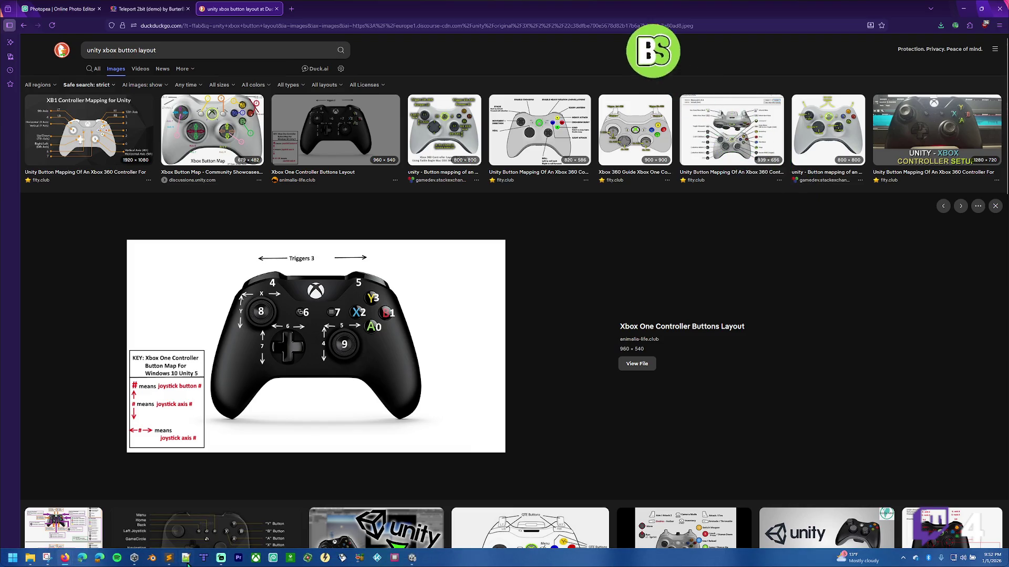
{"action": "mouse_move", "coordinate": [172, 560]}
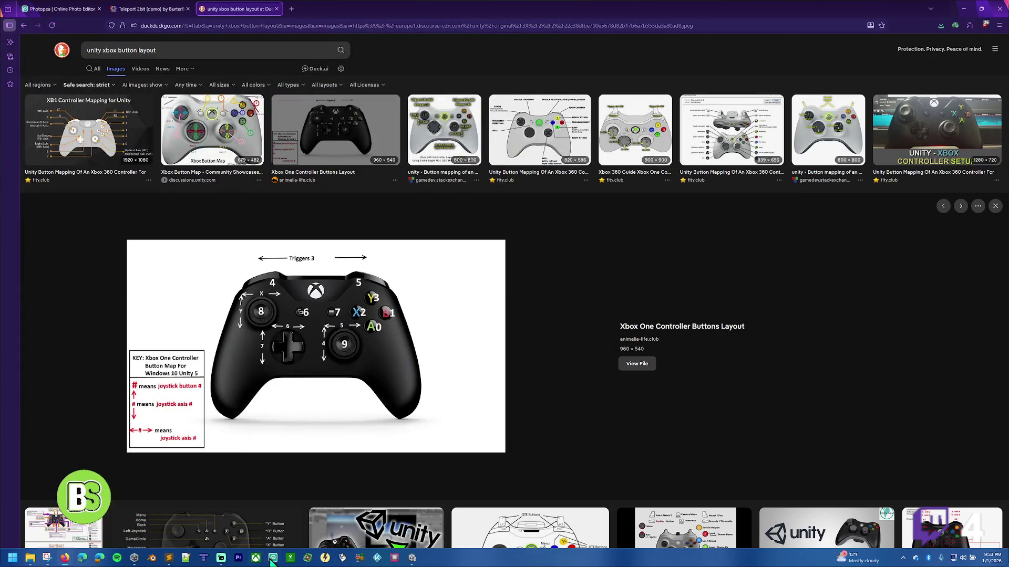
{"action": "left_click", "coordinate": [413, 558]}
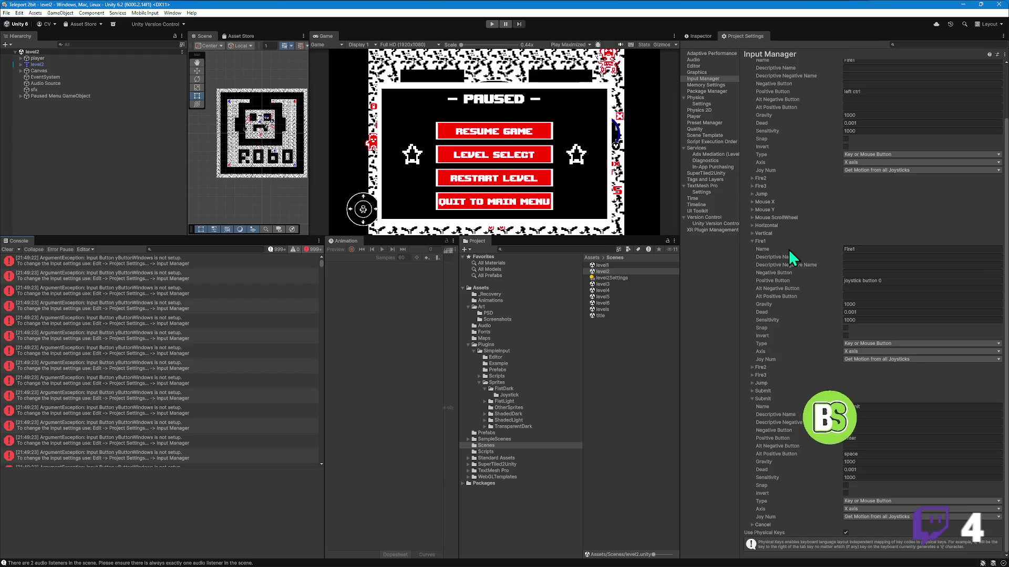
- Duplicate the Fire1 axis in the Input Manager and select the copy's Name text for renaming
{"action": "scroll", "coordinate": [782, 172], "scroll_direction": "up", "scroll_amount": 3}
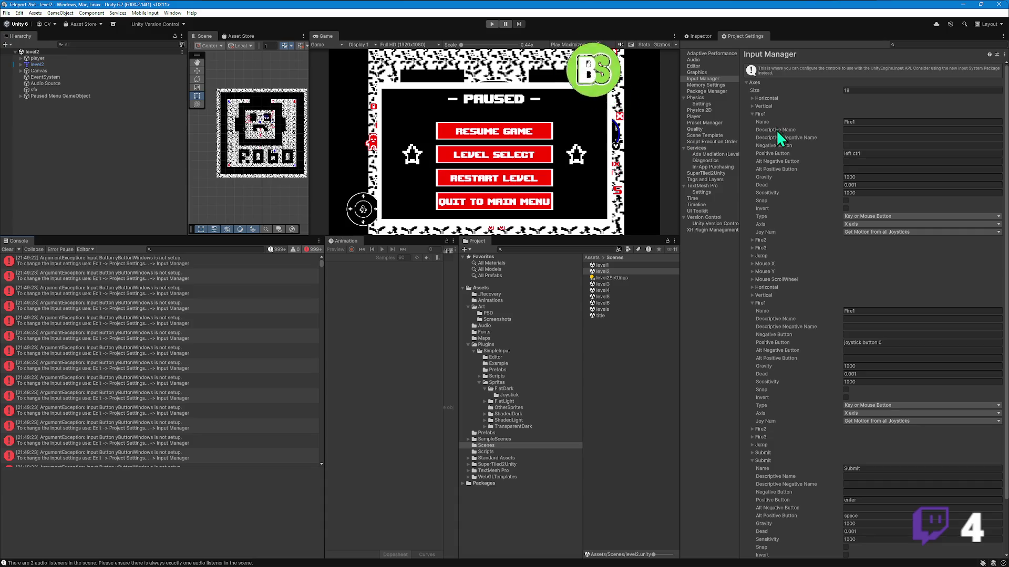
{"action": "left_click", "coordinate": [760, 304]}
{"action": "right_click", "coordinate": [761, 304]}
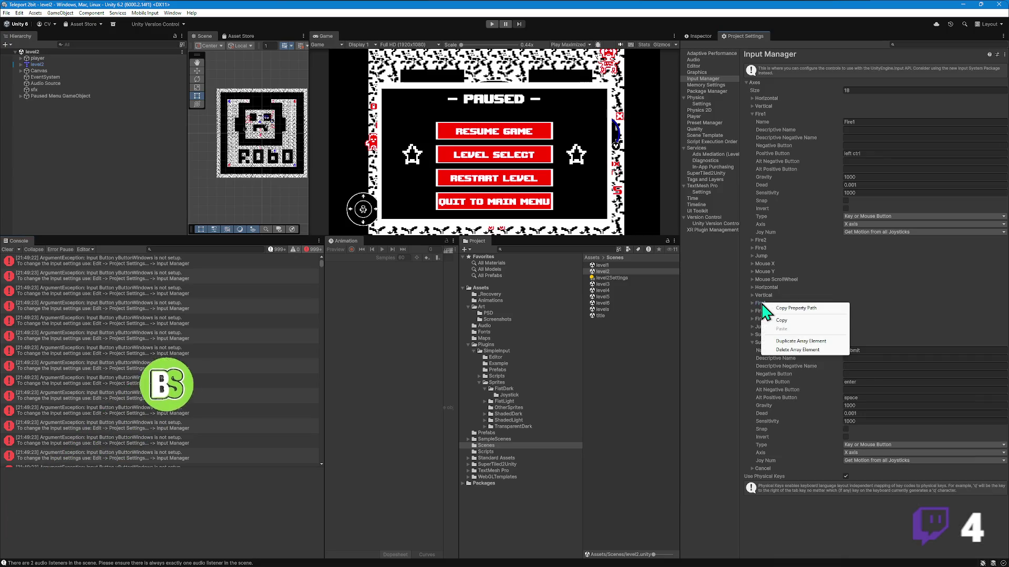
{"action": "left_click", "coordinate": [808, 309]}
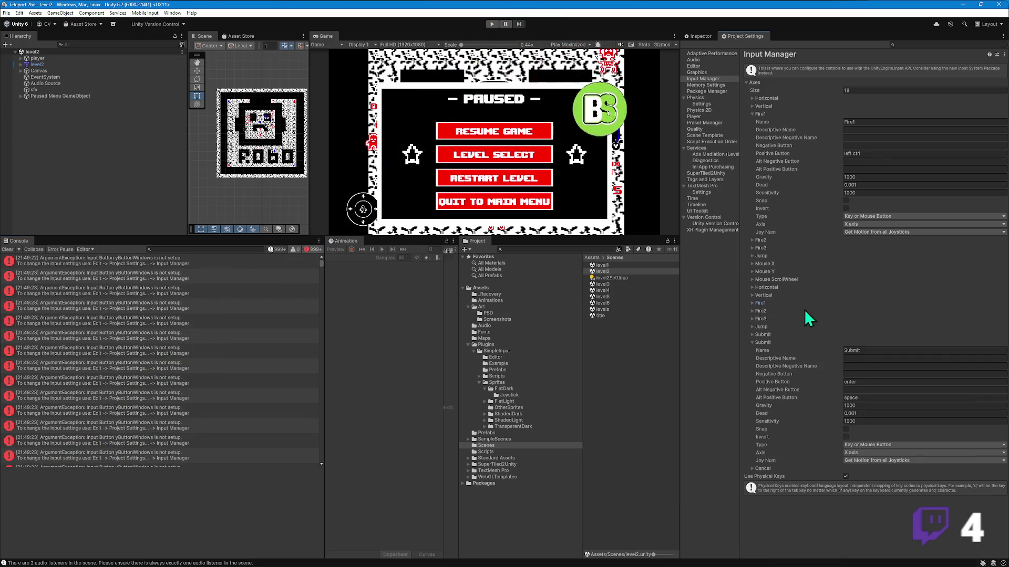
{"action": "right_click", "coordinate": [762, 303]}
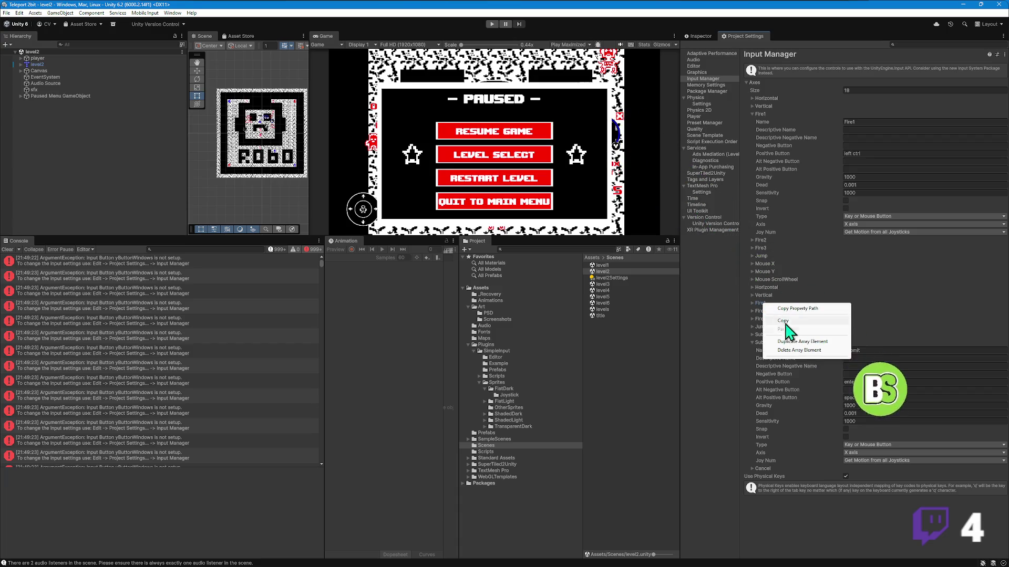
{"action": "left_click", "coordinate": [804, 341]}
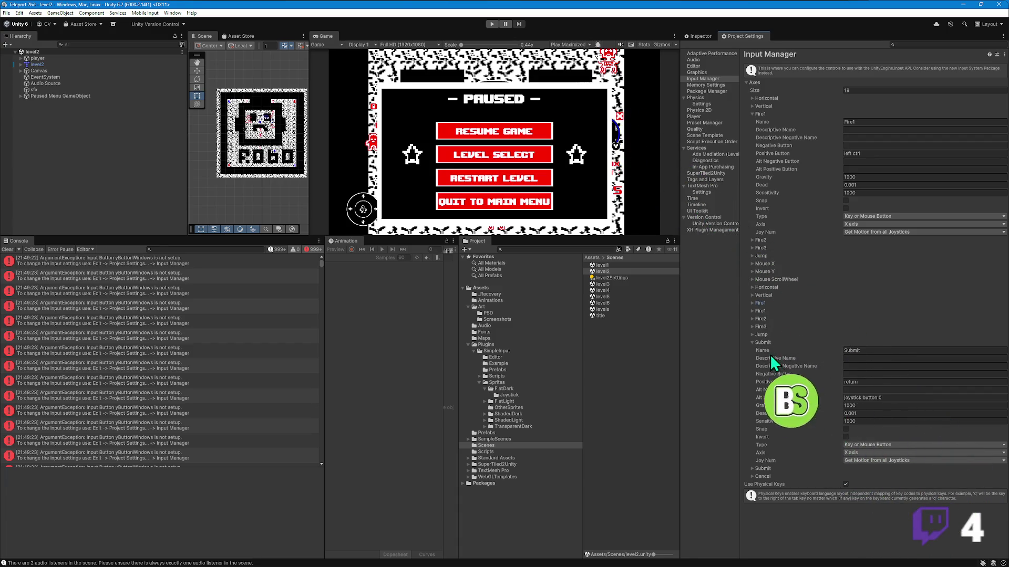
{"action": "left_click", "coordinate": [752, 311]}
{"action": "left_click", "coordinate": [851, 319]}
{"action": "double_click", "coordinate": [851, 319]}
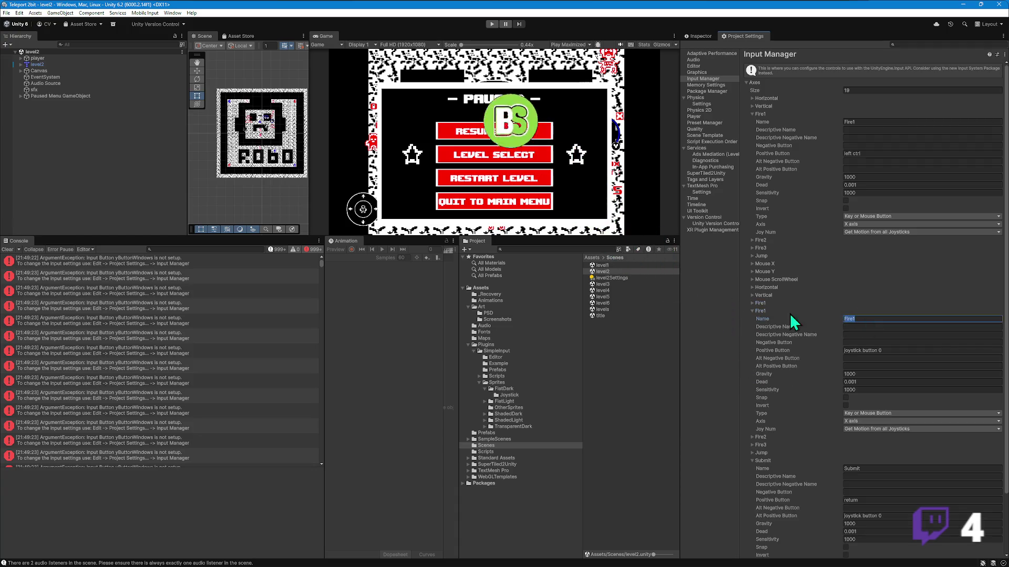
{"action": "key", "text": "Right"}
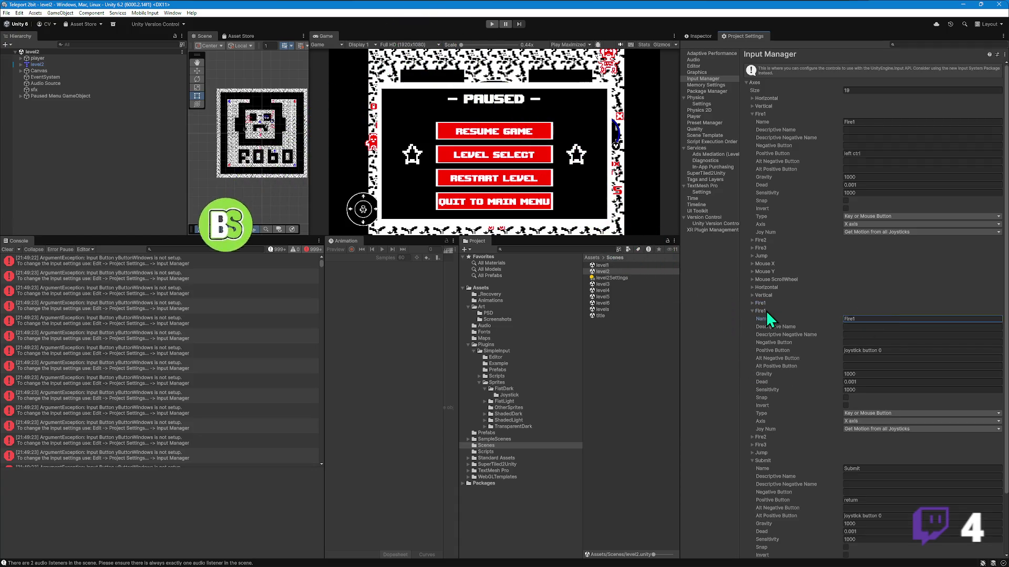
- Jump to the yButtonWindows check on line 308 of PlayerController2.cs, then return to Unity
{"action": "mouse_move", "coordinate": [83, 565]}
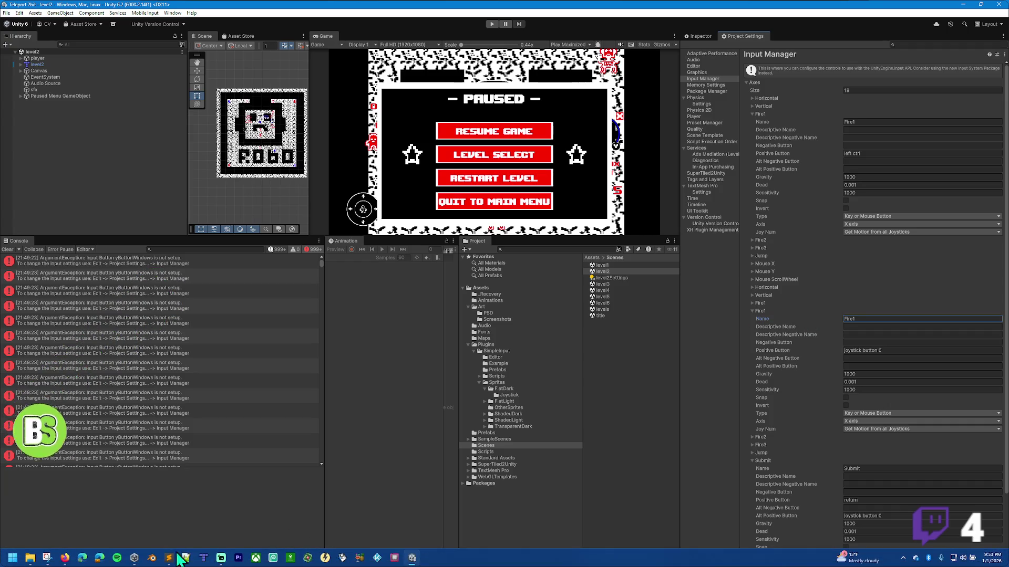
{"action": "left_click", "coordinate": [82, 558]}
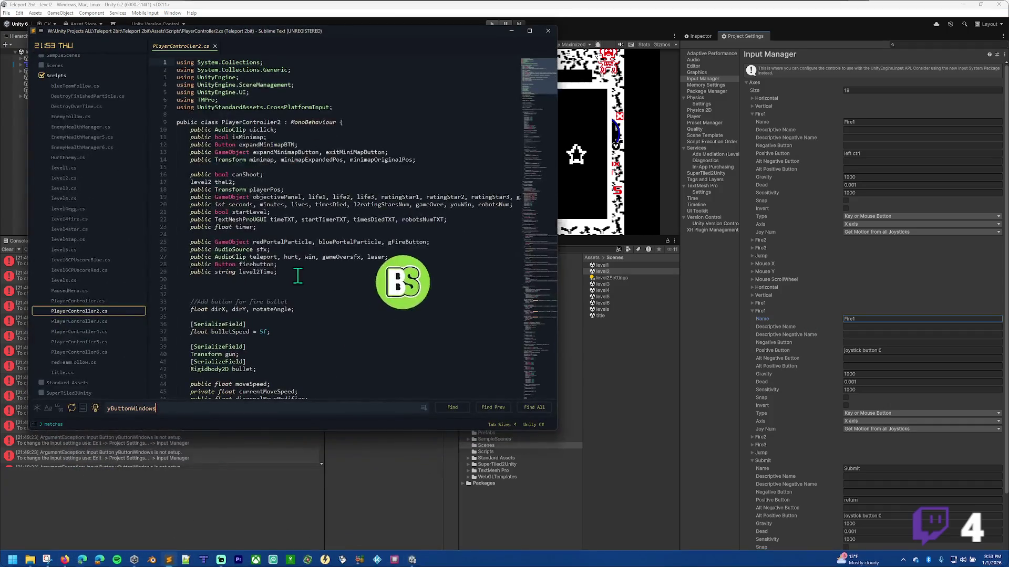
{"action": "scroll", "coordinate": [223, 304], "scroll_direction": "down", "scroll_amount": 3}
{"action": "mouse_move", "coordinate": [223, 302]}
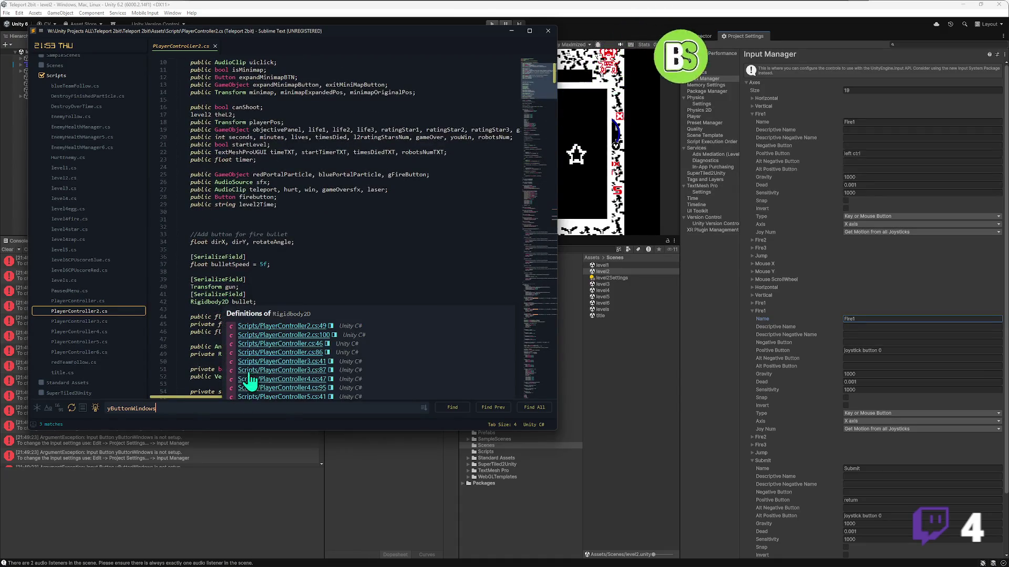
{"action": "key", "text": "Return"}
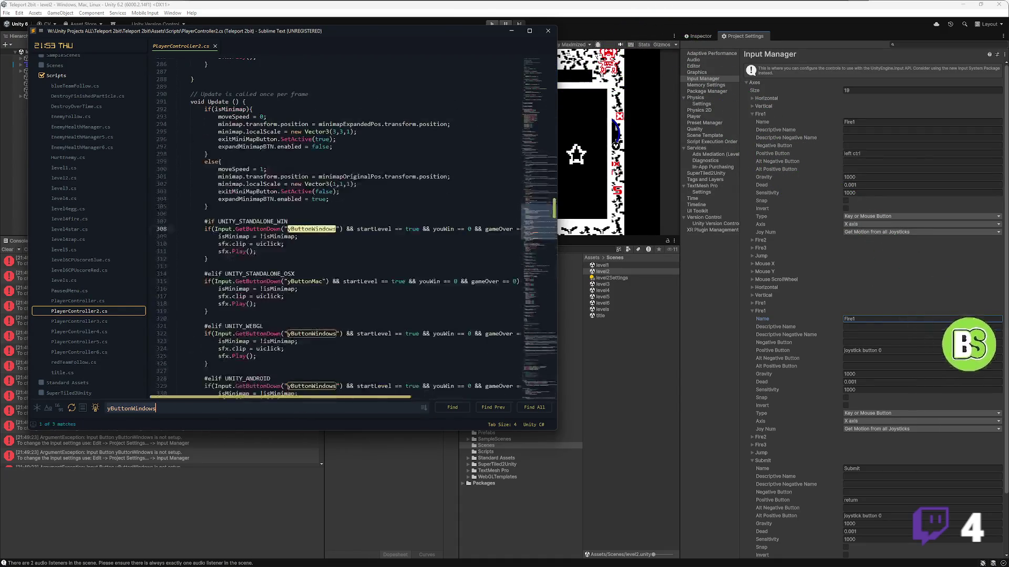
{"action": "left_click", "coordinate": [859, 318]}
- Set the yButtonWindows axis Positive Button to joystick button 3, then review the script code
{"action": "left_click", "coordinate": [896, 349]}
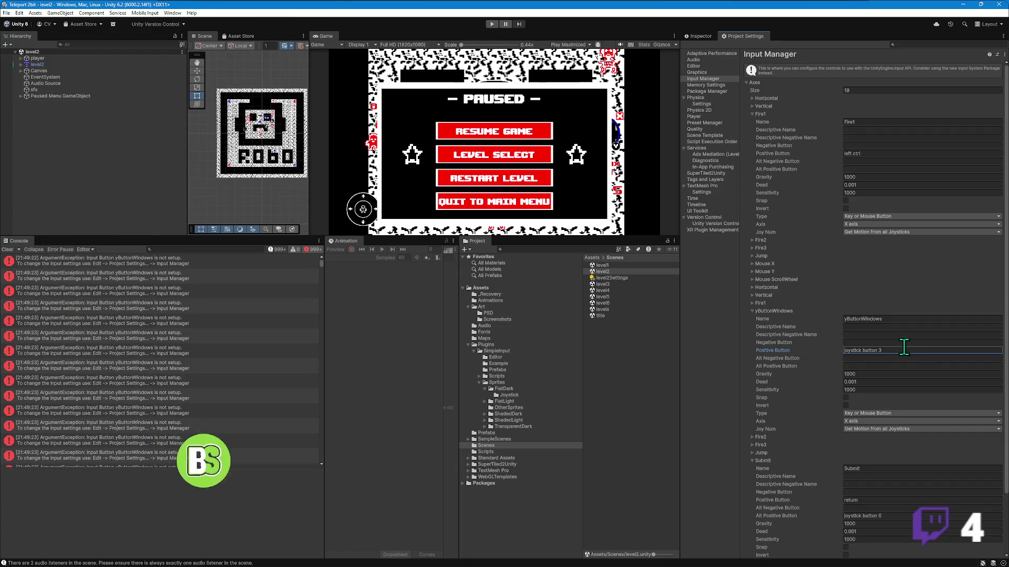
{"action": "mouse_move", "coordinate": [377, 565]}
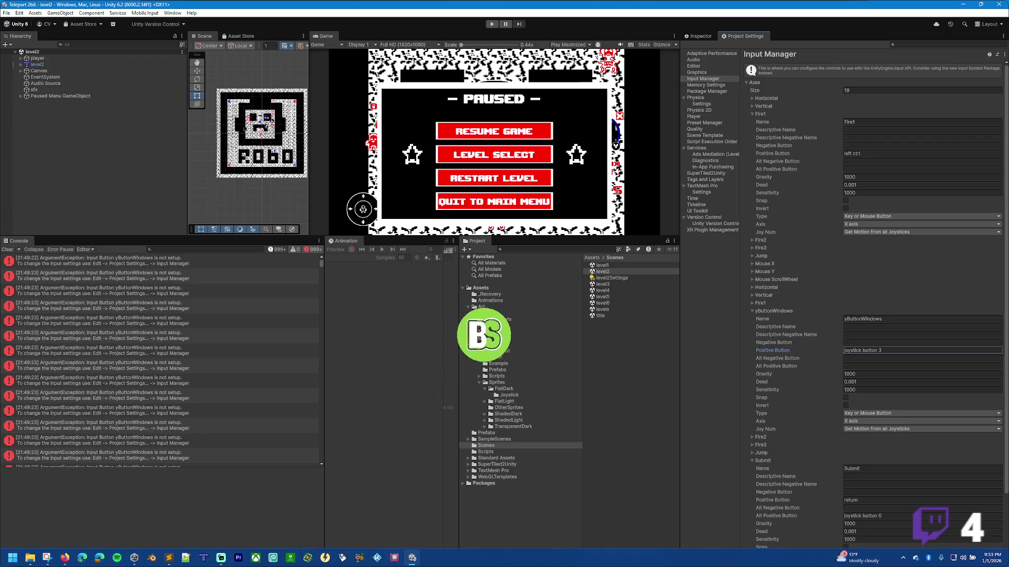
{"action": "mouse_move", "coordinate": [170, 559]}
{"action": "left_click", "coordinate": [190, 503]}
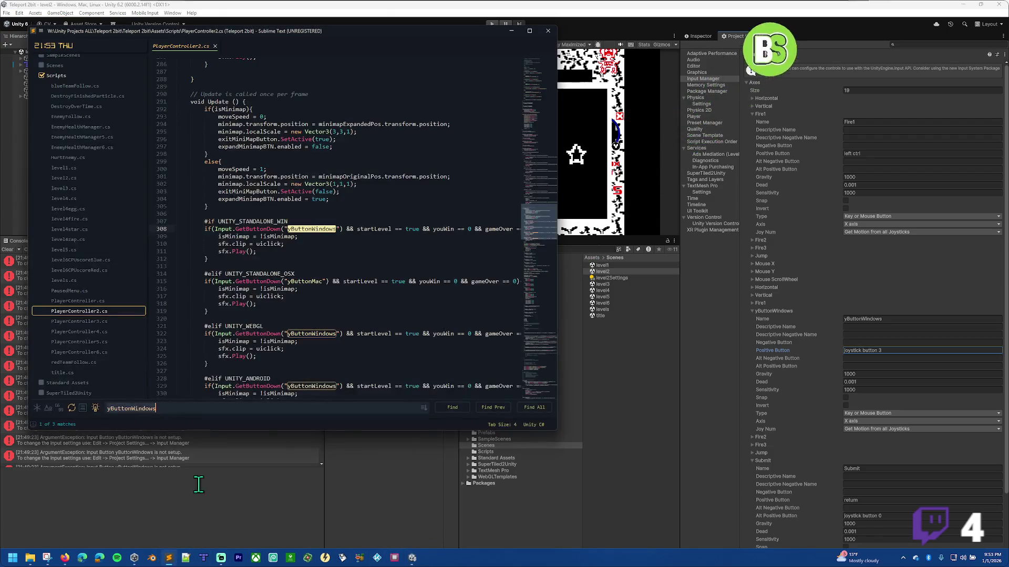
{"action": "scroll", "coordinate": [231, 260], "scroll_direction": "down", "scroll_amount": 2}
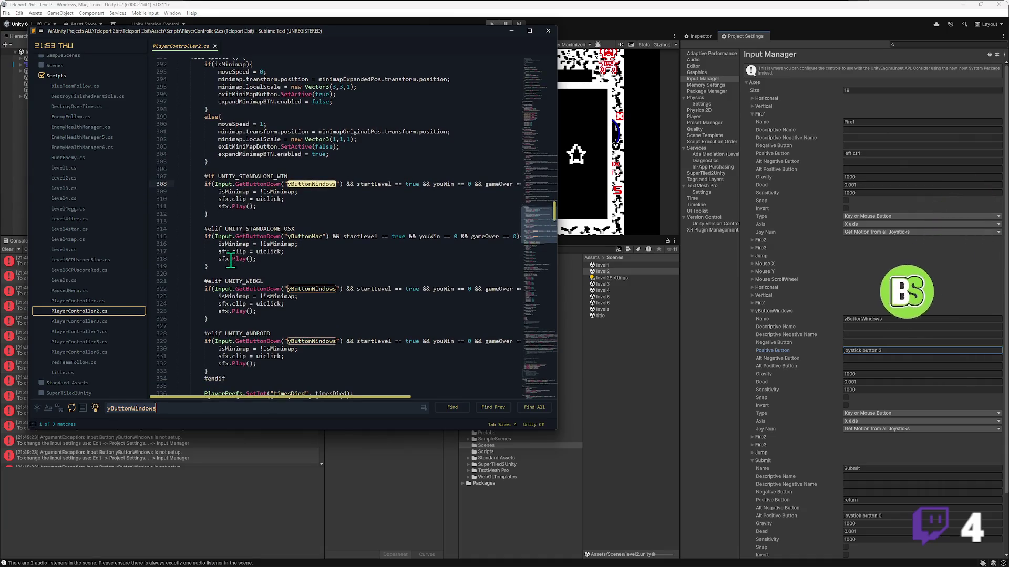
{"action": "scroll", "coordinate": [255, 259], "scroll_direction": "down", "scroll_amount": 3}
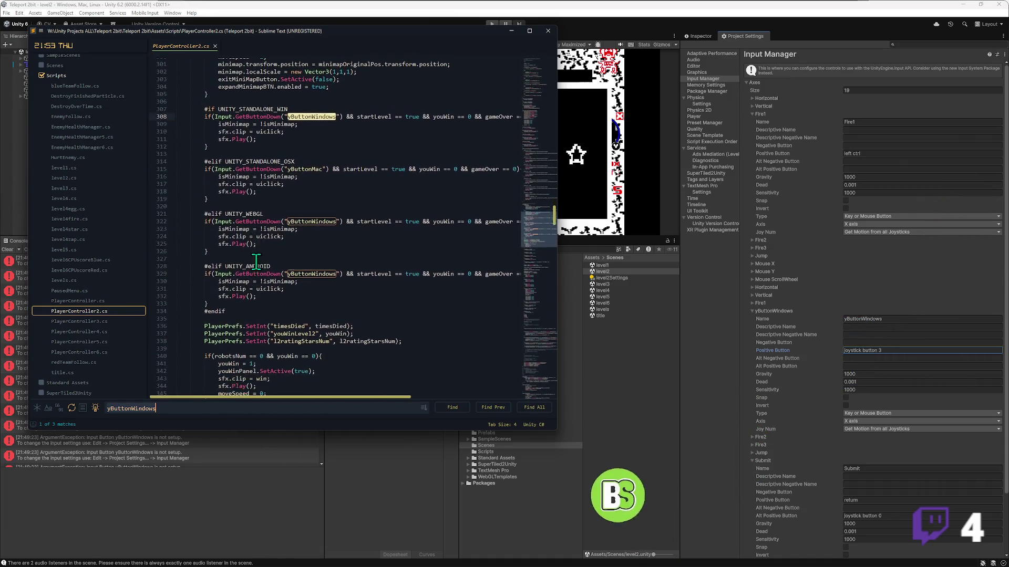
{"action": "left_click", "coordinate": [510, 34]}
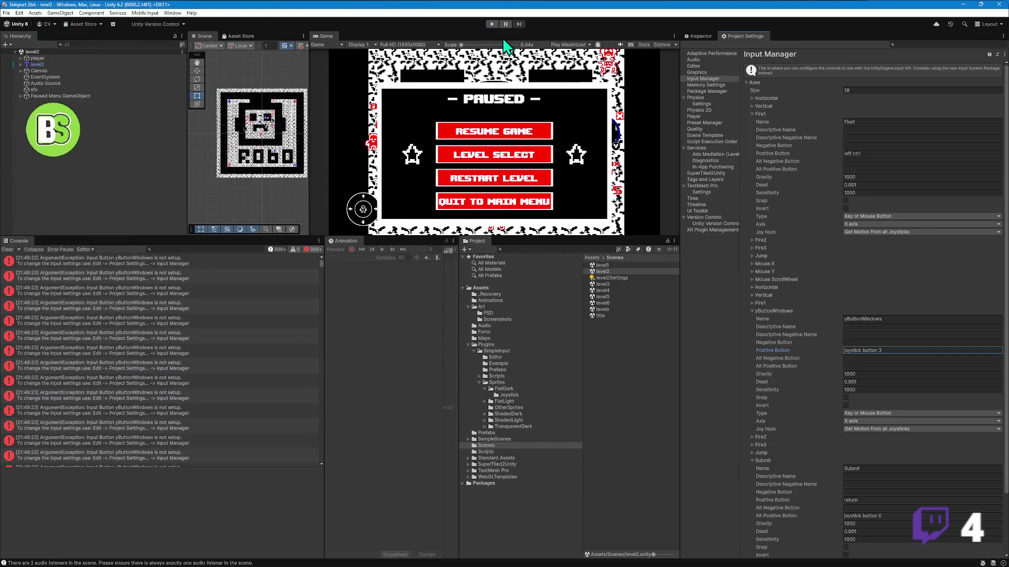
- Playtest Level 2 in Play mode and stop; the Console now reports bButtonWindows errors
{"action": "scroll", "coordinate": [158, 373], "scroll_direction": "down", "scroll_amount": 1}
{"action": "mouse_move", "coordinate": [322, 272]}
{"action": "left_mouse_down"}
{"action": "mouse_move", "coordinate": [327, 455]}
{"action": "mouse_move", "coordinate": [293, 253]}
{"action": "left_mouse_up"}
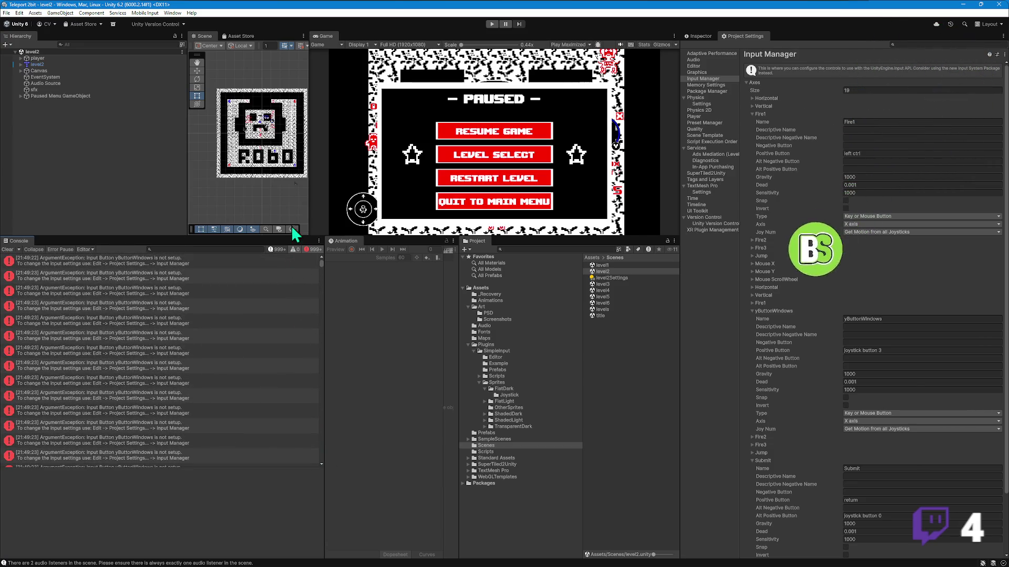
{"action": "left_click", "coordinate": [488, 24]}
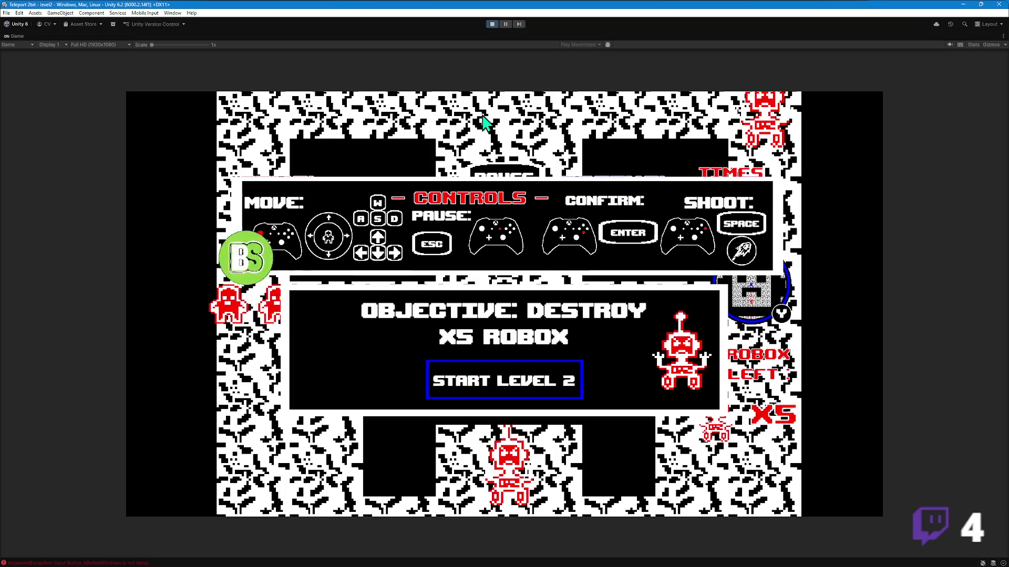
{"action": "left_click", "coordinate": [546, 389]}
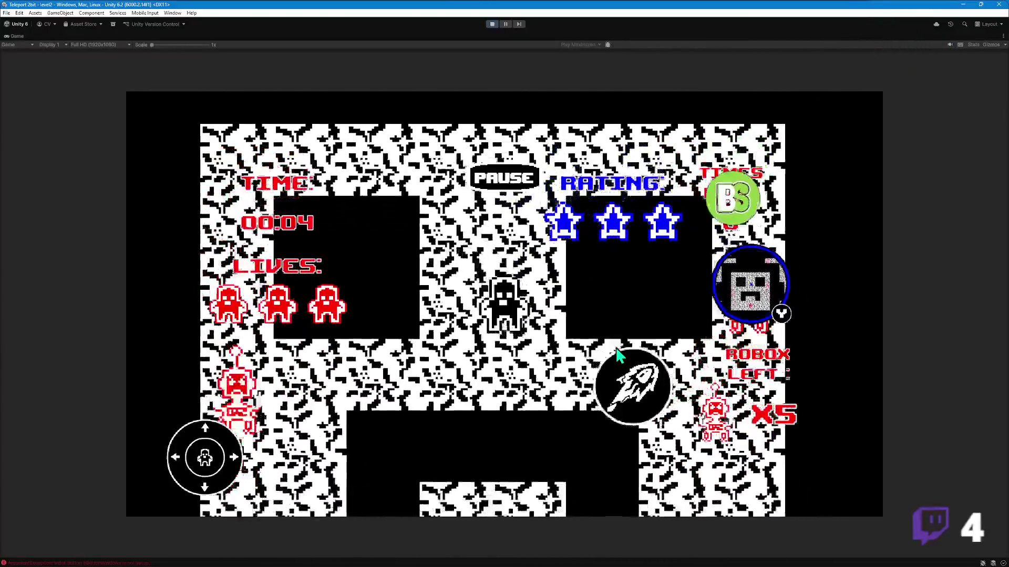
{"action": "left_click", "coordinate": [490, 24]}
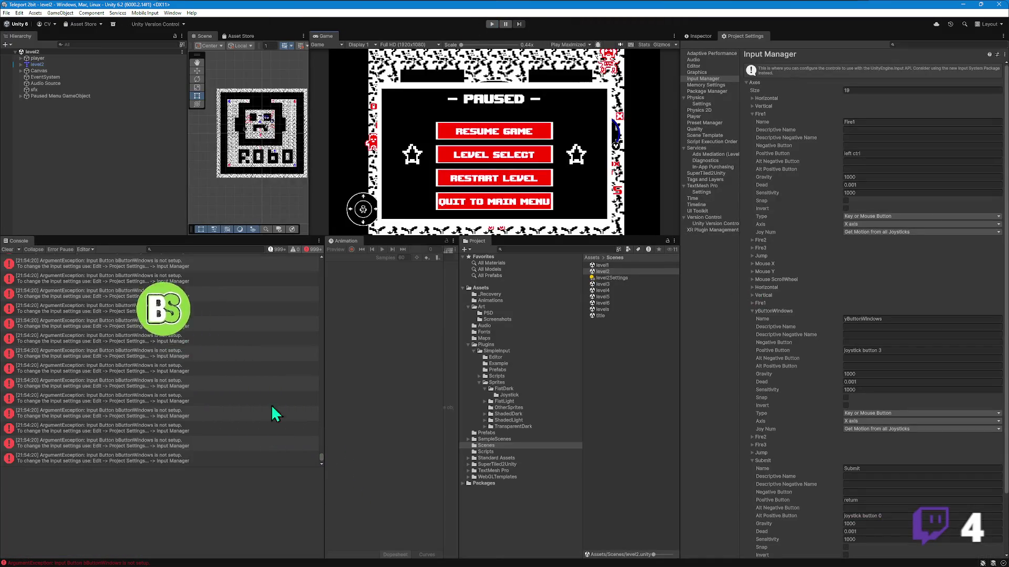
- Search PlayerController2.cs for 'bButton', copy bButtonWindows from line 546, and step through its matches
{"action": "left_click", "coordinate": [273, 559]}
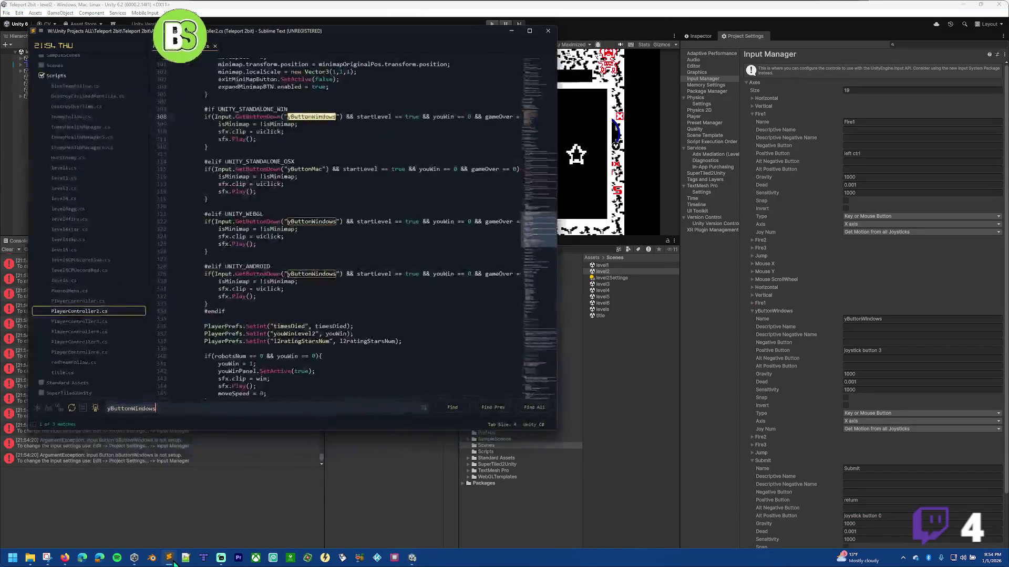
{"action": "left_click", "coordinate": [156, 409]}
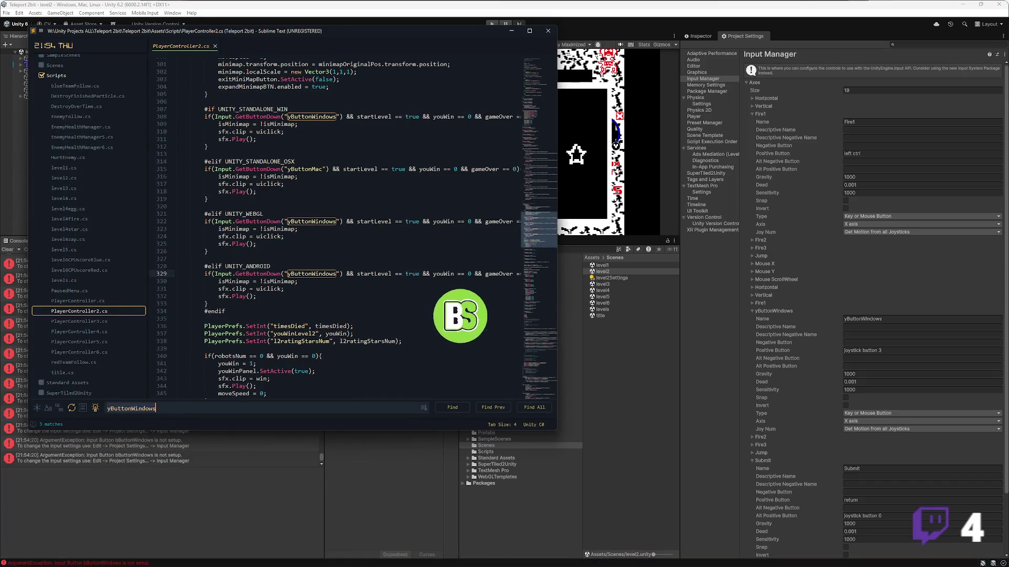
{"action": "key", "text": "ctrl+a"}
{"action": "type", "text": "bButton"}
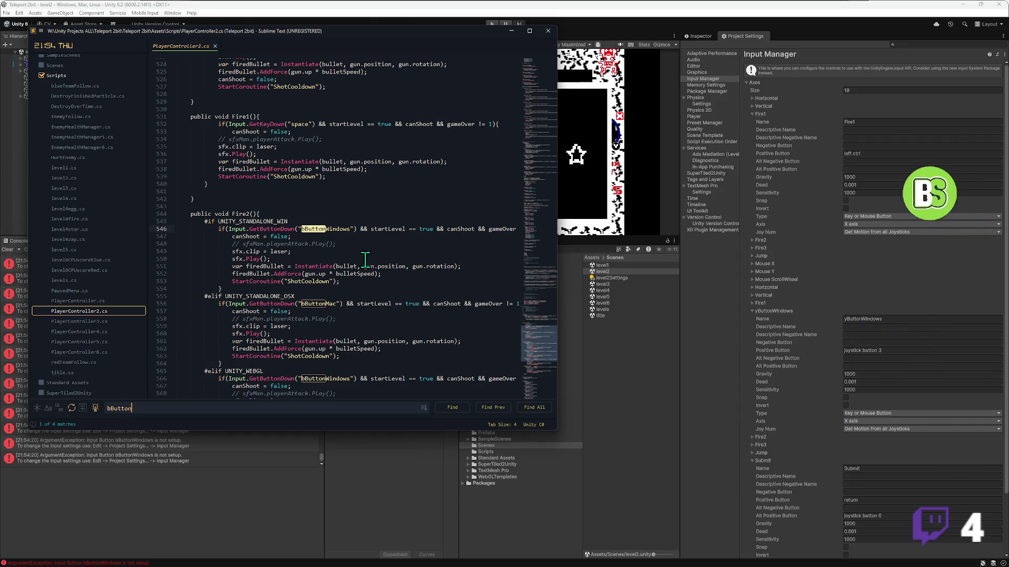
{"action": "double_click", "coordinate": [323, 229]}
{"action": "key", "text": "ctrl+c"}
{"action": "key", "text": "ctrl+f"}
{"action": "key", "text": "Return"}
{"action": "key", "text": "Return"}
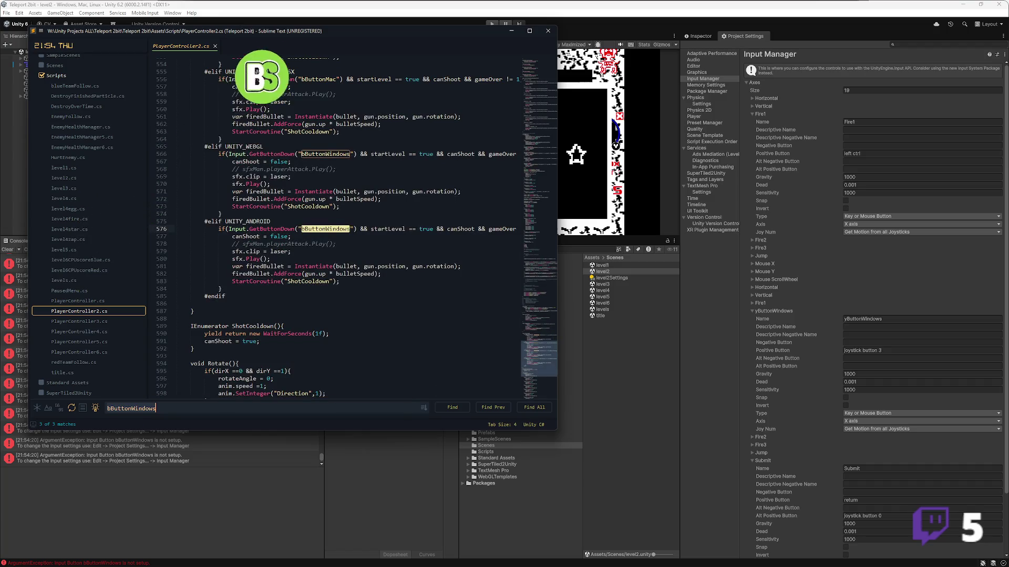
{"action": "key", "text": "Return"}
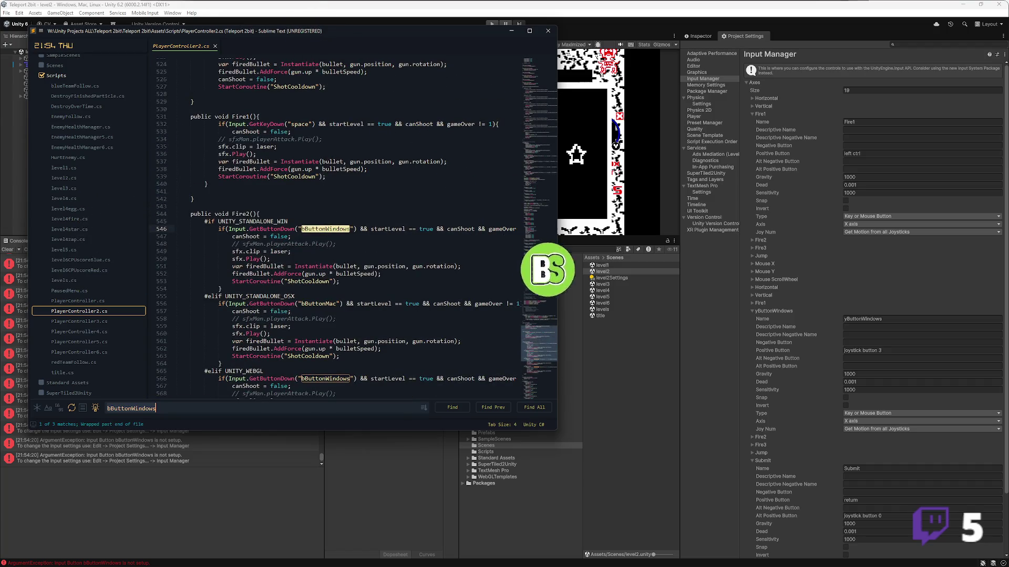
- Check the Xbox button layout image in Firefox, then return to Unity's Input Manager
{"action": "mouse_move", "coordinate": [171, 563]}
{"action": "mouse_move", "coordinate": [65, 558]}
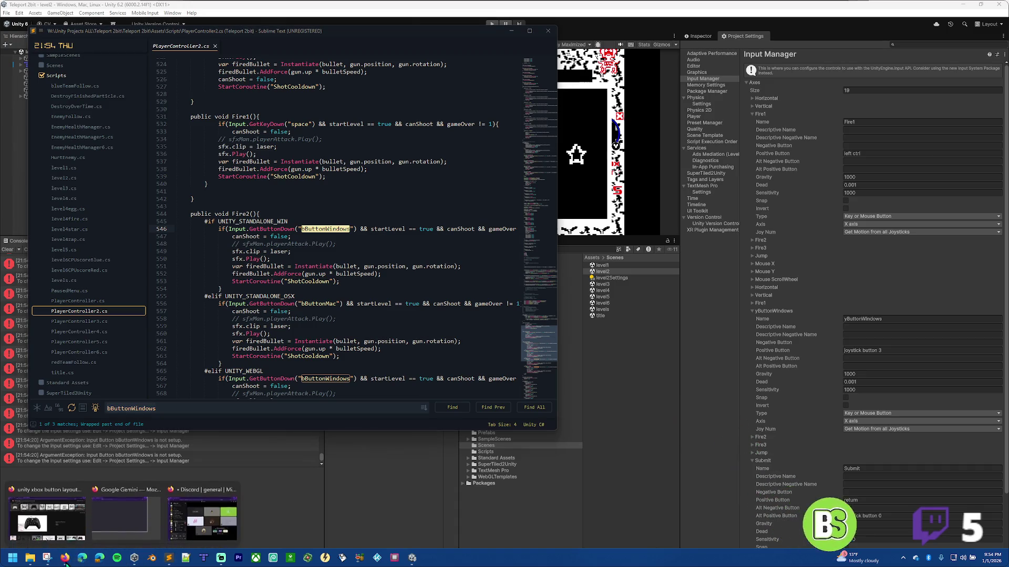
{"action": "left_click", "coordinate": [202, 512]}
{"action": "mouse_move", "coordinate": [359, 558]}
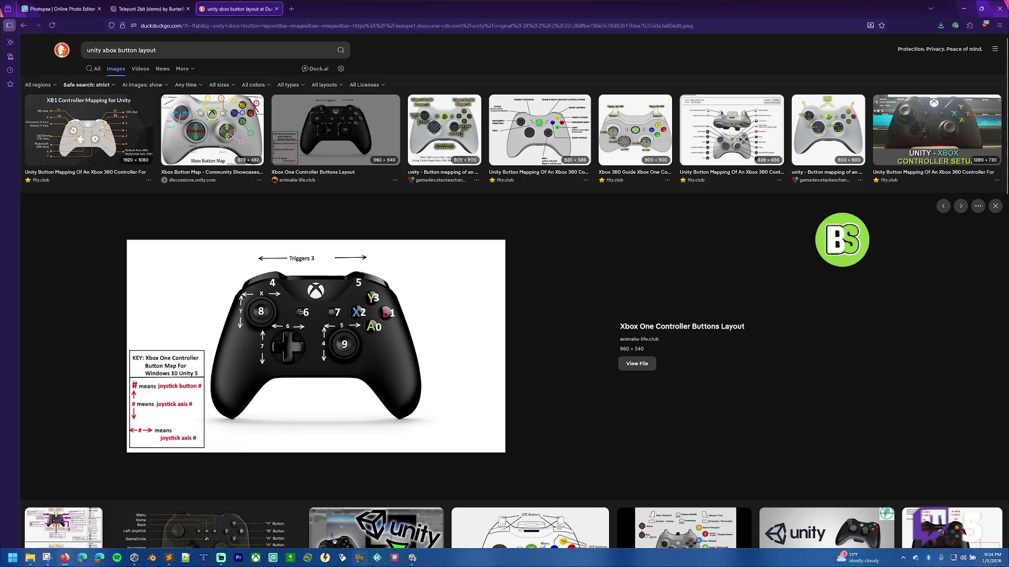
{"action": "left_click", "coordinate": [412, 557]}
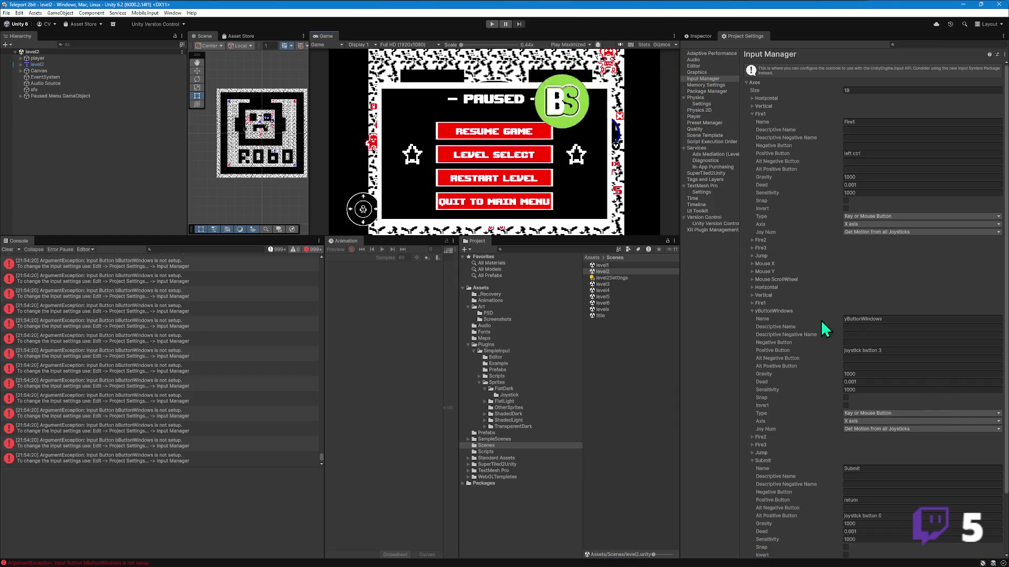
- Duplicate yButtonWindows into a bButtonWindows axis on joystick button 1, then start Play mode
{"action": "right_click", "coordinate": [791, 312]}
{"action": "left_click", "coordinate": [835, 348]}
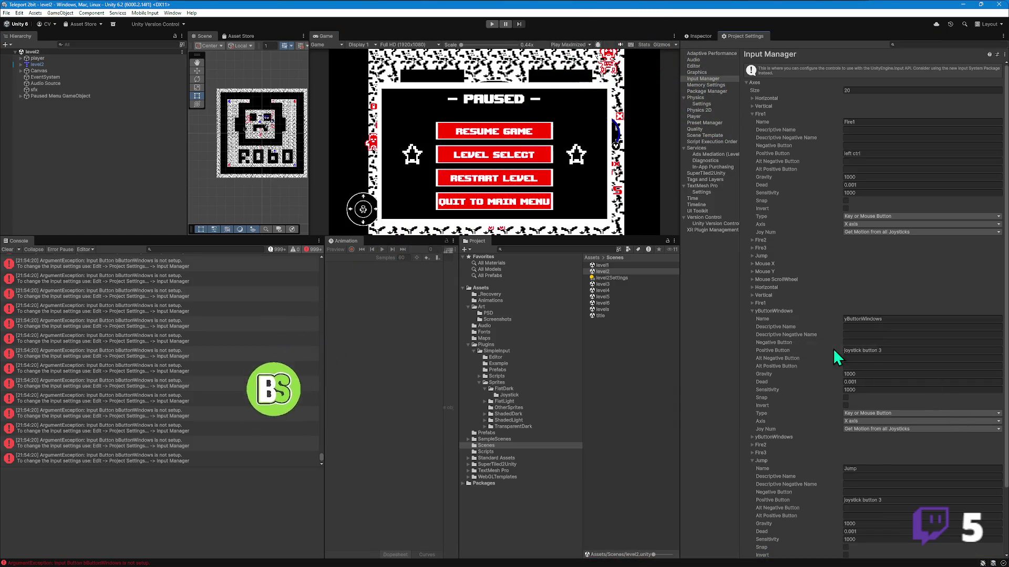
{"action": "left_click", "coordinate": [753, 437]}
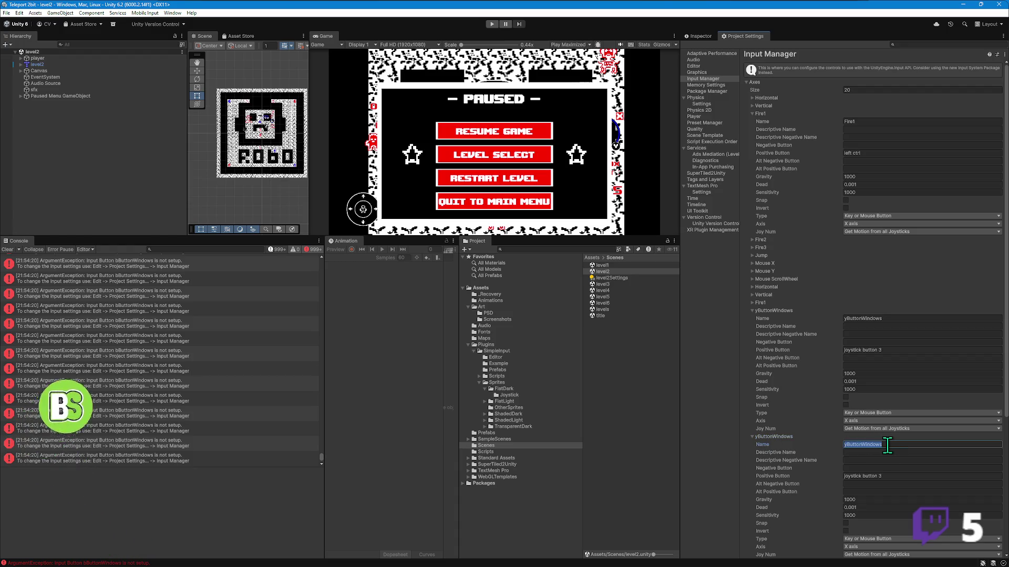
{"action": "key", "text": "ctrl+shift+s"}
{"action": "key", "text": "Escape"}
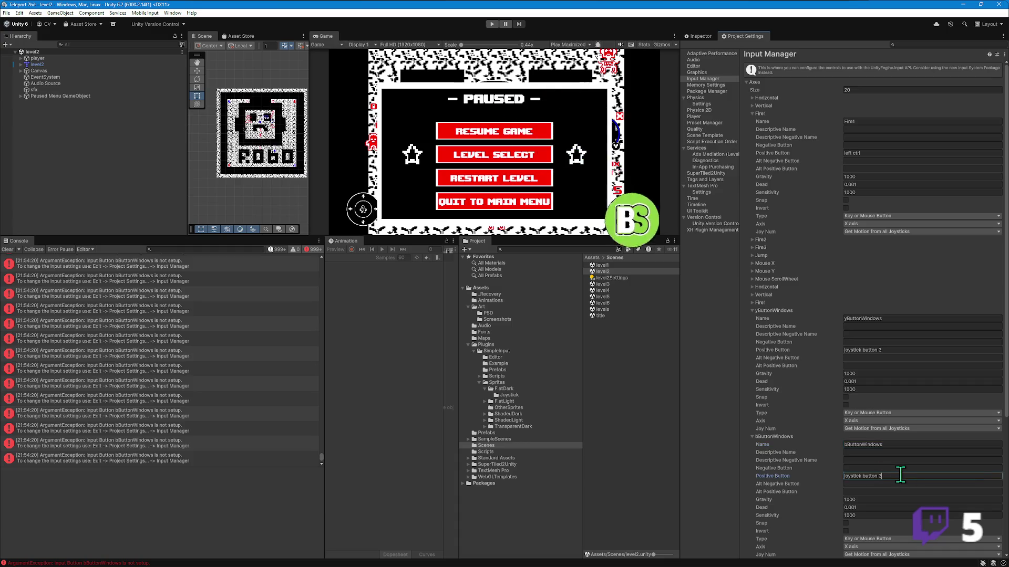
{"action": "mouse_move", "coordinate": [82, 564]}
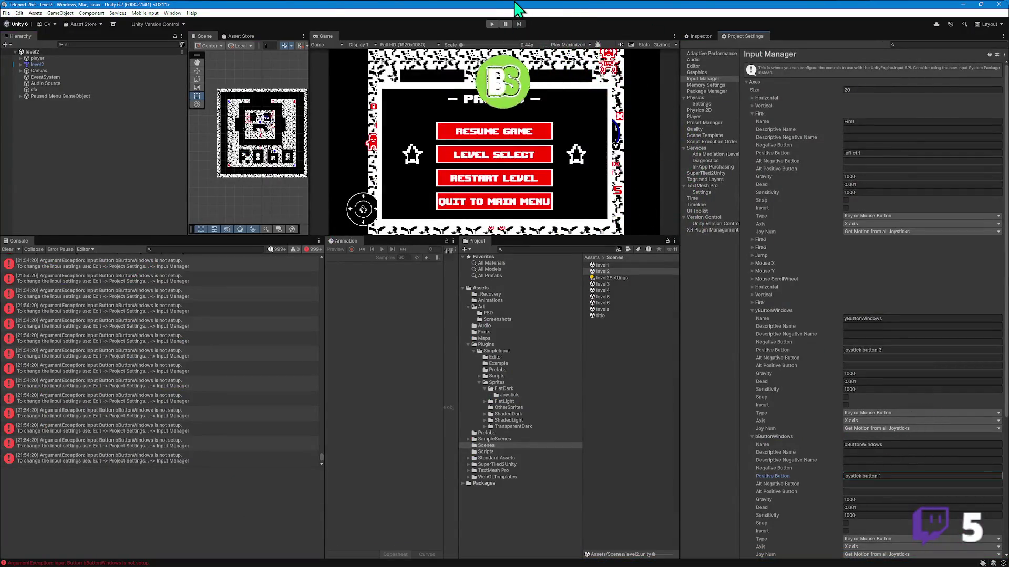
{"action": "left_click", "coordinate": [491, 23]}
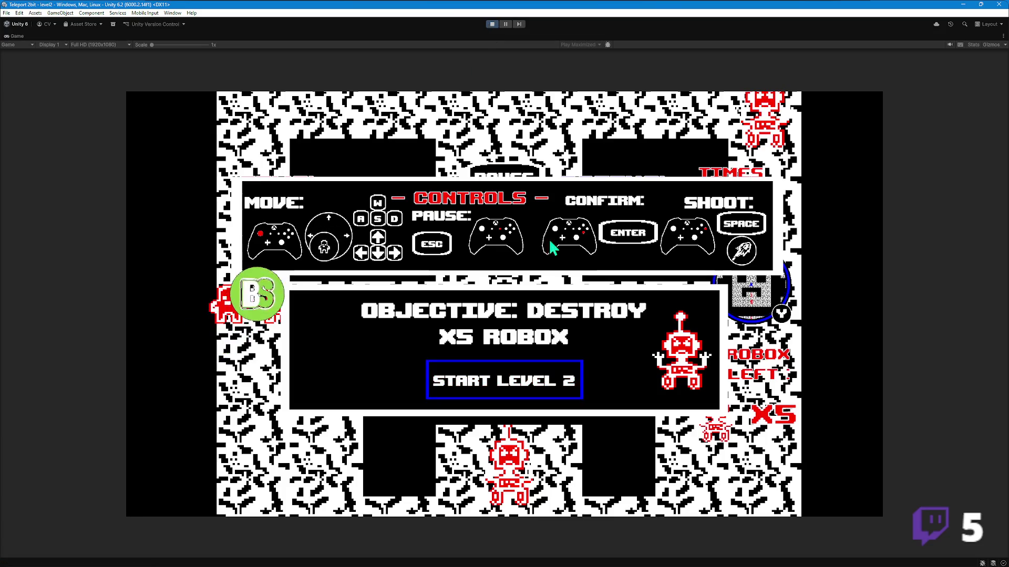
- Start level 2, play until all lives are lost, then retry the level
{"action": "left_click", "coordinate": [531, 373]}
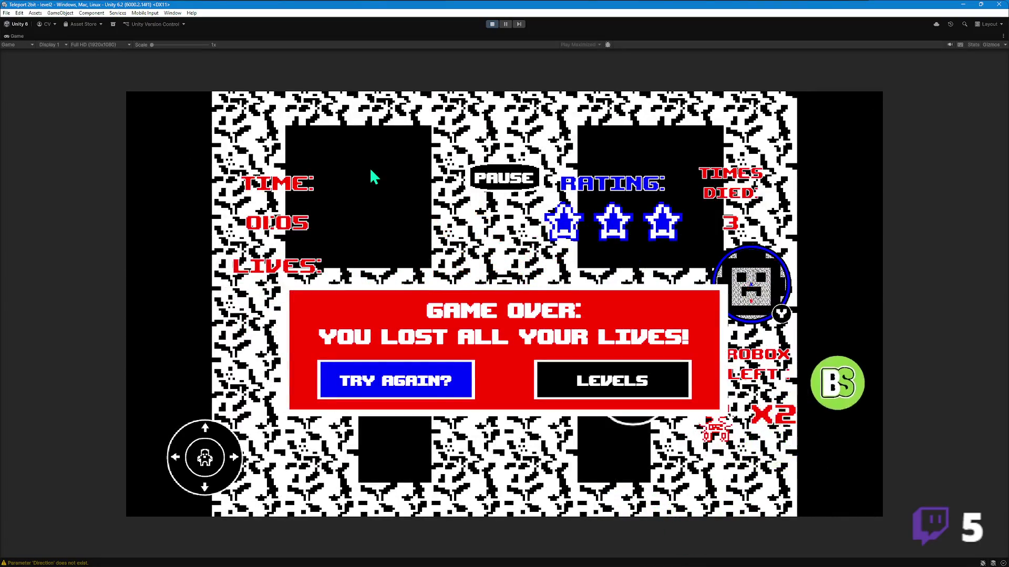
{"action": "left_click", "coordinate": [436, 389]}
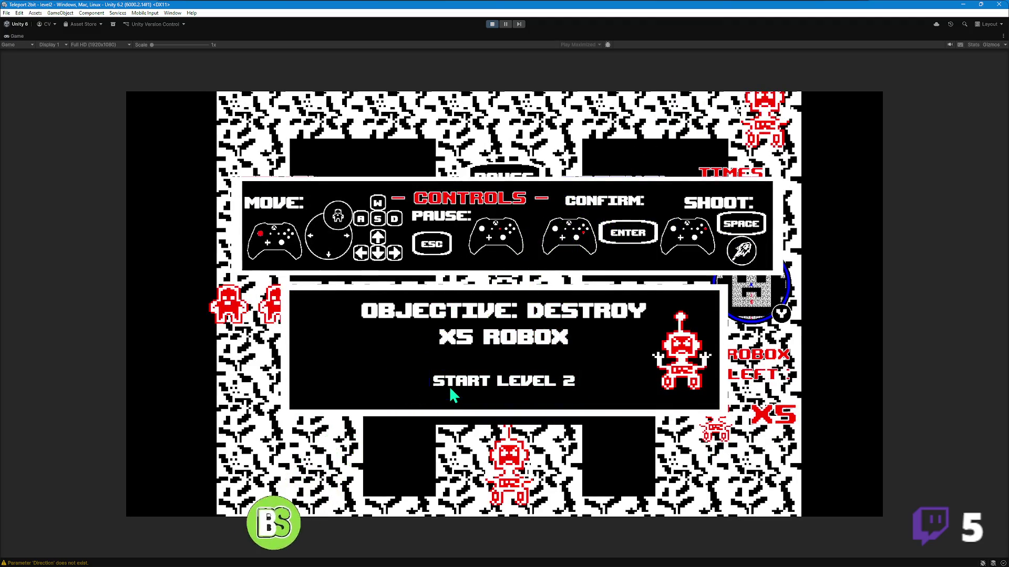
- Replay level 2 to a second game over, then exit Play mode
{"action": "left_click", "coordinate": [450, 388]}
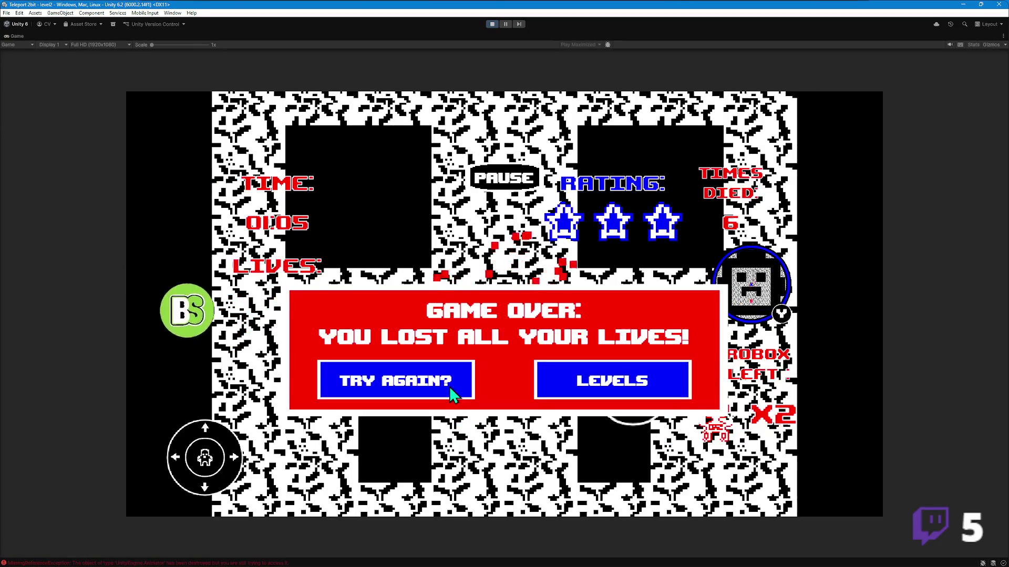
{"action": "left_click", "coordinate": [494, 24]}
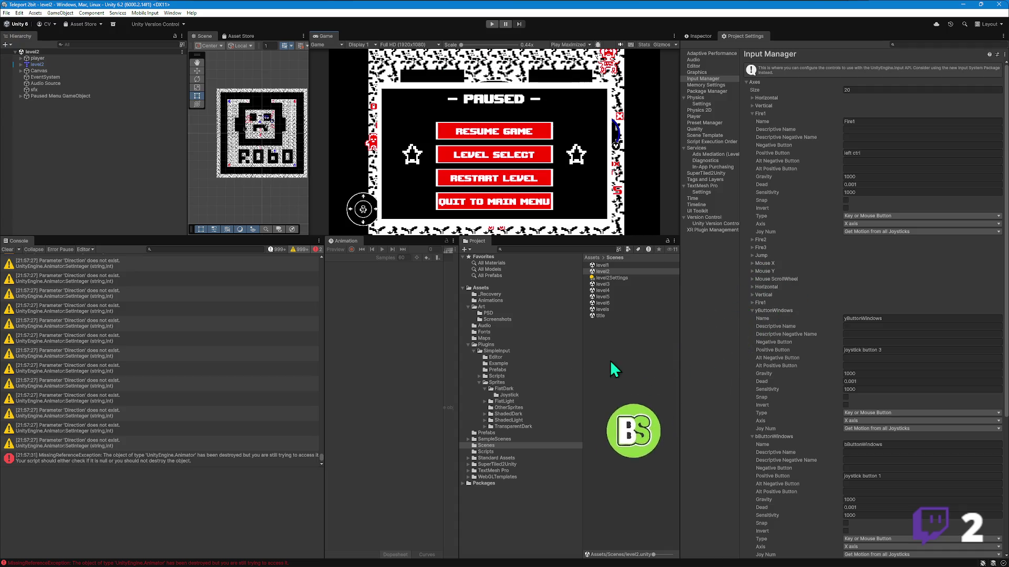
- Open the level3 scene and enter 1920 x 1080 as its Canvas Scaler reference resolution
{"action": "double_click", "coordinate": [607, 286]}
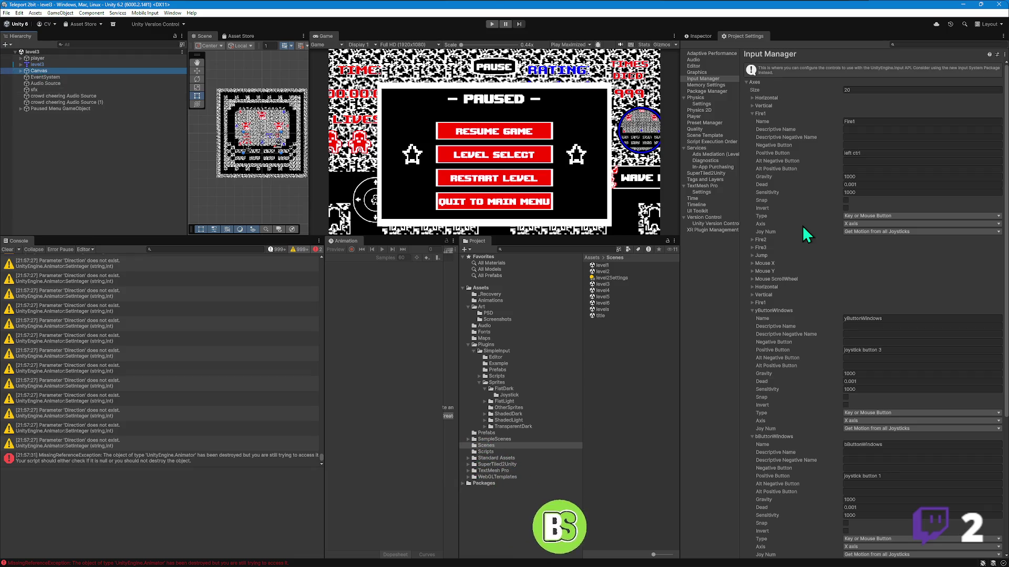
{"action": "left_click", "coordinate": [705, 36]}
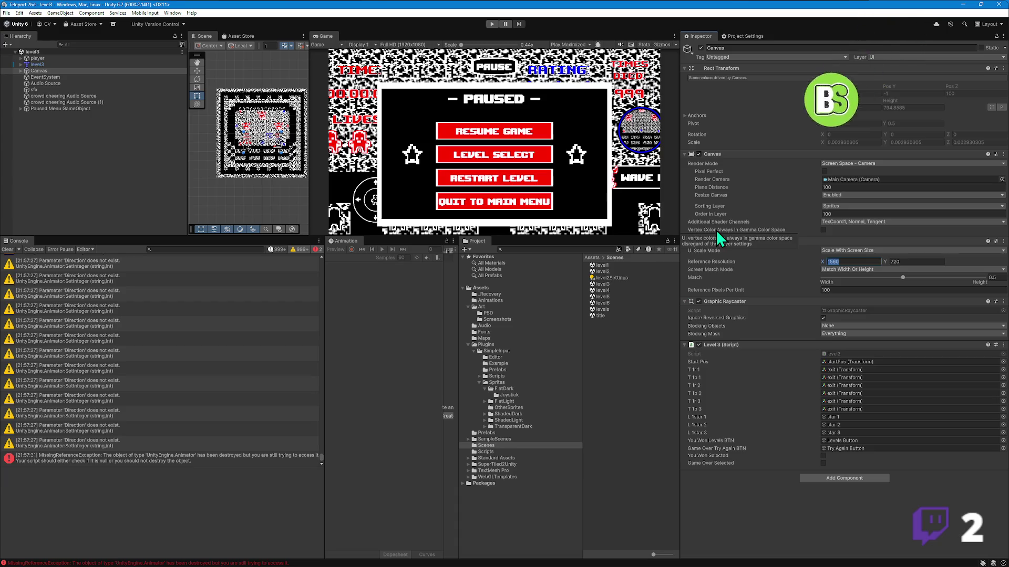
{"action": "type", "text": "1920"}
{"action": "key", "text": "Tab"}
{"action": "type", "text": "1080"}
{"action": "key", "text": "Tab"}
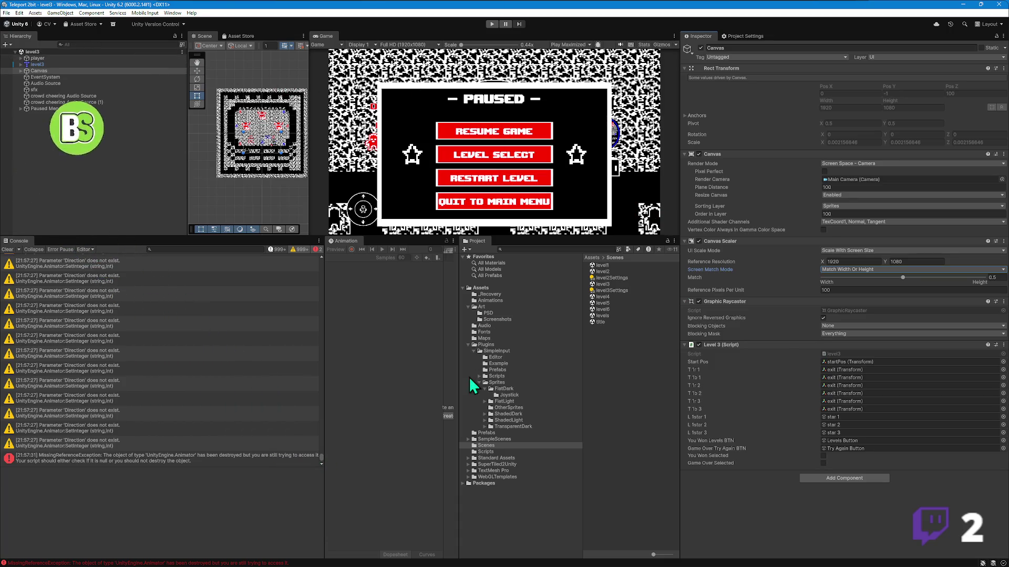
- Open level4, then level1 to inspect the level1 Canvas settings
{"action": "double_click", "coordinate": [607, 296]}
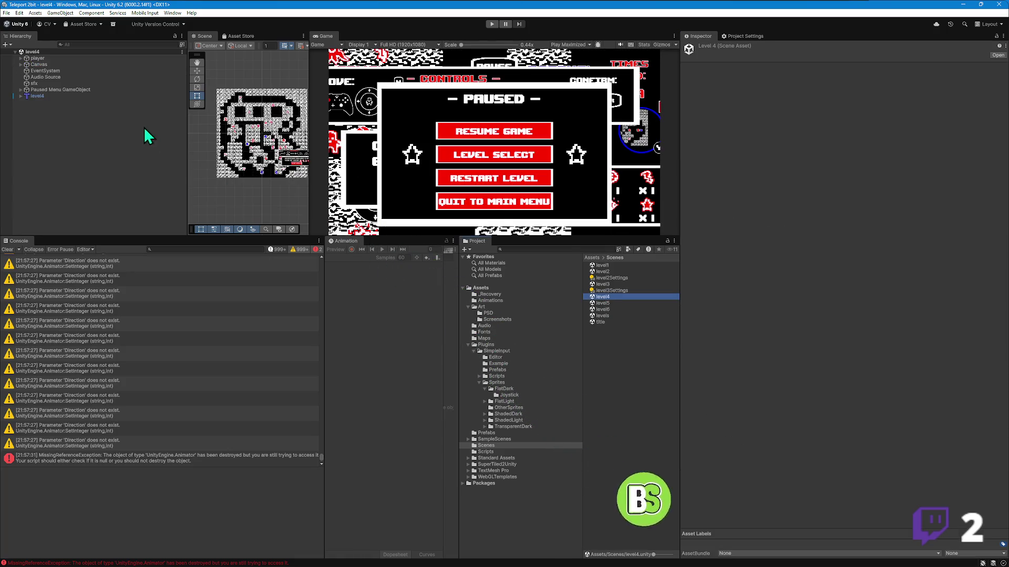
{"action": "double_click", "coordinate": [602, 266]}
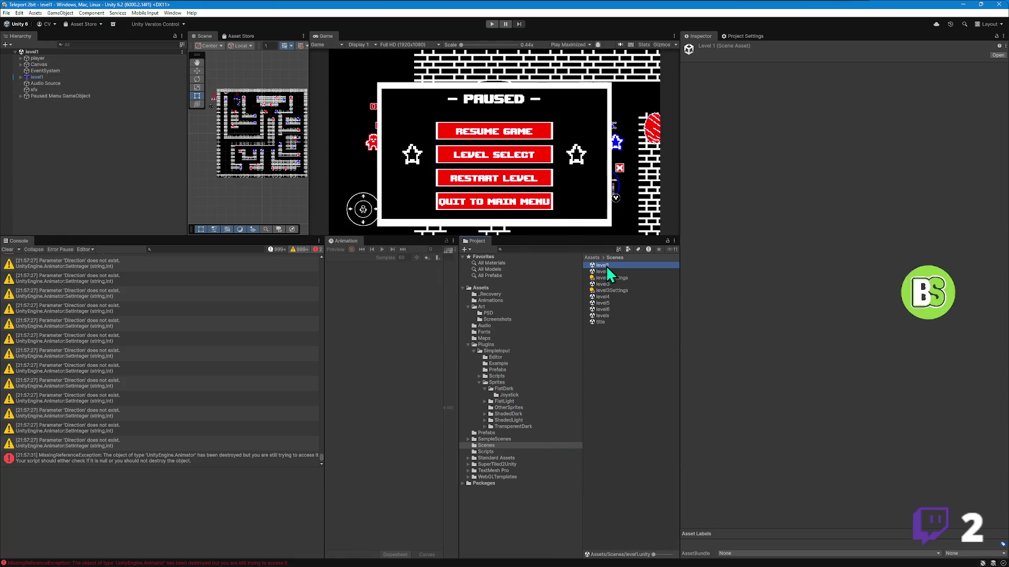
{"action": "left_click", "coordinate": [39, 65]}
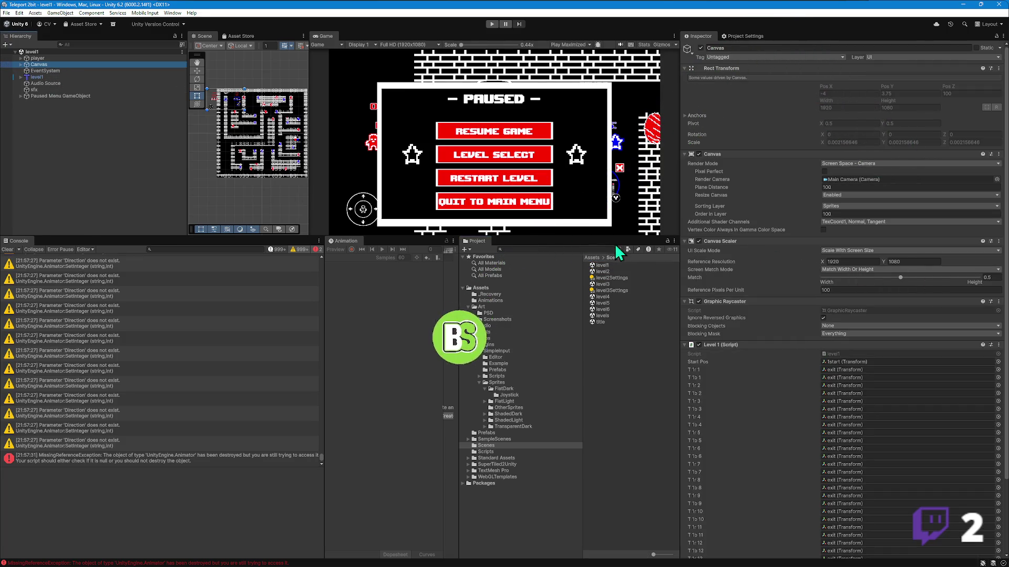
- Reopen level4 and change its Canvas reference resolution from 1560 x 720 to 1920 x 1080
{"action": "double_click", "coordinate": [602, 296]}
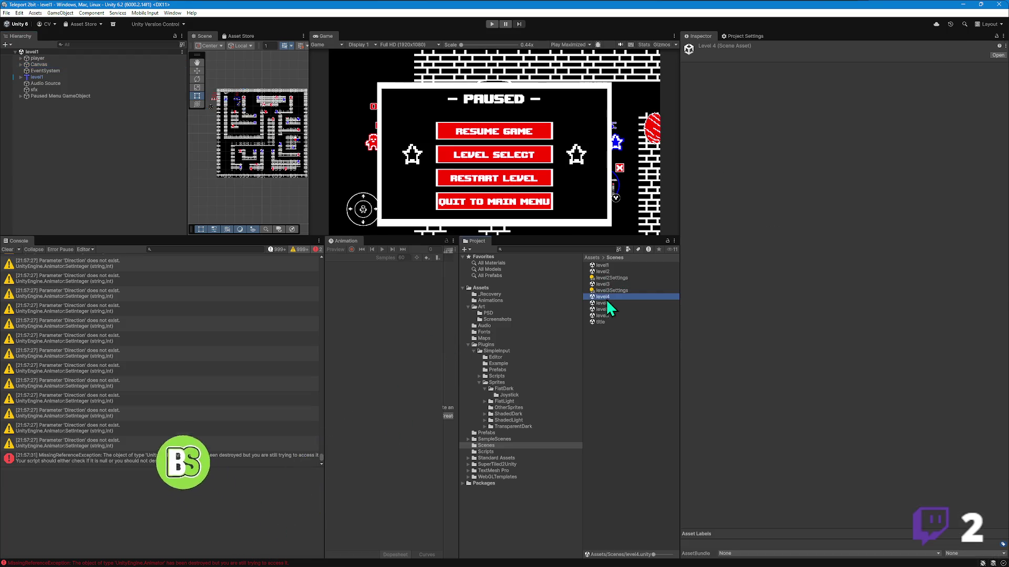
{"action": "left_click", "coordinate": [39, 64]}
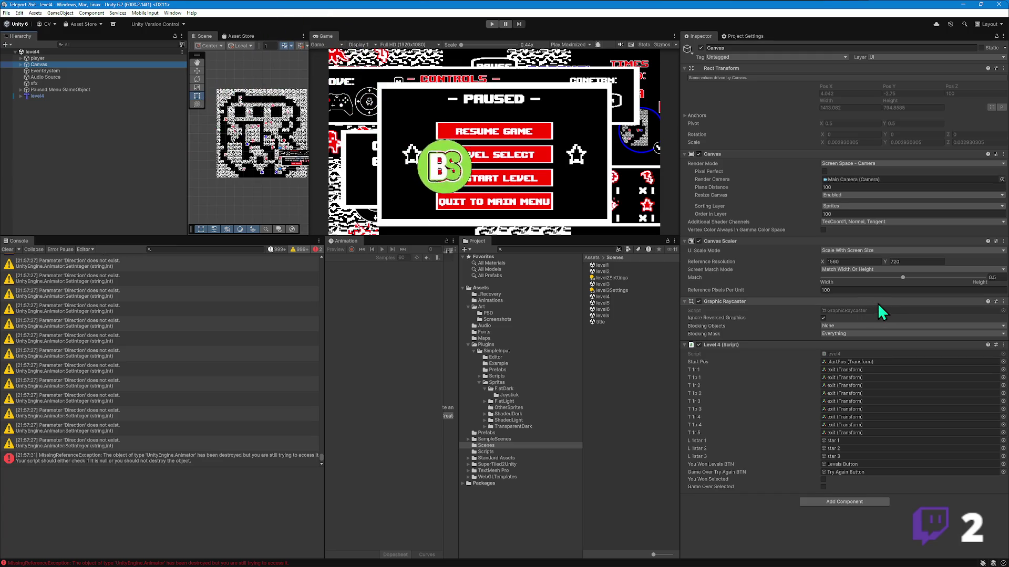
{"action": "left_click", "coordinate": [866, 261]}
{"action": "type", "text": "19"}
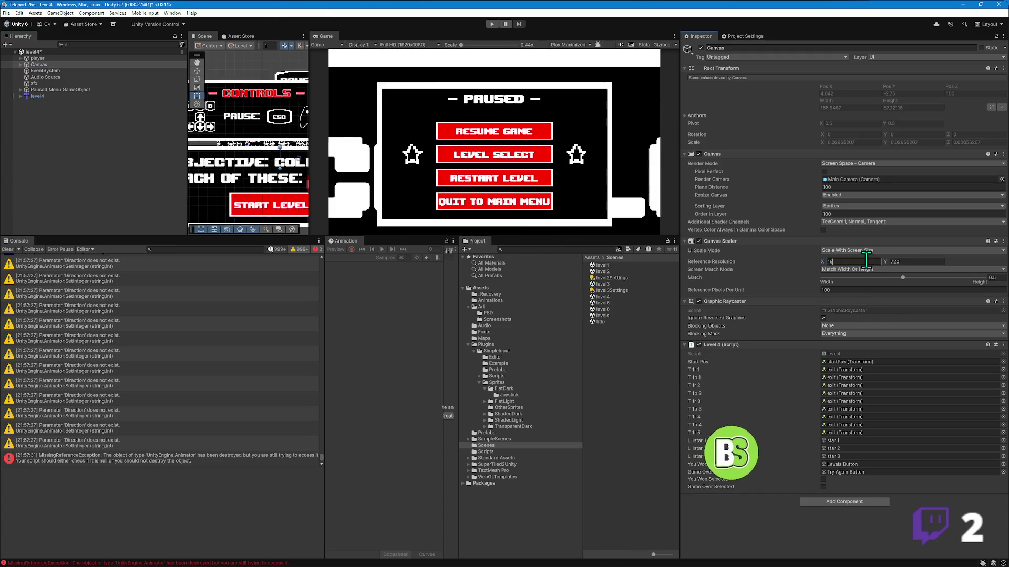
{"action": "type", "text": "201080"}
{"action": "key", "text": "Tab"}
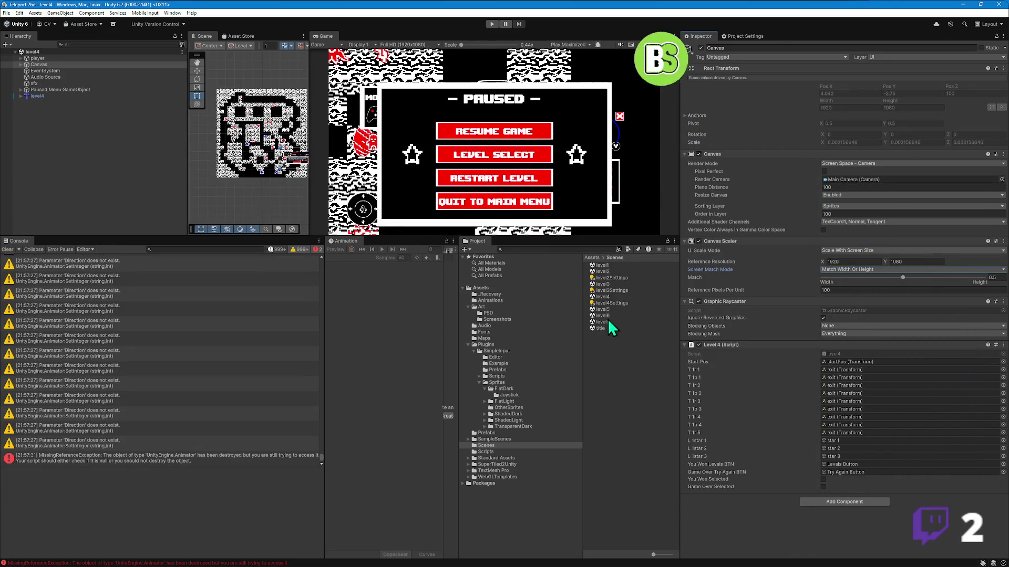
- Open level5 and set its Canvas Scaler reference resolution to 1920 x 1080
{"action": "double_click", "coordinate": [603, 309]}
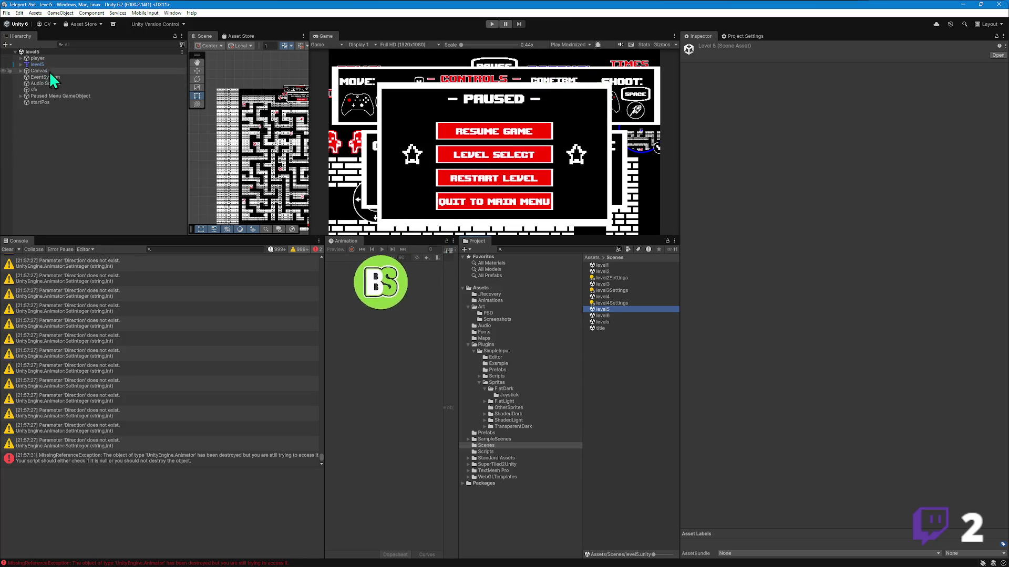
{"action": "left_click", "coordinate": [47, 71]}
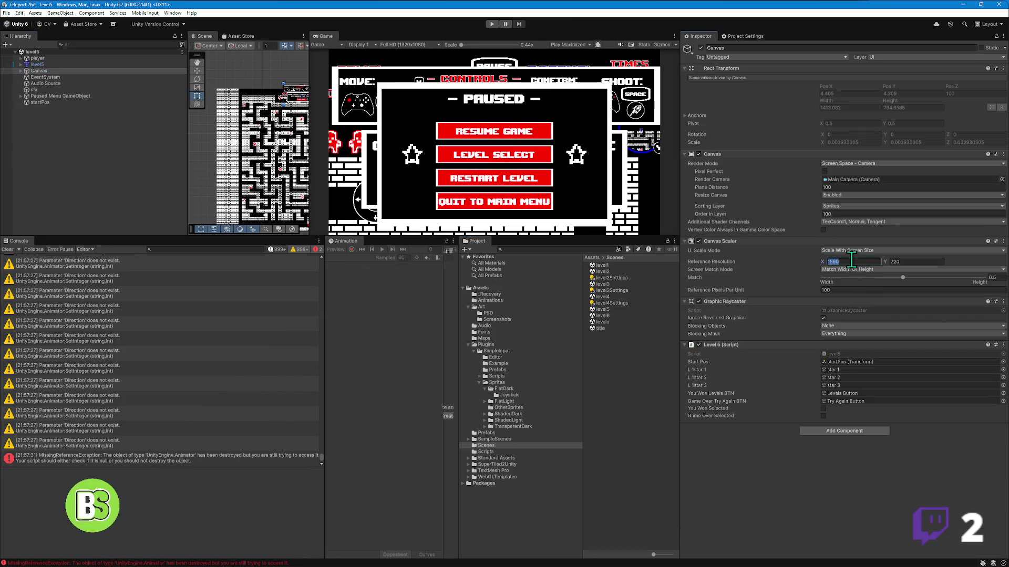
{"action": "type", "text": "1920"}
{"action": "key", "text": "Tab"}
{"action": "type", "text": "1080"}
{"action": "key", "text": "Tab"}
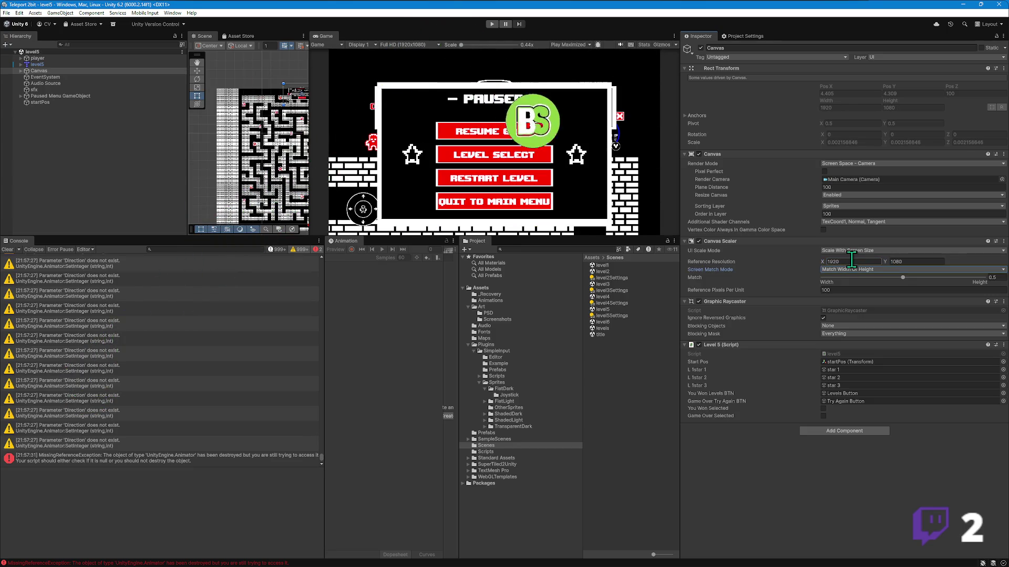
- Open level6 and set its Canvas reference resolution to 1920 x 1080, correcting the height entry
{"action": "double_click", "coordinate": [609, 323]}
{"action": "left_click", "coordinate": [42, 71]}
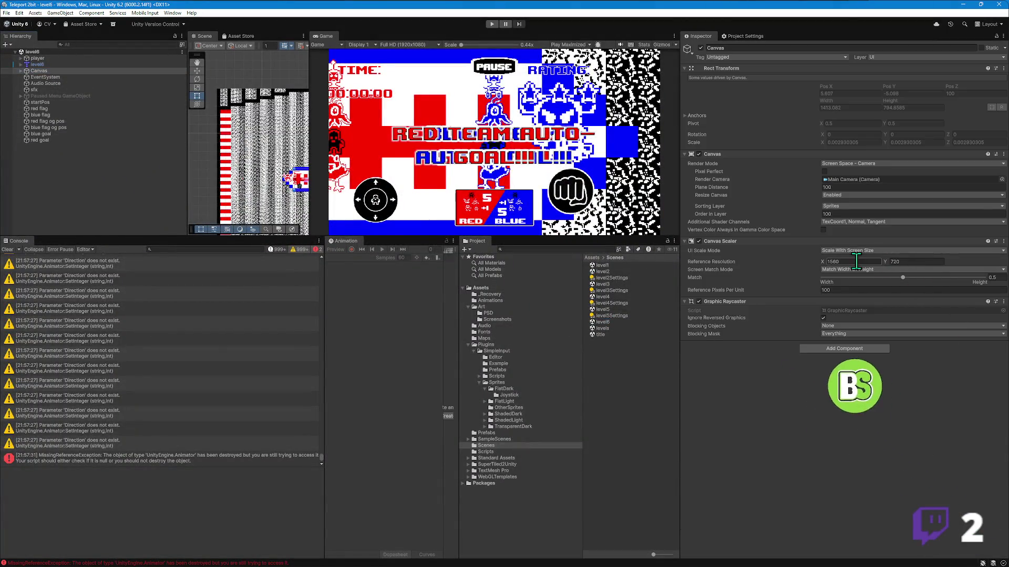
{"action": "type", "text": "1920"}
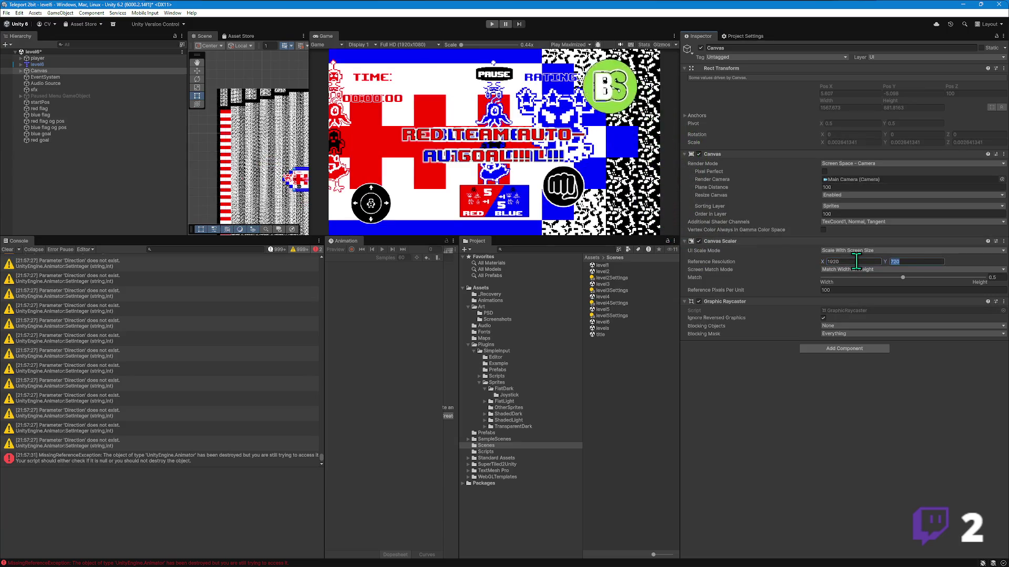
{"action": "type", "text": "1080"}
{"action": "key", "text": "Tab"}
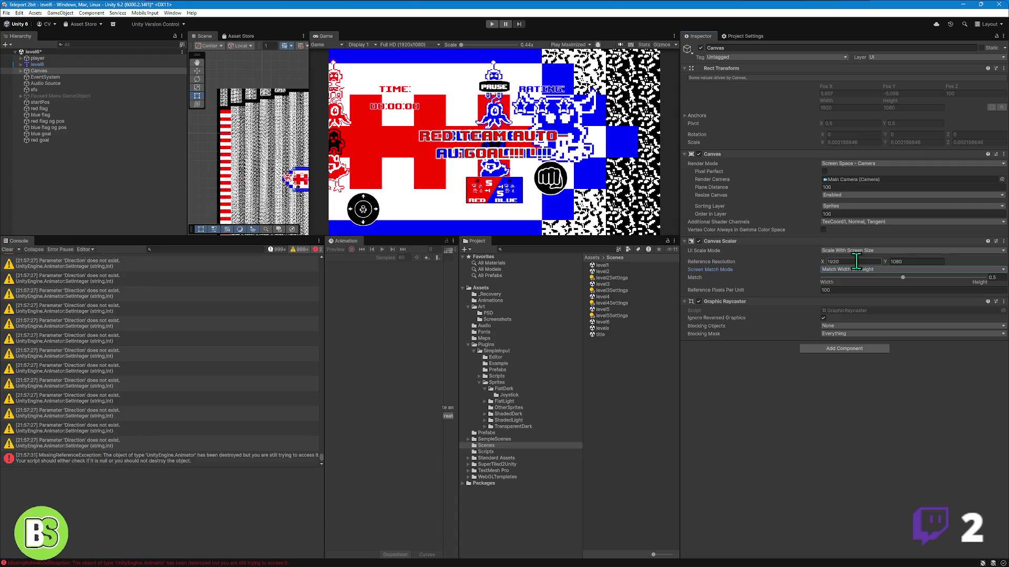
{"action": "key", "text": "ctrl+z"}
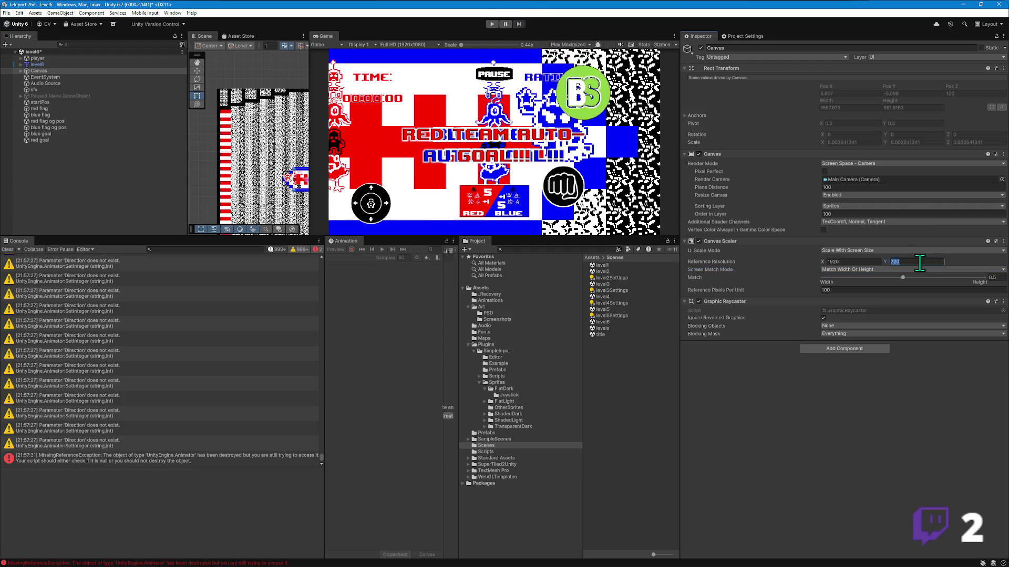
{"action": "type", "text": "1080"}
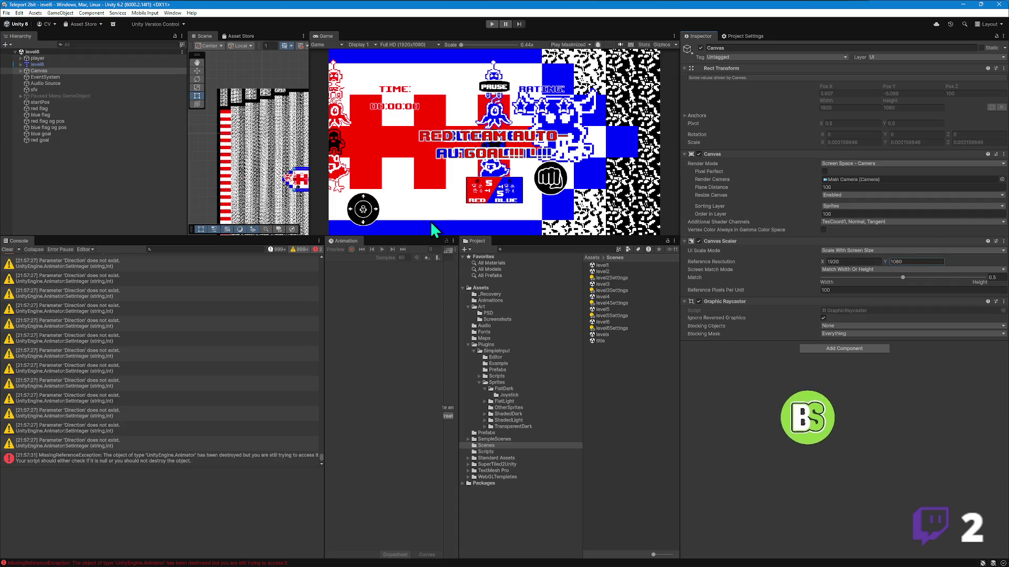
- Widen the Scene view, frame the level6 Canvas, and expand its child interface elements
{"action": "left_click_drag", "start_coordinate": [310, 125], "coordinate": [476, 131]}
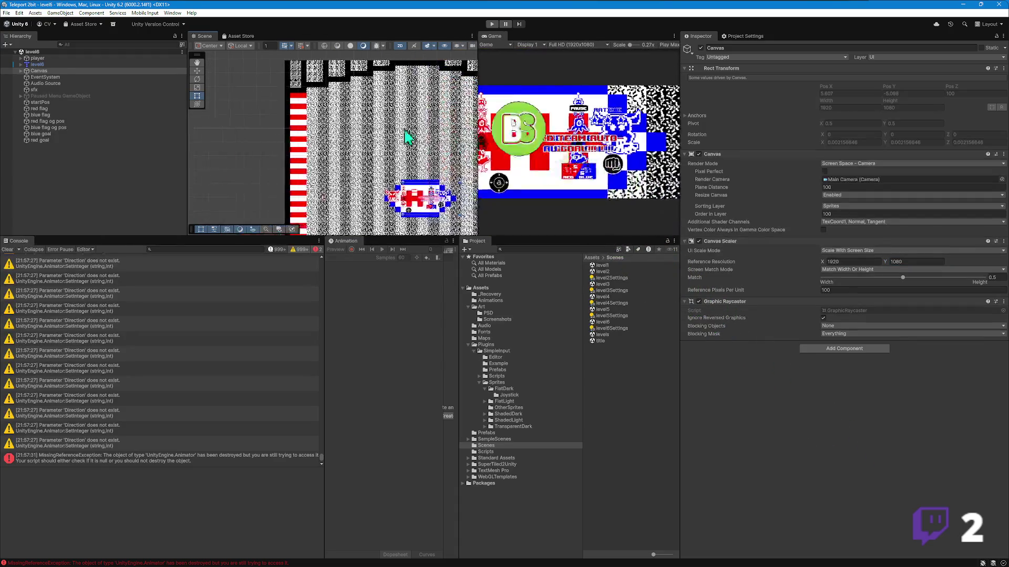
{"action": "double_click", "coordinate": [39, 70]}
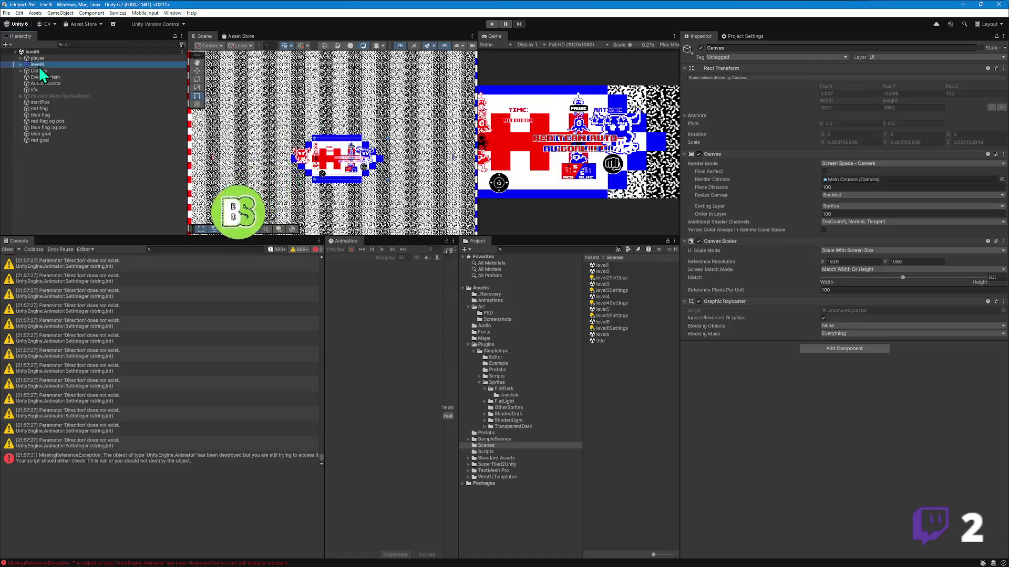
{"action": "scroll", "coordinate": [310, 168], "scroll_direction": "up", "scroll_amount": 3}
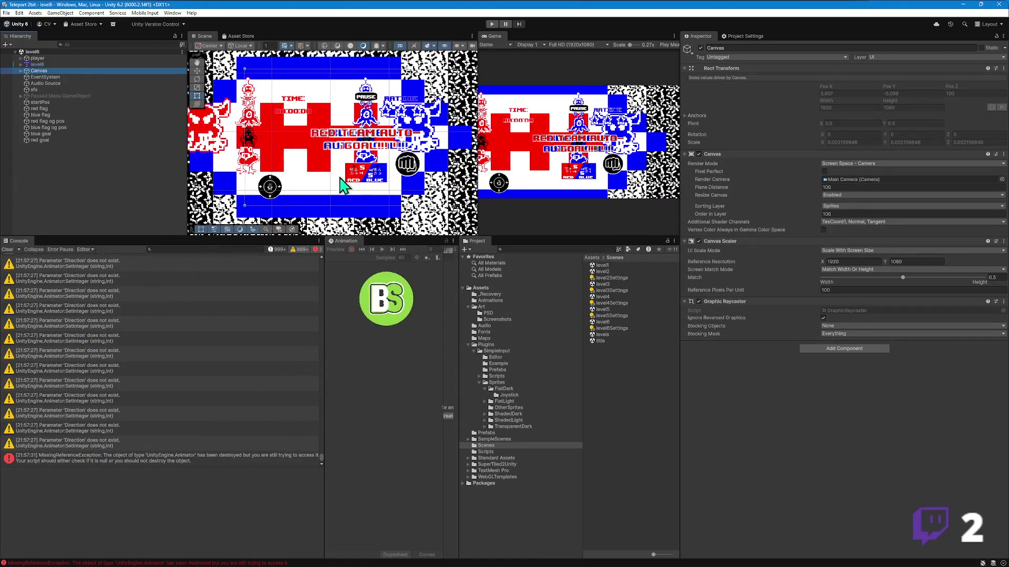
{"action": "scroll", "coordinate": [341, 181], "scroll_direction": "up", "scroll_amount": 3}
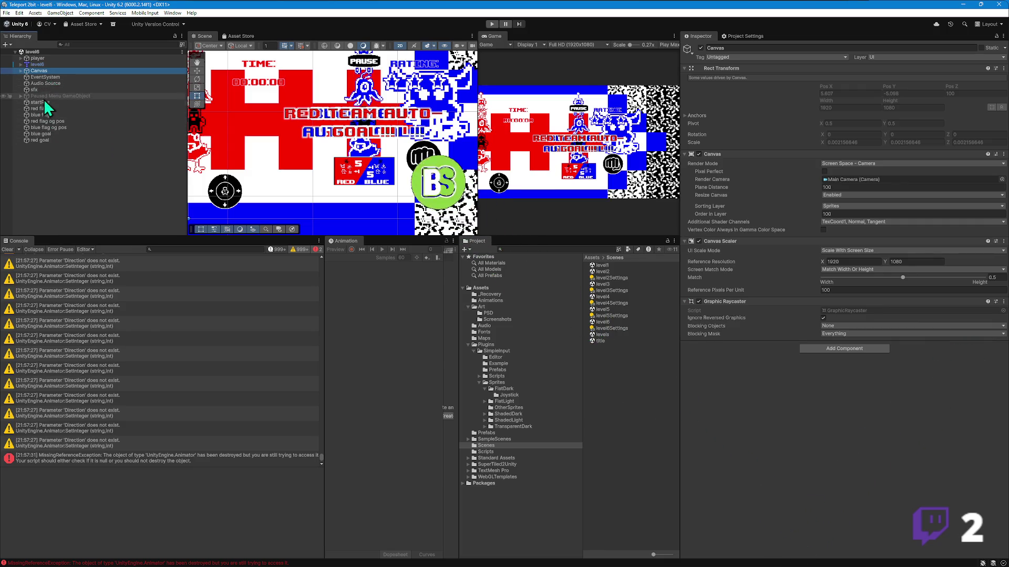
{"action": "left_click", "coordinate": [21, 71]}
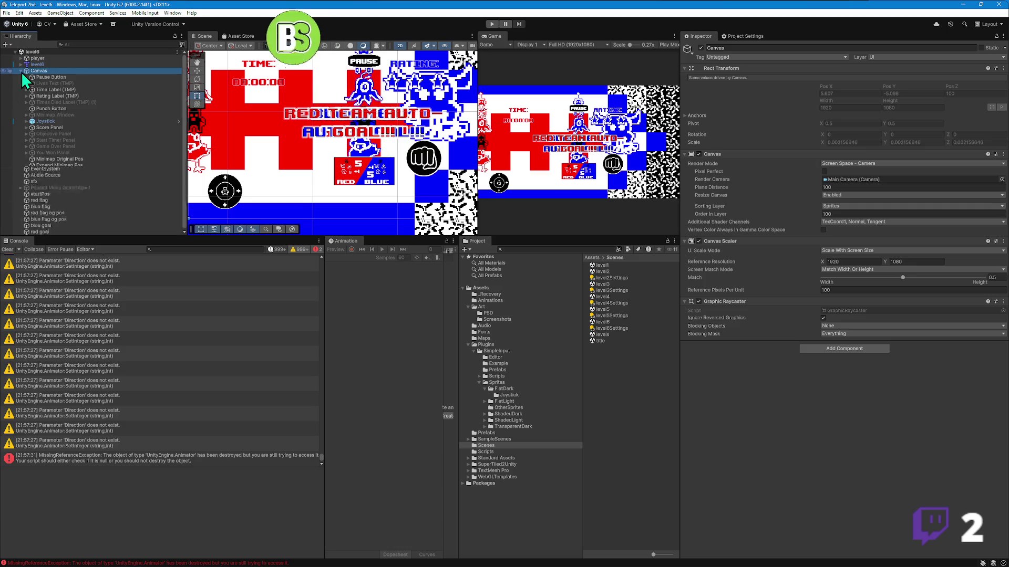
- Give the Score Panel Pos Y -280 and a 1.5 x 1.5 scale
{"action": "left_click", "coordinate": [52, 128]}
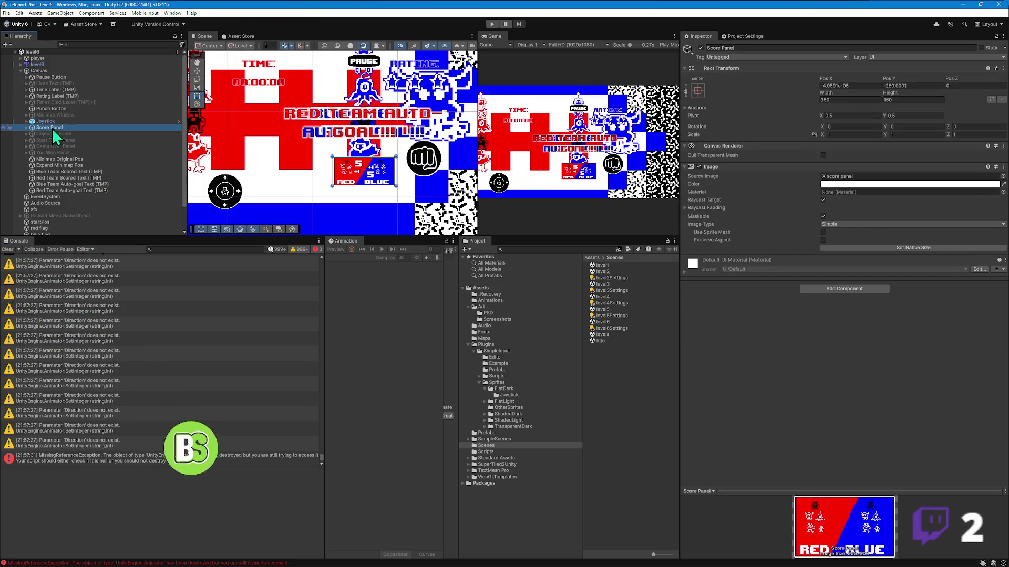
{"action": "mouse_move", "coordinate": [478, 124]}
{"action": "left_mouse_down"}
{"action": "mouse_move", "coordinate": [276, 125]}
{"action": "mouse_move", "coordinate": [412, 125]}
{"action": "left_mouse_up"}
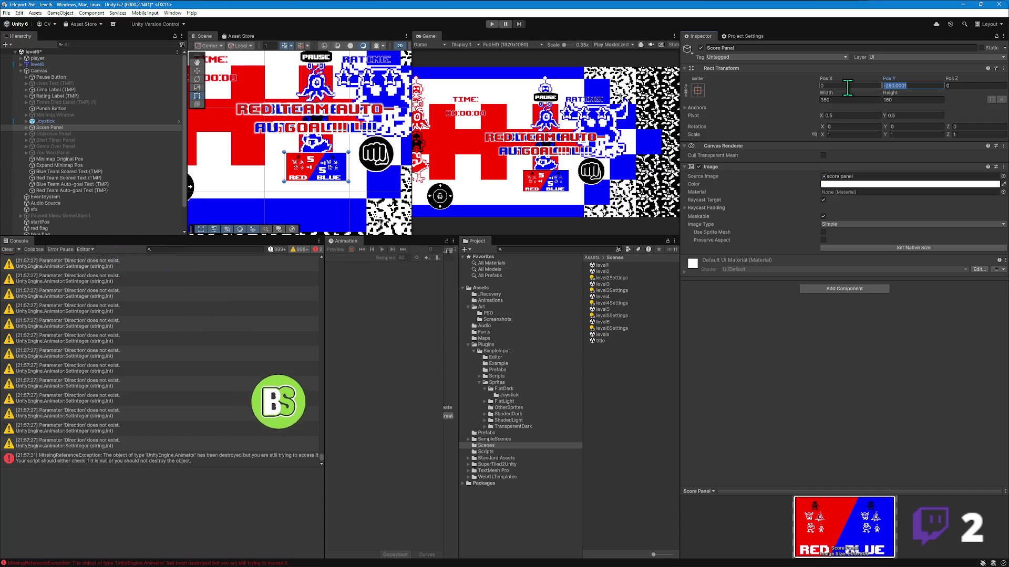
{"action": "left_click", "coordinate": [913, 85]}
{"action": "type", "text": "-280"}
{"action": "key", "text": "Tab"}
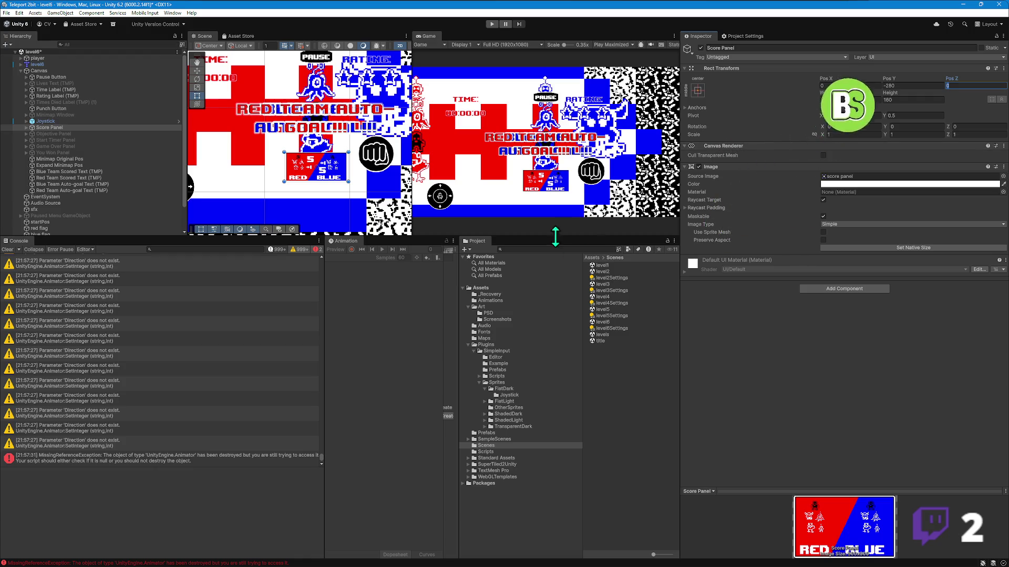
{"action": "left_click", "coordinate": [865, 134]}
{"action": "type", "text": "1.5"}
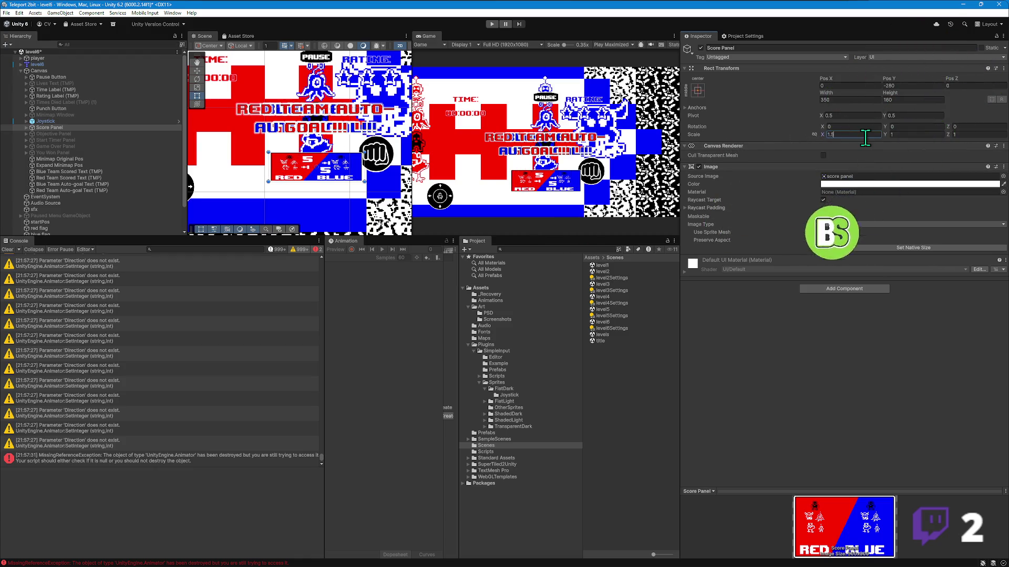
{"action": "type", "text": "1.5"}
{"action": "key", "text": "Tab"}
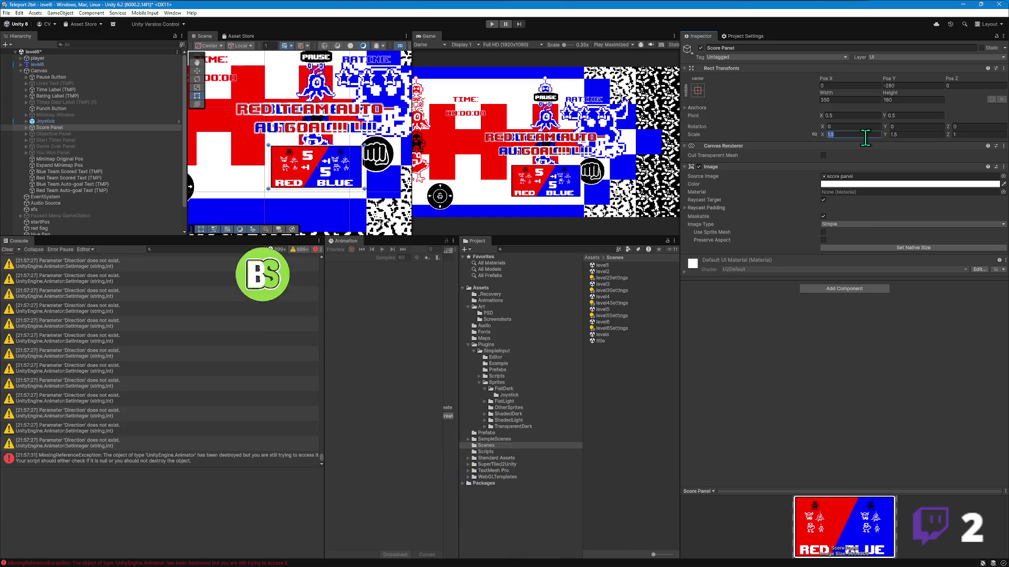
- Move the Score Panel down near the bottom to Pos Y -405
{"action": "left_click_drag", "start_coordinate": [895, 80], "coordinate": [787, 73]}
{"action": "mouse_move", "coordinate": [195, 161]}
{"action": "left_mouse_down"}
{"action": "mouse_move", "coordinate": [876, 229]}
{"action": "mouse_move", "coordinate": [275, 238]}
{"action": "mouse_move", "coordinate": [263, 264]}
{"action": "left_mouse_up"}
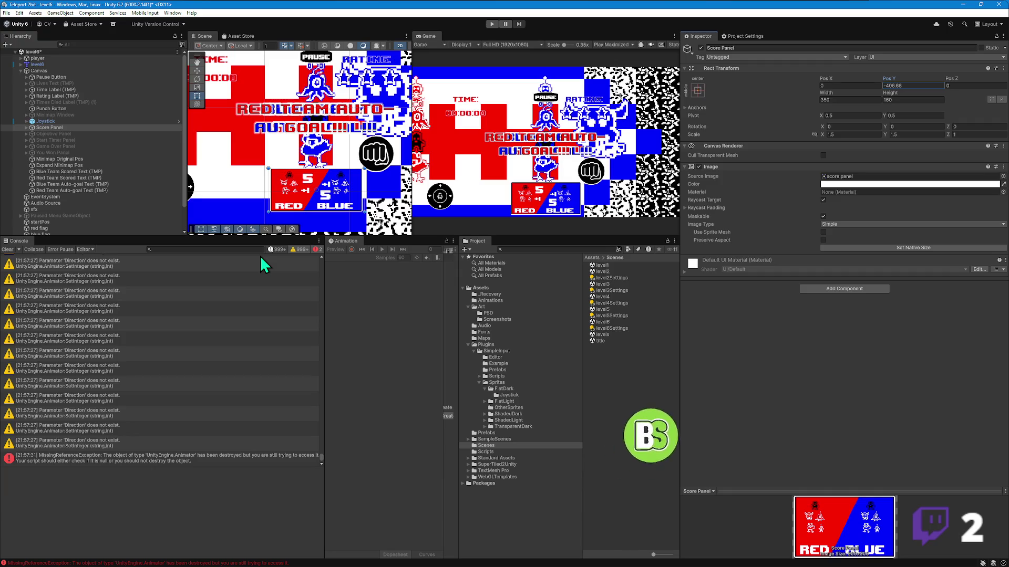
{"action": "left_click", "coordinate": [915, 84]}
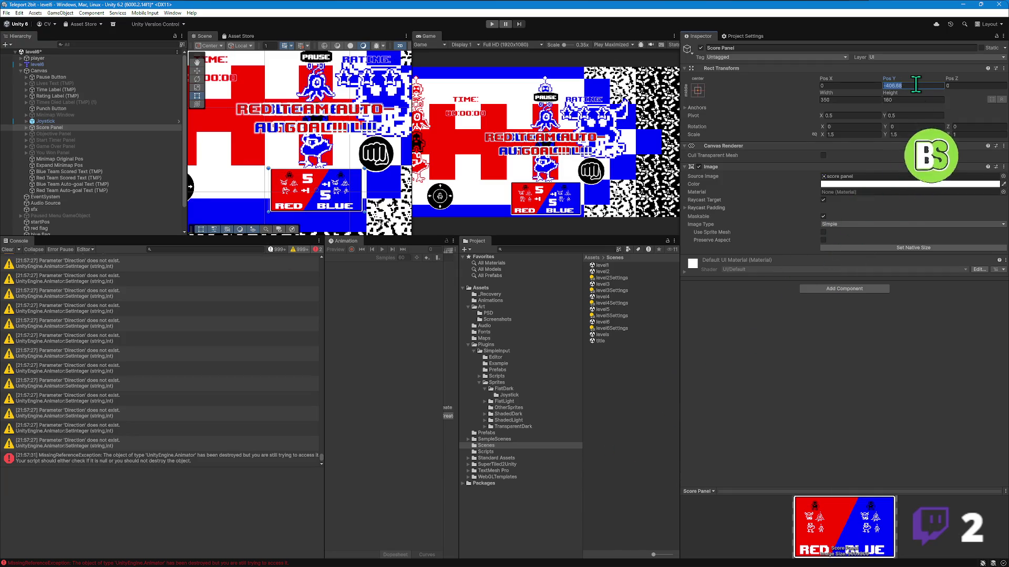
{"action": "type", "text": "-405"}
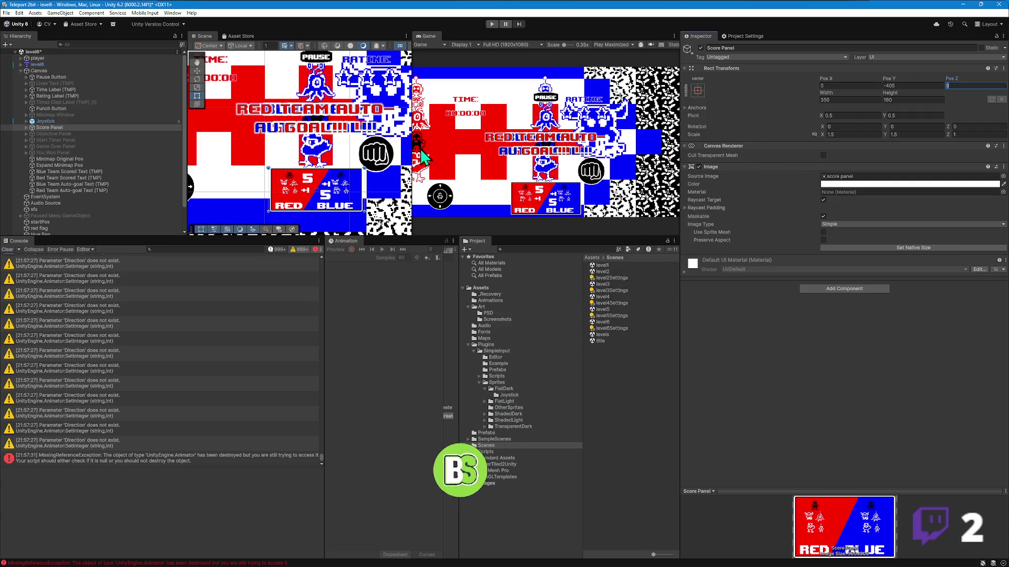
{"action": "left_click", "coordinate": [53, 109]}
- Nudge the punch button toward the corner and check the joystick's Pos Y of 150
{"action": "scroll", "coordinate": [283, 154], "scroll_direction": "up", "scroll_amount": 3}
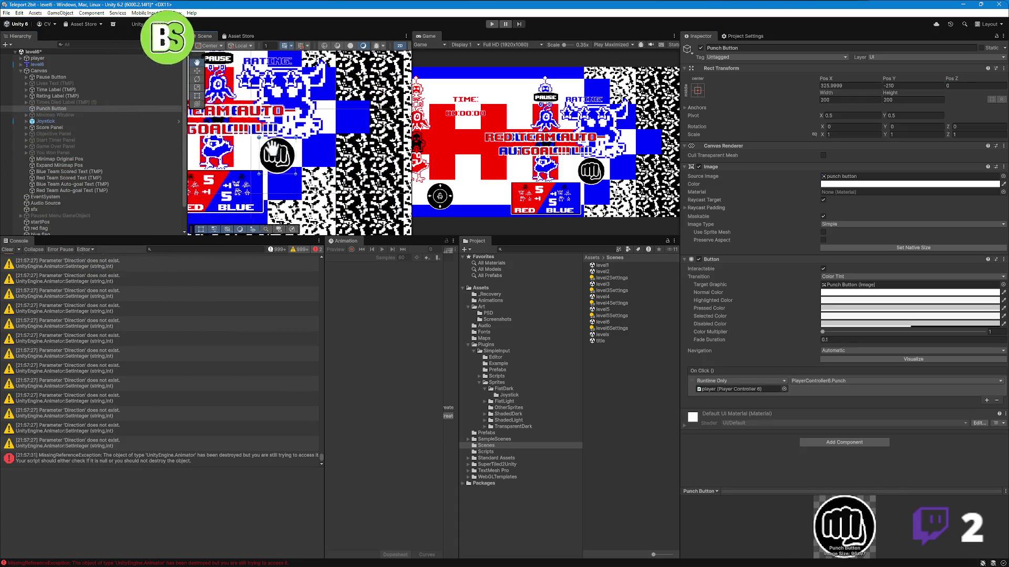
{"action": "mouse_move", "coordinate": [277, 155]}
{"action": "left_mouse_down"}
{"action": "mouse_move", "coordinate": [327, 167]}
{"action": "mouse_move", "coordinate": [329, 186]}
{"action": "left_mouse_up"}
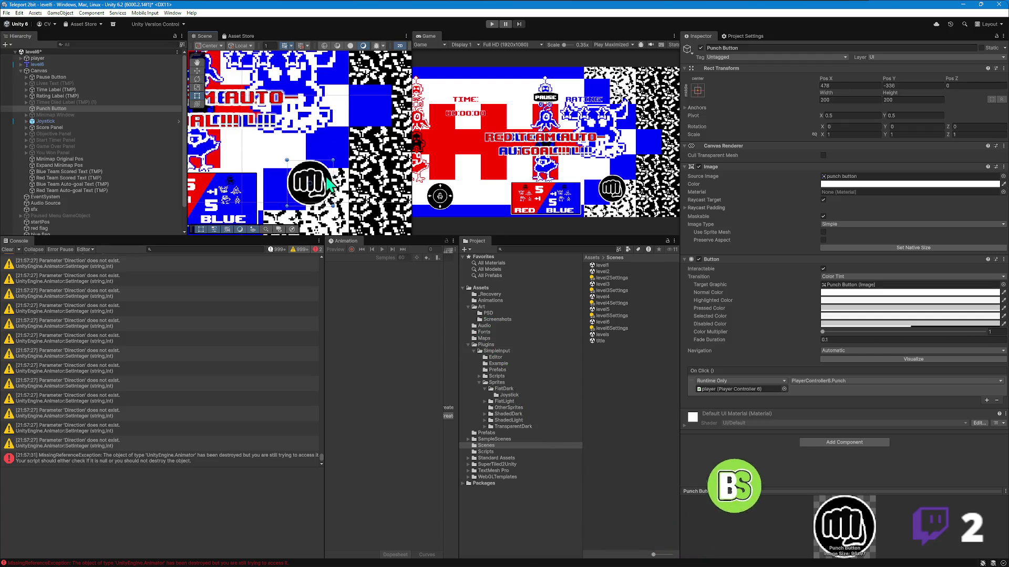
{"action": "scroll", "coordinate": [255, 178], "scroll_direction": "down", "scroll_amount": 2}
{"action": "mouse_move", "coordinate": [255, 179]}
{"action": "left_mouse_down"}
{"action": "mouse_move", "coordinate": [324, 140]}
{"action": "mouse_move", "coordinate": [368, 136]}
{"action": "left_mouse_up"}
{"action": "scroll", "coordinate": [367, 136], "scroll_direction": "down", "scroll_amount": 2}
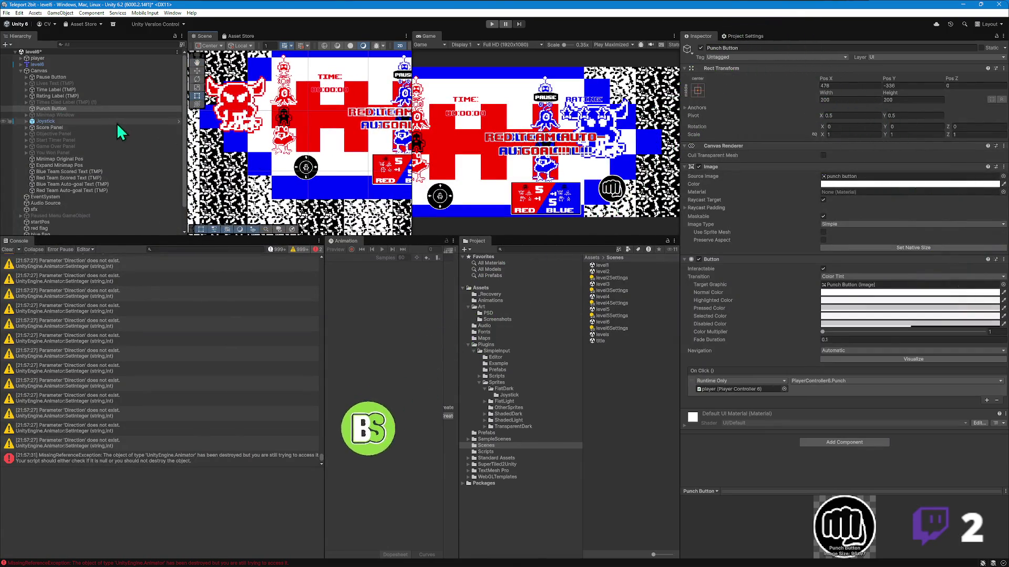
{"action": "left_click", "coordinate": [46, 121]}
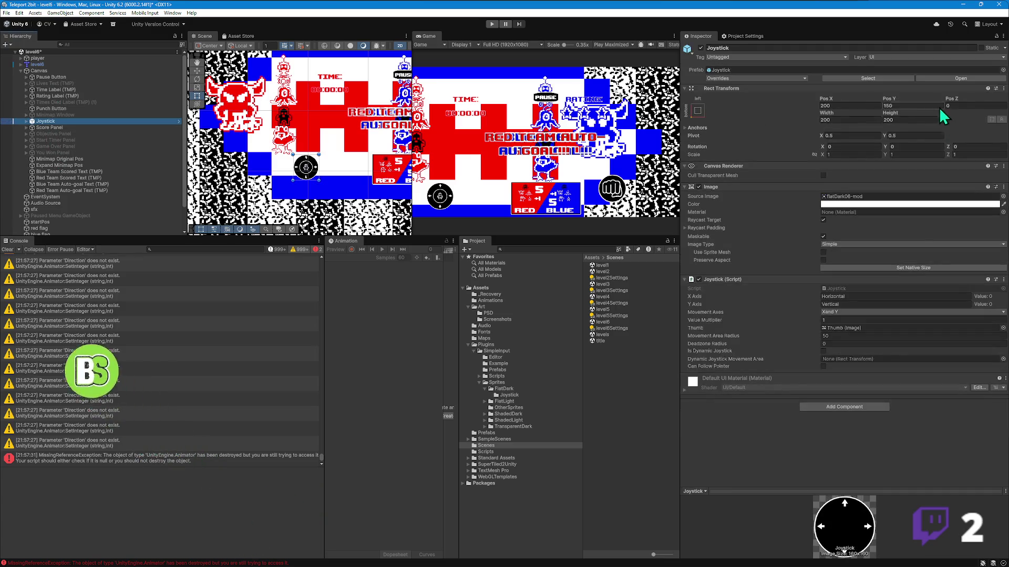
{"action": "left_click", "coordinate": [909, 105]}
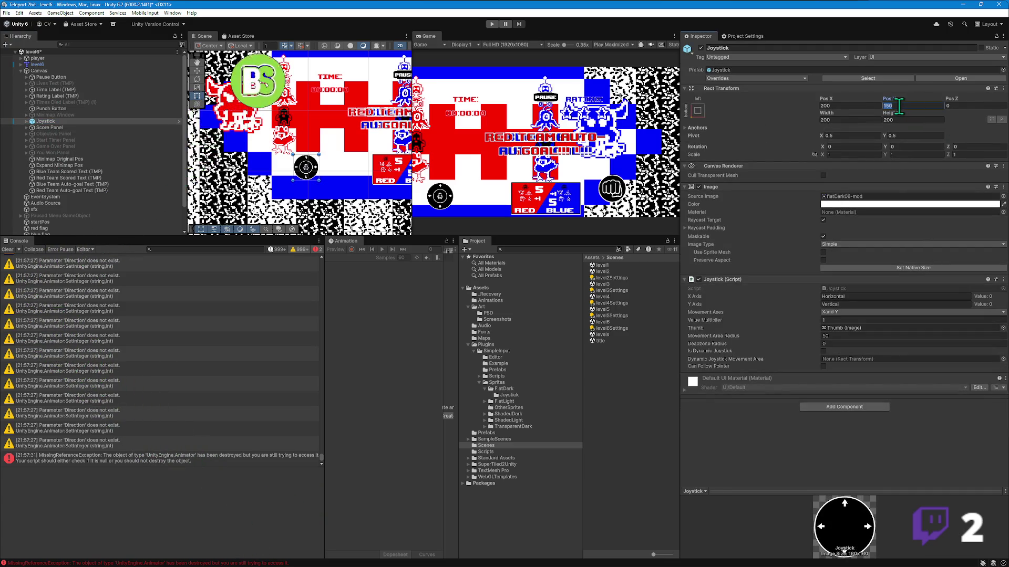
{"action": "scroll", "coordinate": [85, 117], "scroll_direction": "down", "scroll_amount": 3}
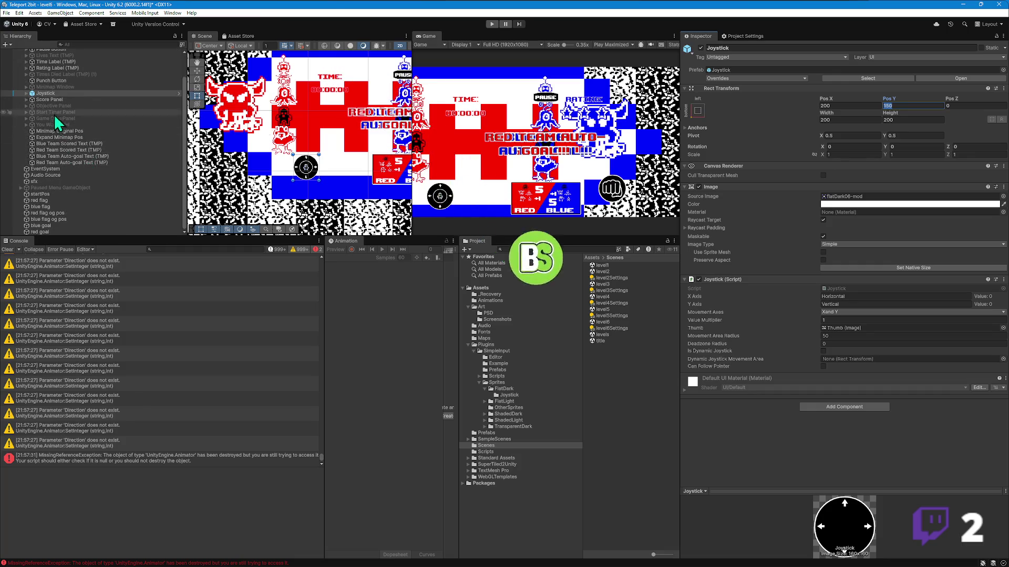
- Anchor the punch button bottom-right at Pos X -300, Pos Y 150, then start Play mode
{"action": "left_click", "coordinate": [51, 80]}
{"action": "left_click", "coordinate": [906, 86]}
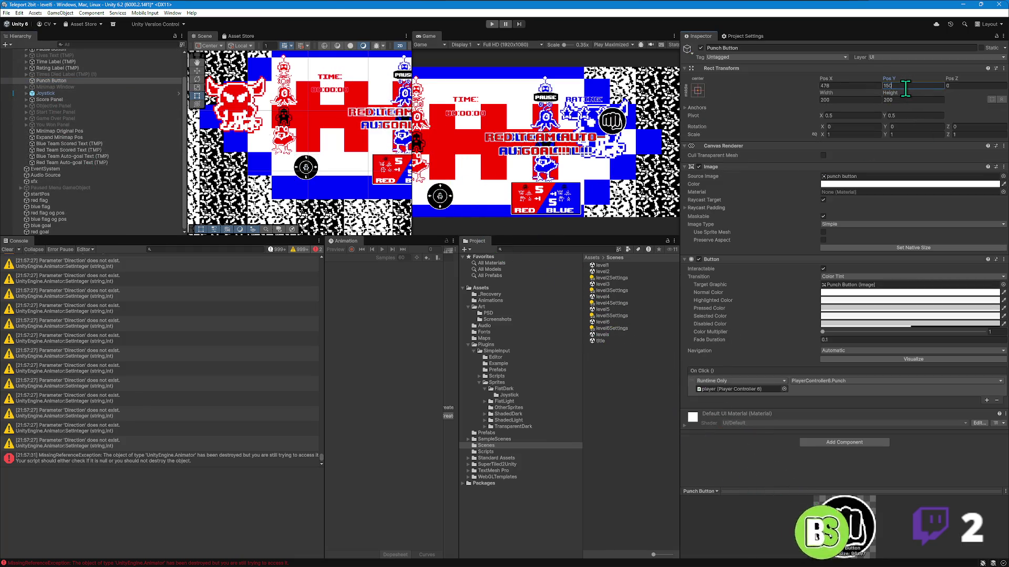
{"action": "left_click", "coordinate": [701, 92]}
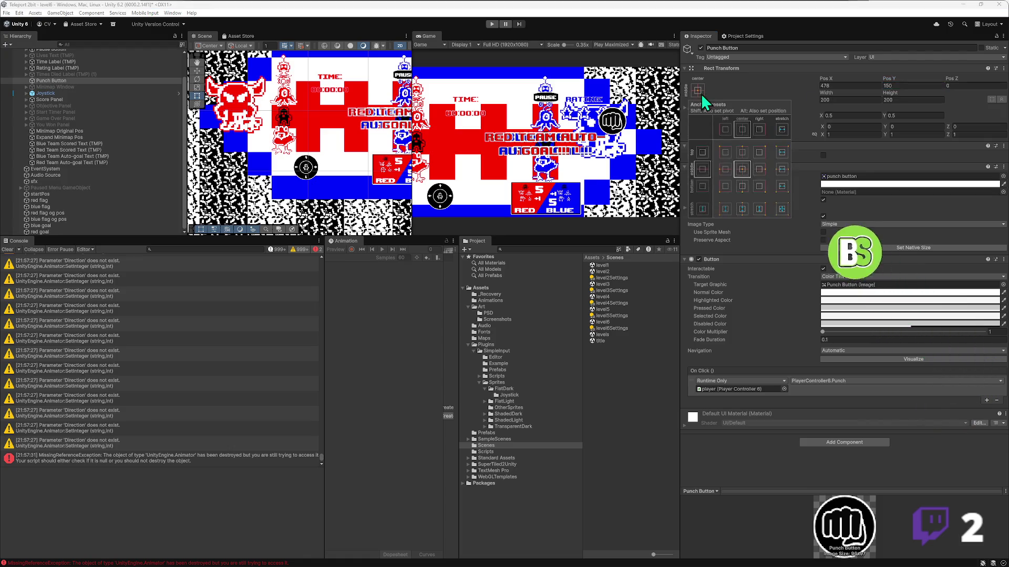
{"action": "left_click", "coordinate": [764, 190]}
{"action": "left_click", "coordinate": [910, 86]}
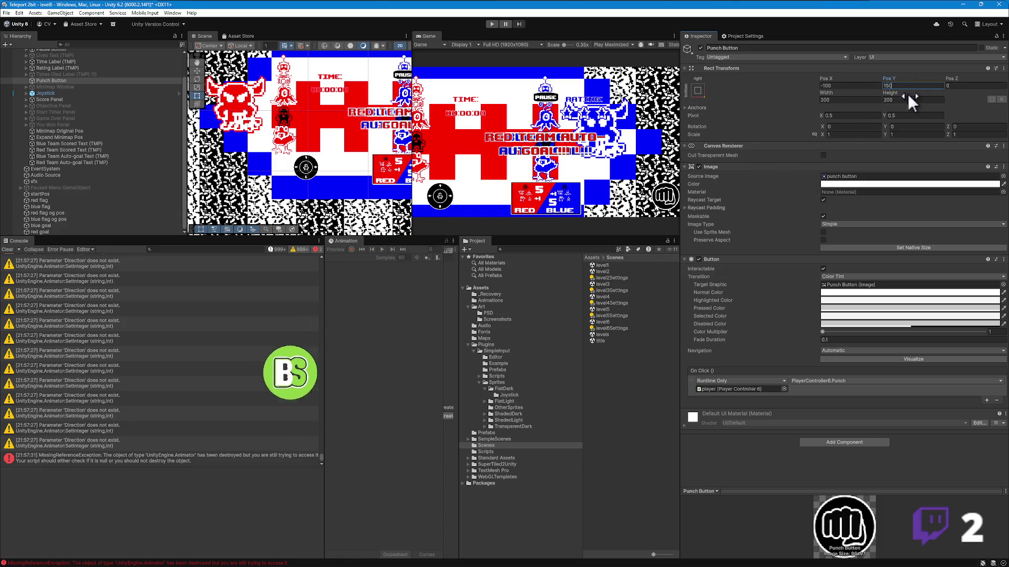
{"action": "left_click_drag", "start_coordinate": [822, 78], "coordinate": [652, 103]}
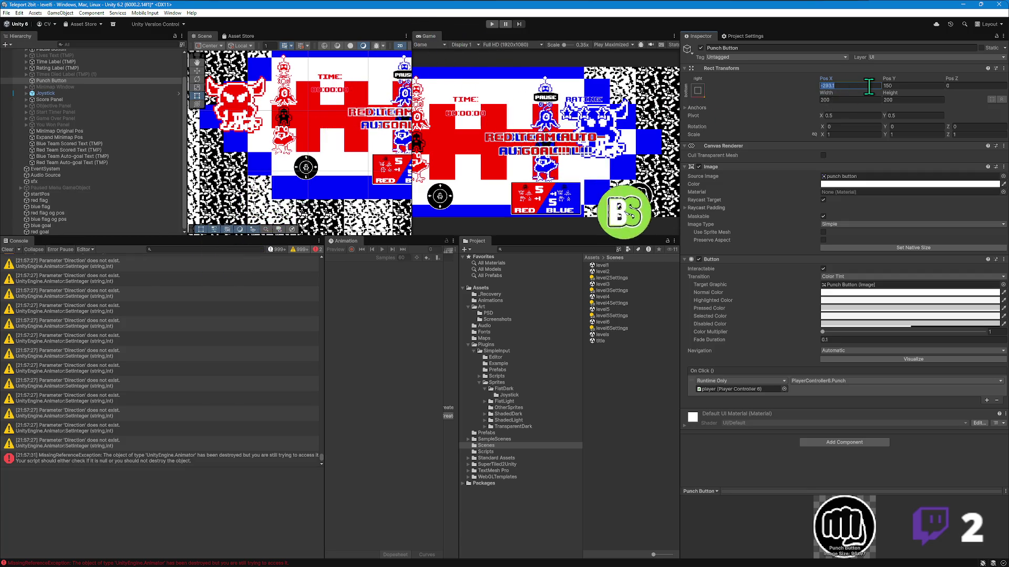
{"action": "type", "text": "300"}
{"action": "key", "text": "Tab"}
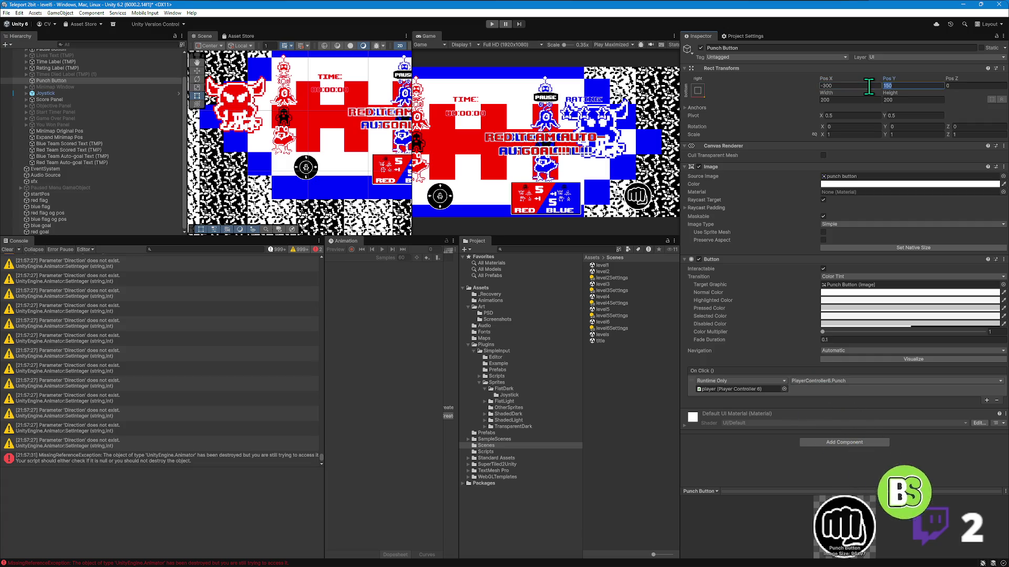
{"action": "scroll", "coordinate": [284, 169], "scroll_direction": "down", "scroll_amount": 5}
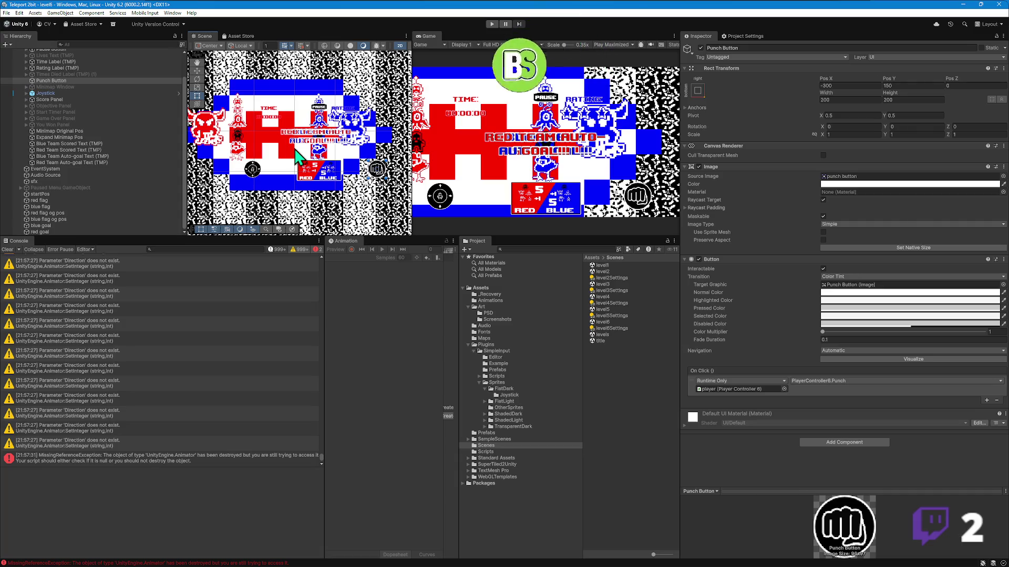
{"action": "left_click", "coordinate": [492, 24]}
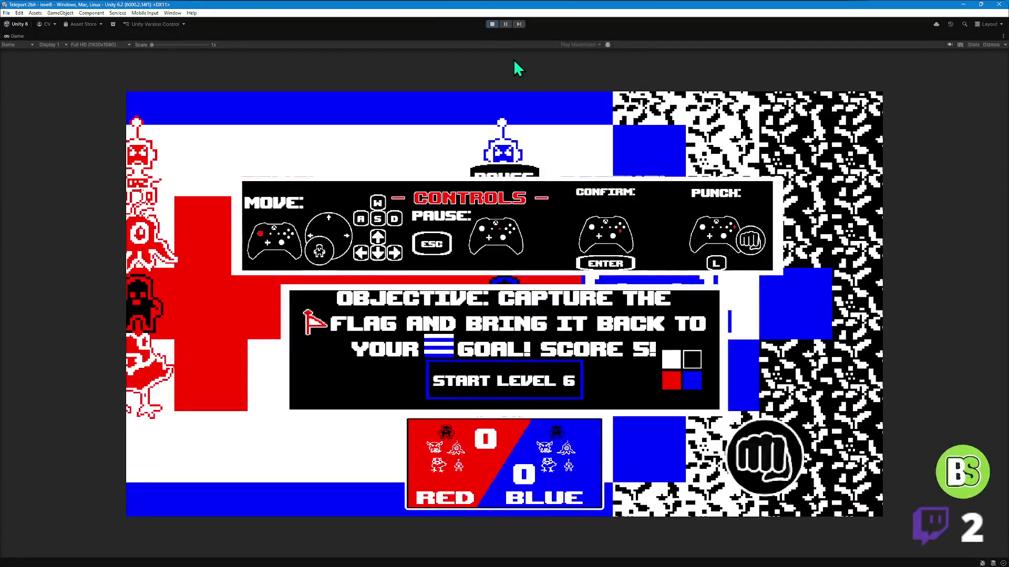
- Play-test level 6, stop it, then switch to the Xbox button layout search in Firefox
{"action": "left_click", "coordinate": [508, 397]}
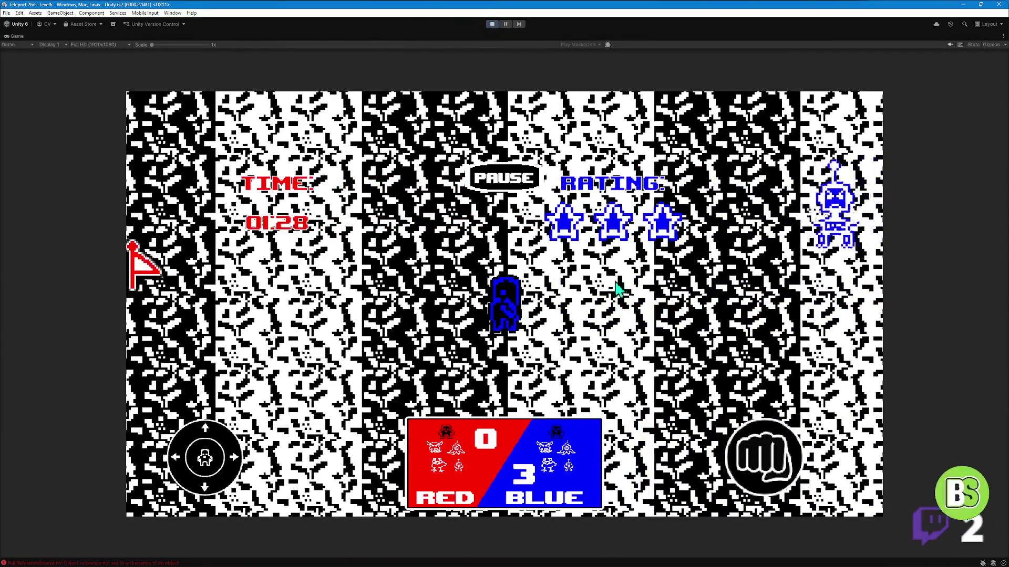
{"action": "left_click", "coordinate": [492, 24]}
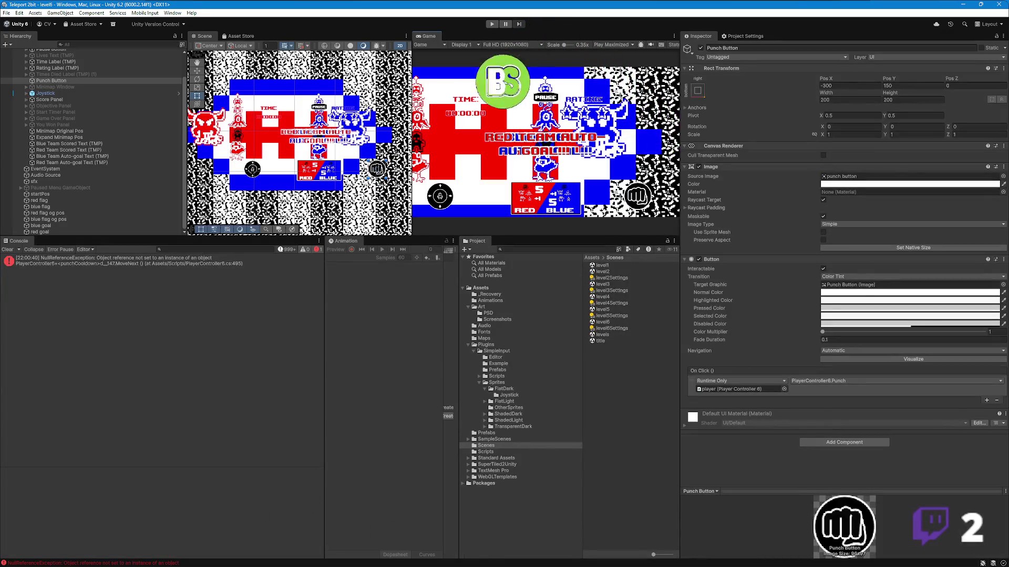
{"action": "mouse_move", "coordinate": [230, 565]}
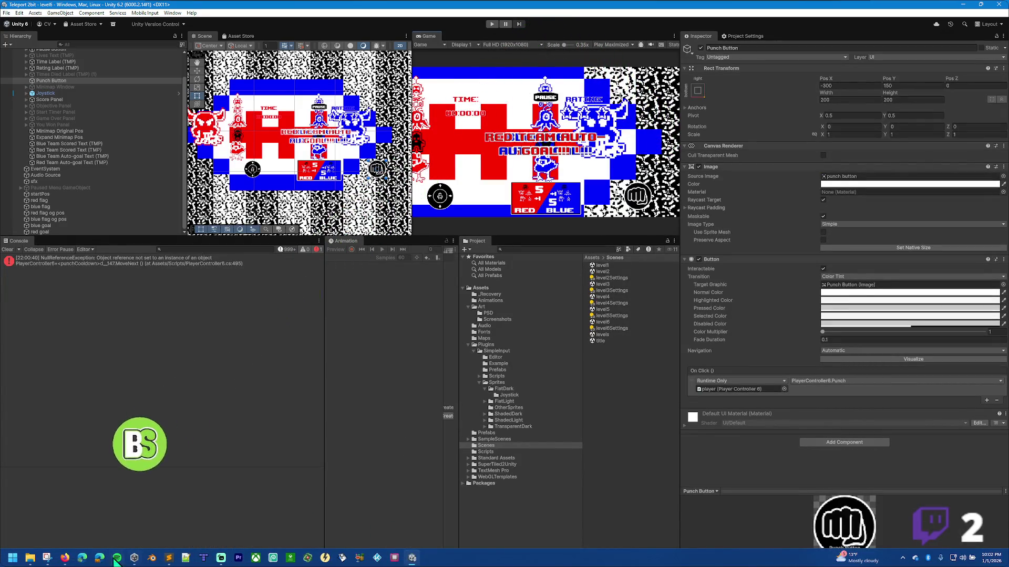
{"action": "mouse_move", "coordinate": [64, 560]}
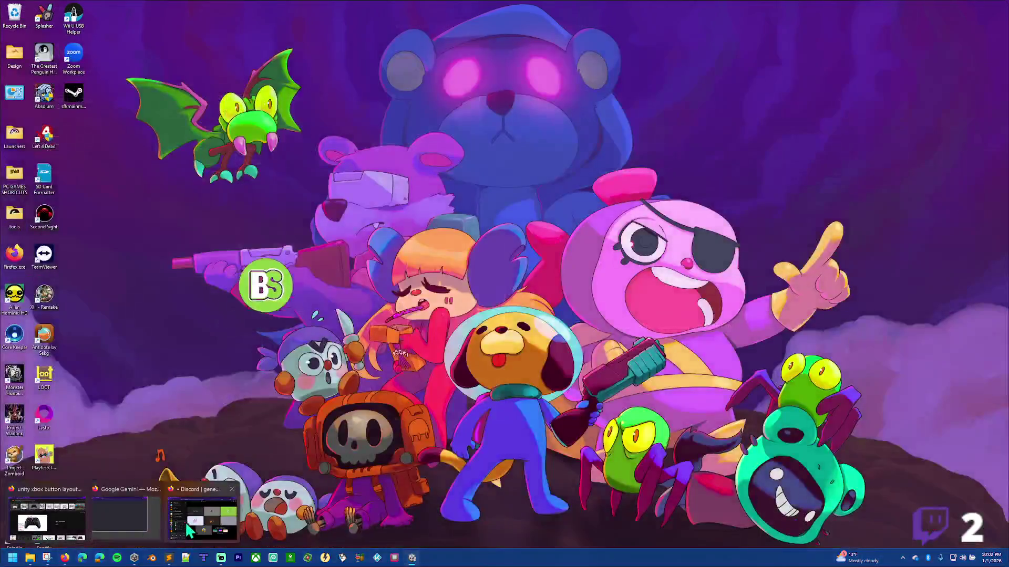
{"action": "left_click", "coordinate": [181, 522]}
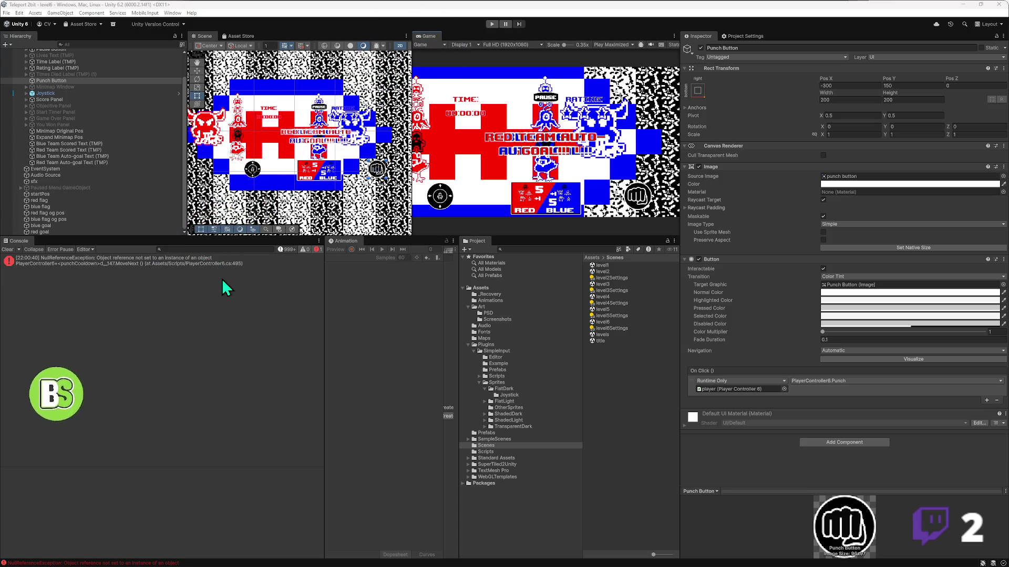
- Show the NullReferenceException stack trace (PlayerController6.cs line 495), then bring Sublime Text forward
{"action": "mouse_move", "coordinate": [116, 562]}
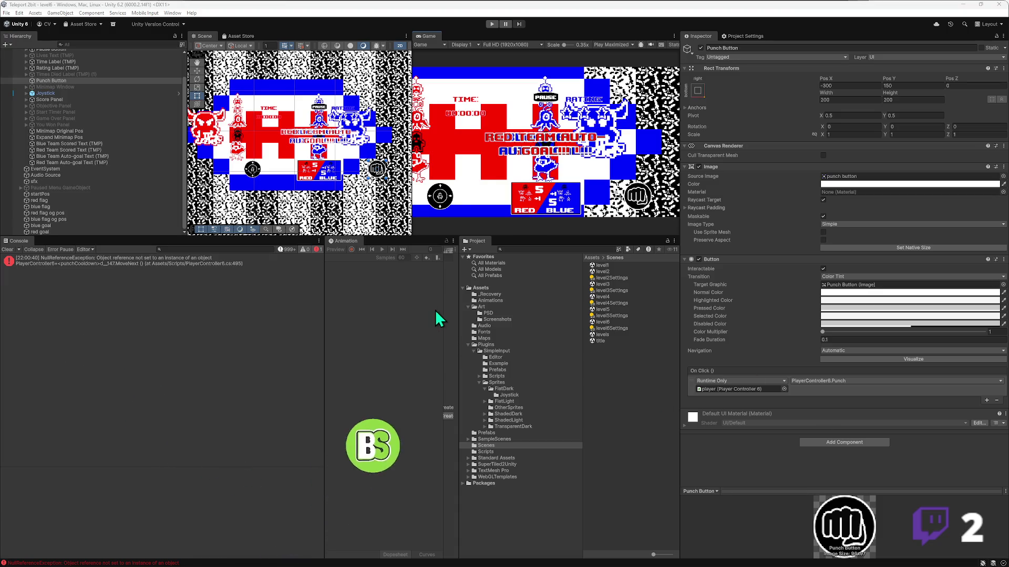
{"action": "scroll", "coordinate": [231, 174], "scroll_direction": "down", "scroll_amount": 2}
{"action": "scroll", "coordinate": [233, 181], "scroll_direction": "up", "scroll_amount": 1}
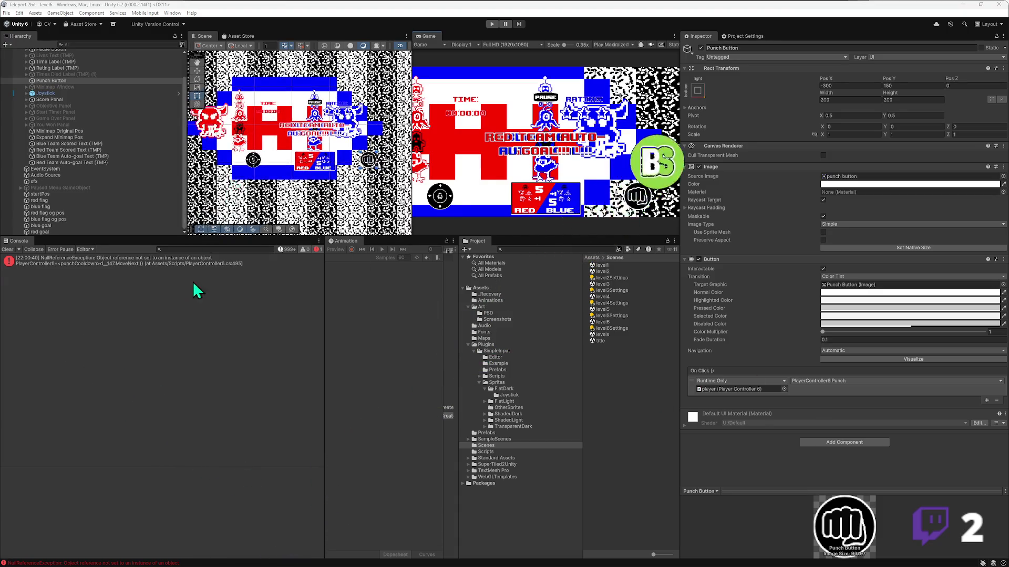
{"action": "left_click", "coordinate": [202, 263]}
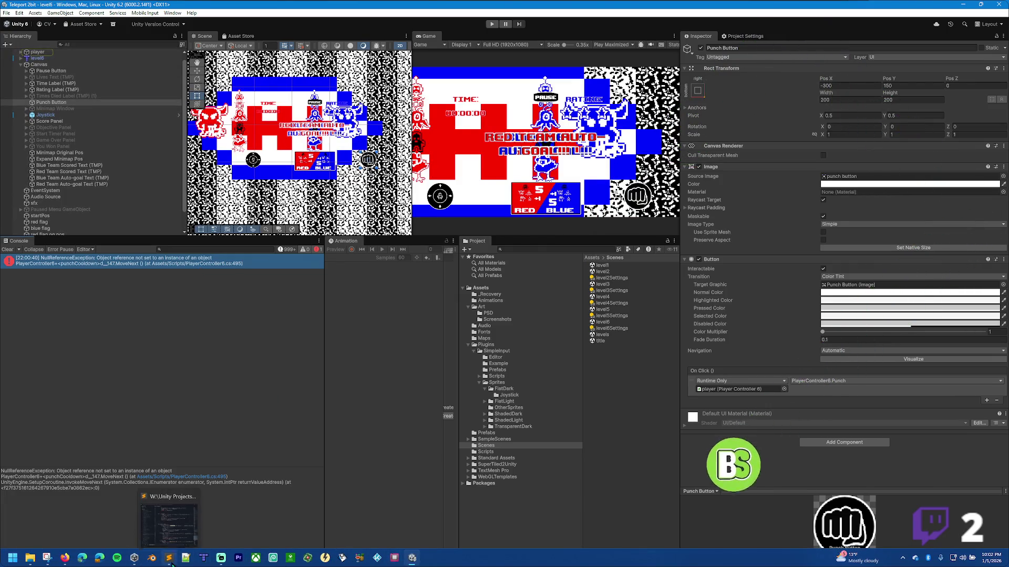
{"action": "left_click", "coordinate": [170, 559]}
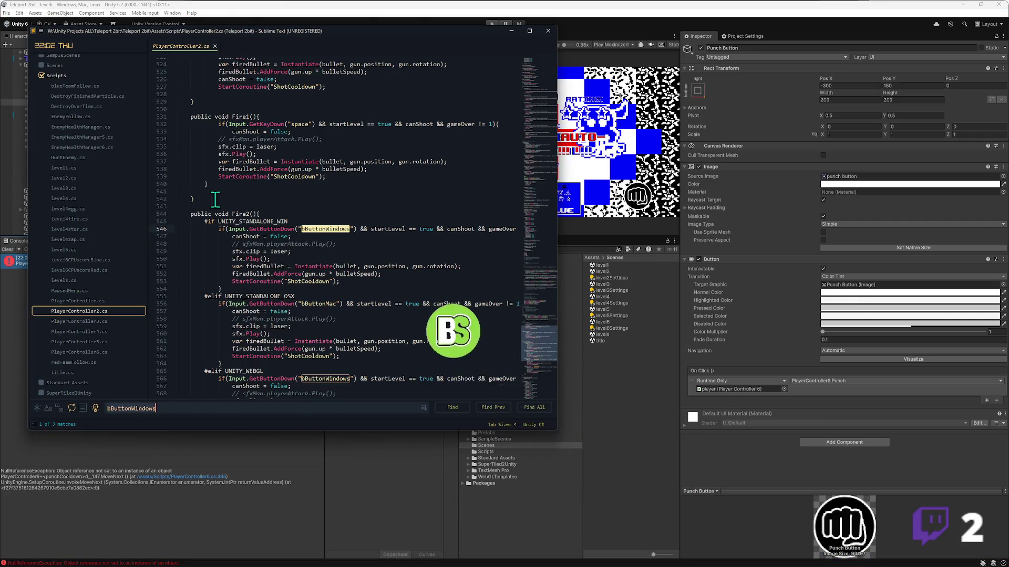
- Review PlayerController6.cs's punchCooldown and Punch code, then select player back in Unity
{"action": "scroll", "coordinate": [209, 195], "scroll_direction": "up", "scroll_amount": 10}
{"action": "left_click", "coordinate": [84, 351]}
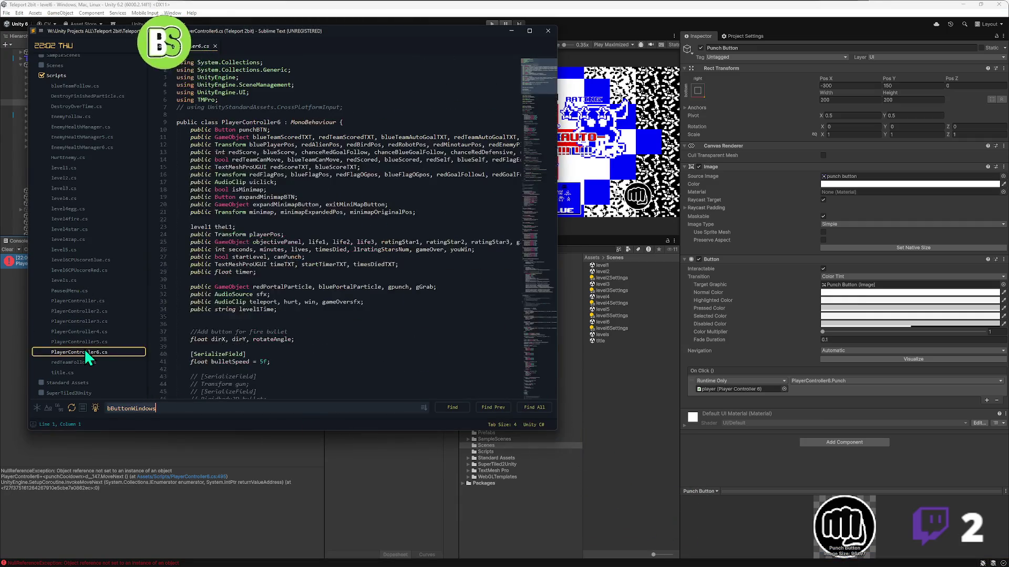
{"action": "scroll", "coordinate": [247, 257], "scroll_direction": "down", "scroll_amount": 20}
{"action": "scroll", "coordinate": [261, 270], "scroll_direction": "down", "scroll_amount": 20}
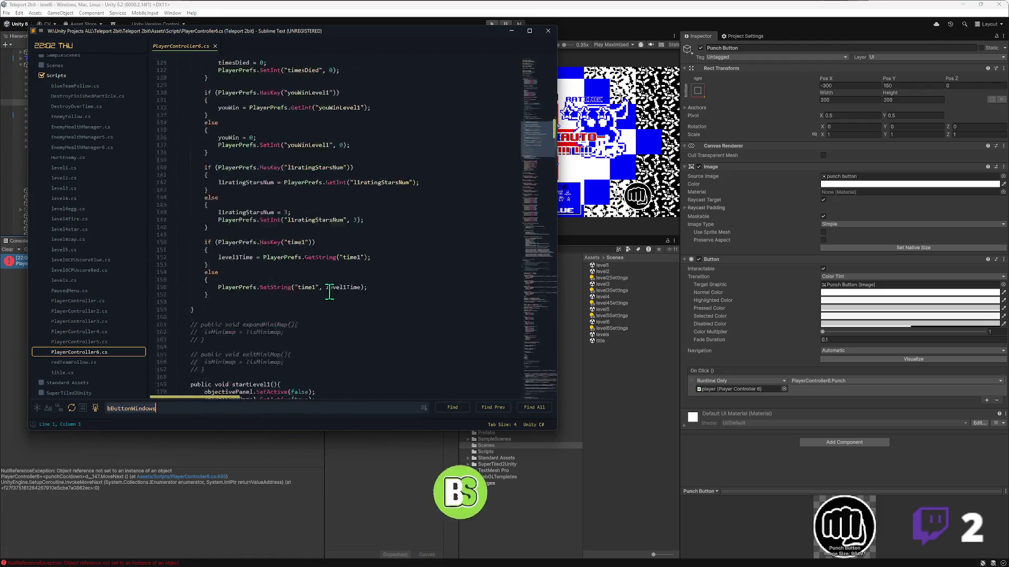
{"action": "mouse_move", "coordinate": [557, 149]}
{"action": "left_mouse_down"}
{"action": "mouse_move", "coordinate": [534, 337]}
{"action": "mouse_move", "coordinate": [540, 300]}
{"action": "left_mouse_up"}
{"action": "scroll", "coordinate": [235, 257], "scroll_direction": "down", "scroll_amount": 4}
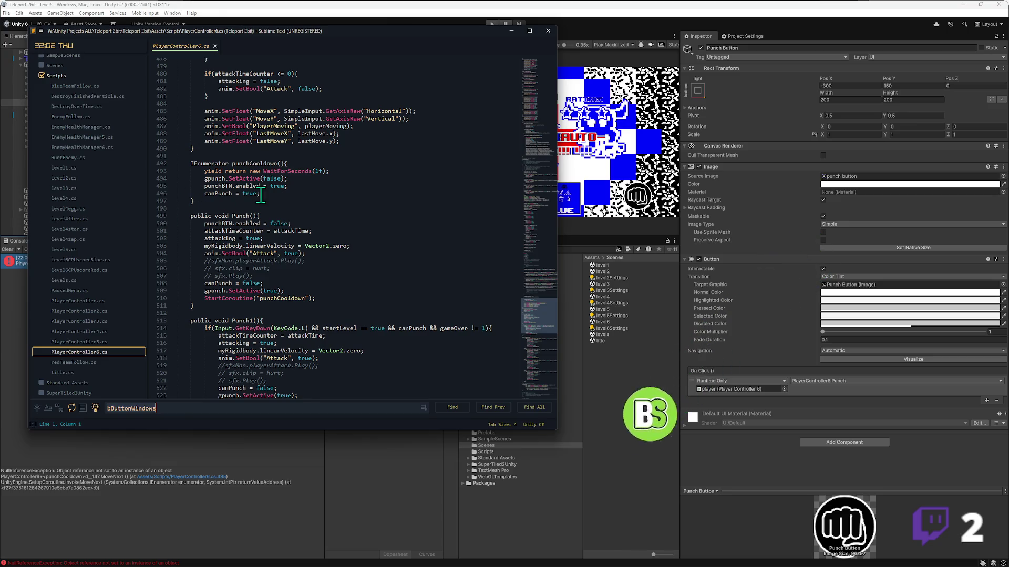
{"action": "left_click", "coordinate": [352, 8]}
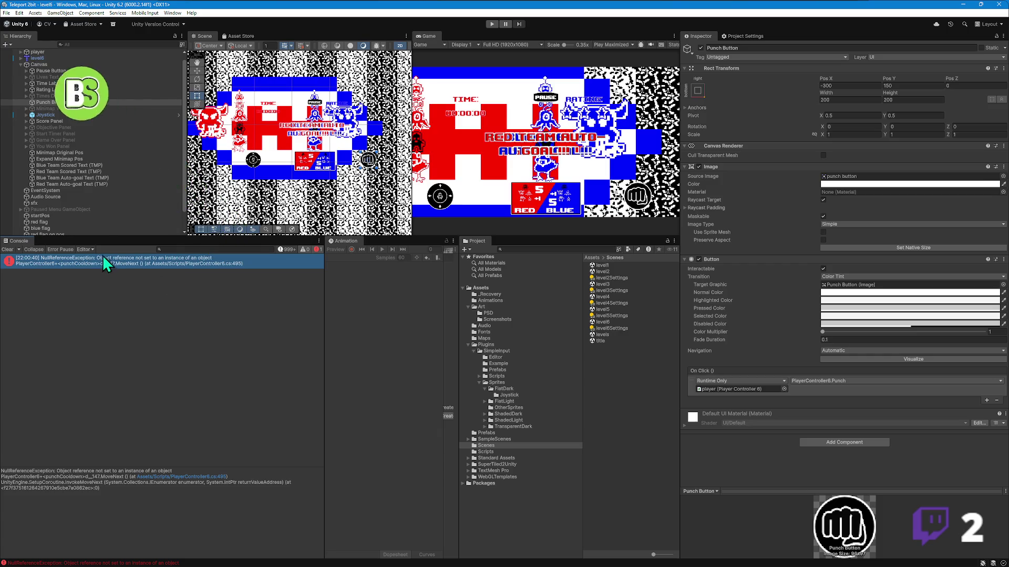
{"action": "left_click", "coordinate": [38, 52]}
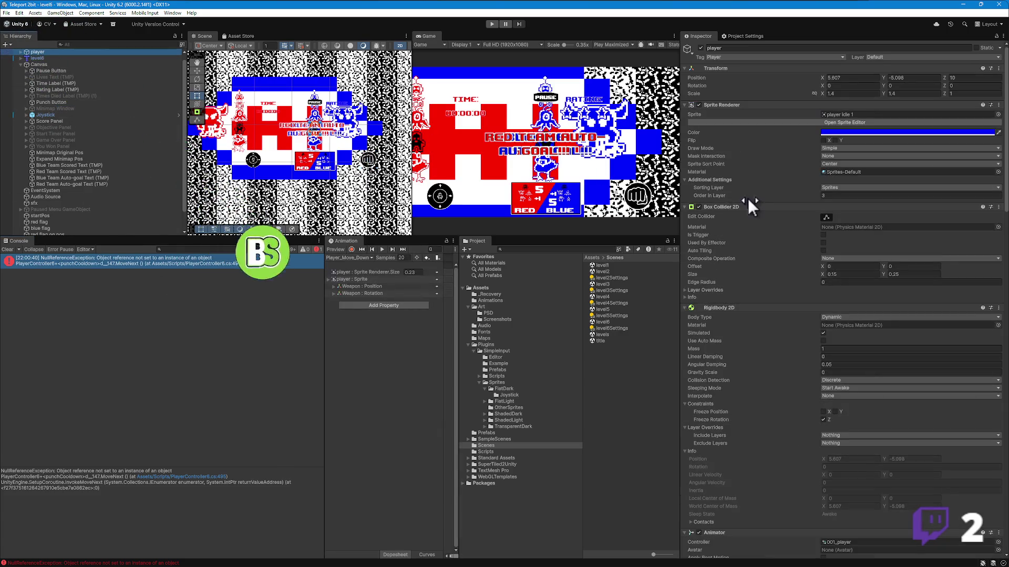
- Bring Player Controller 6 into view in the player Inspector, then start Play mode to test the Punch button link
{"action": "scroll", "coordinate": [811, 251], "scroll_direction": "down", "scroll_amount": 10}
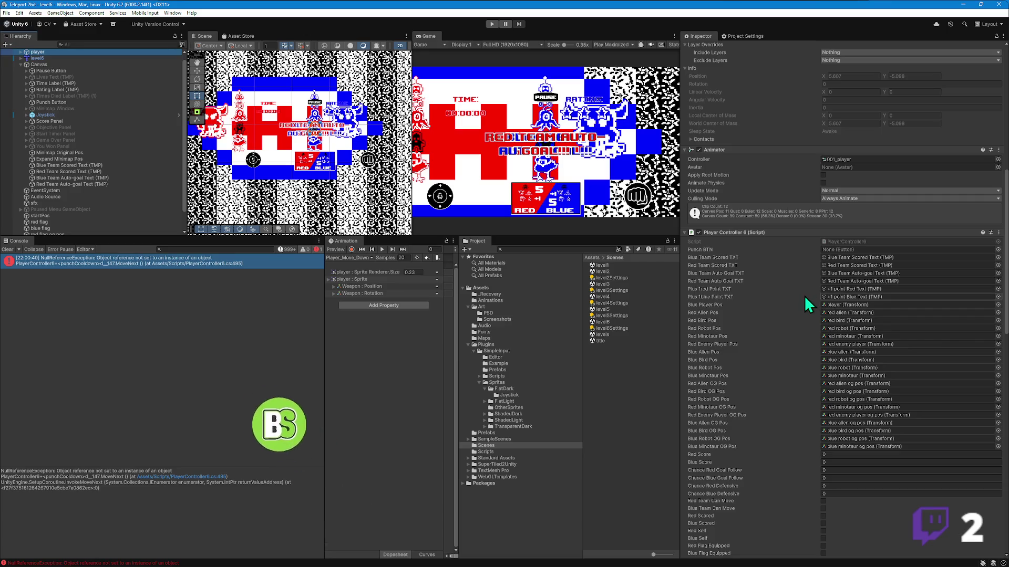
{"action": "scroll", "coordinate": [796, 306], "scroll_direction": "down", "scroll_amount": 5}
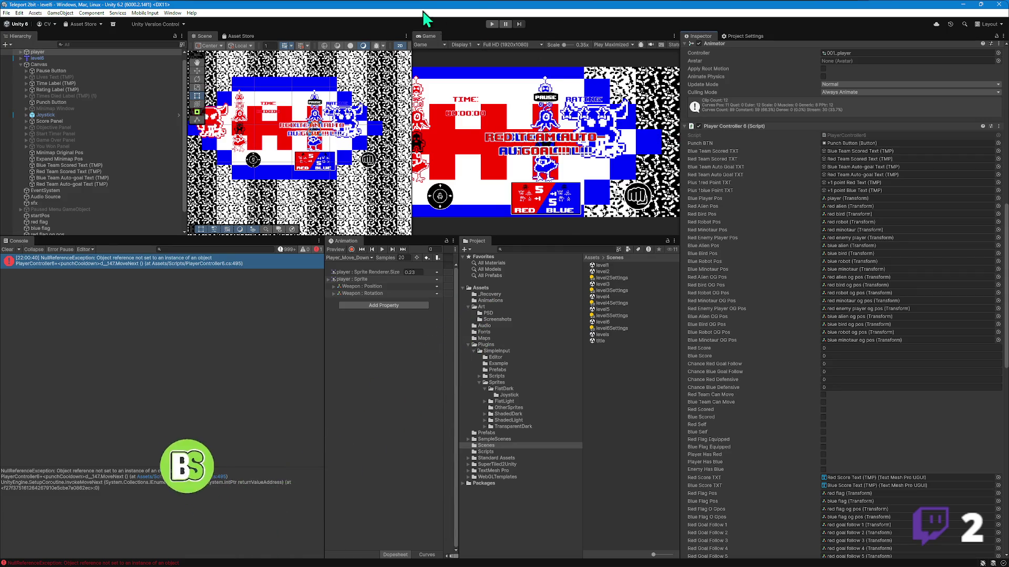
{"action": "left_click", "coordinate": [489, 25]}
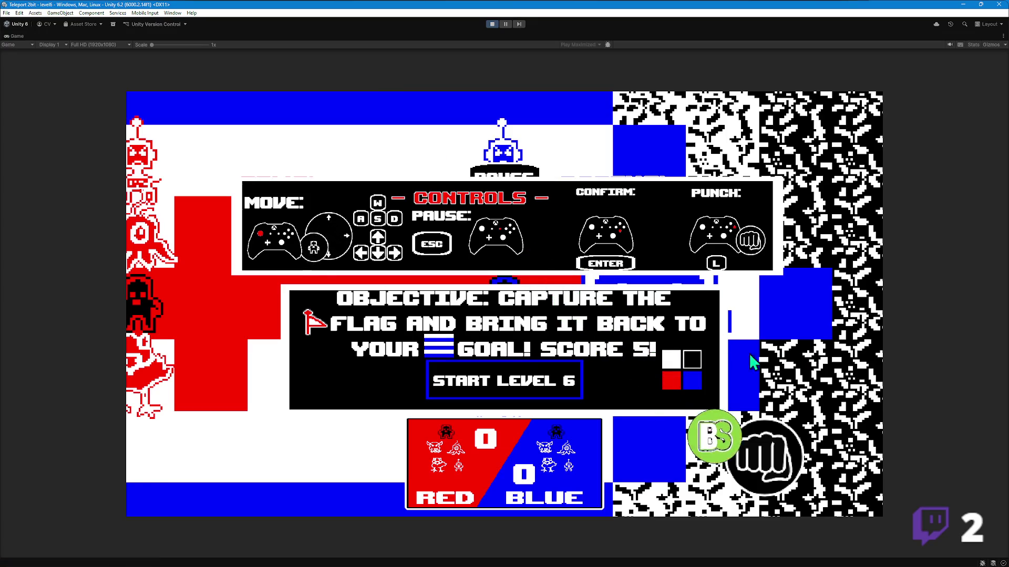
- Start Level 6 from the objective screen, play it, then stop Play mode
{"action": "left_click", "coordinate": [527, 385]}
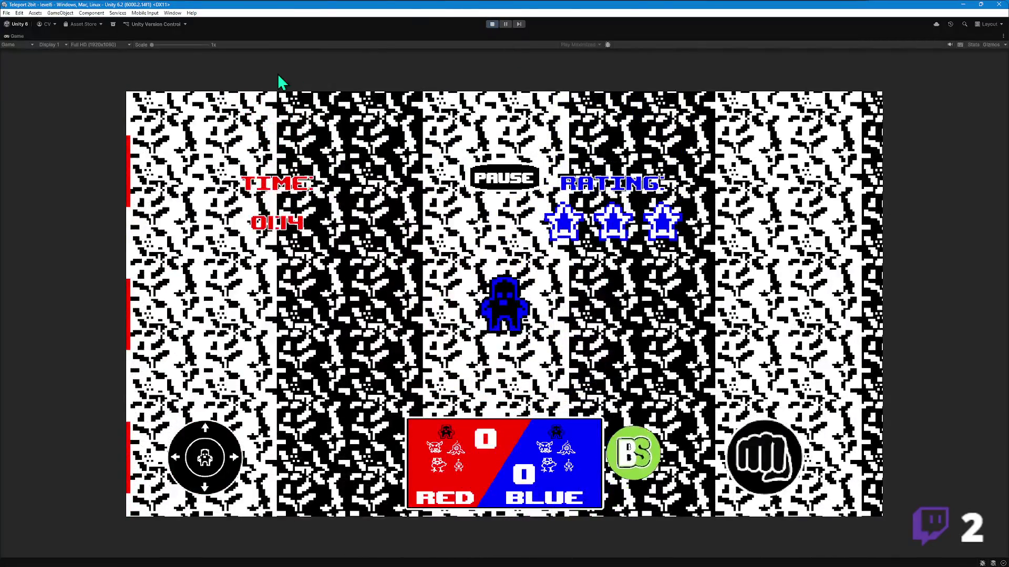
{"action": "left_click", "coordinate": [491, 24]}
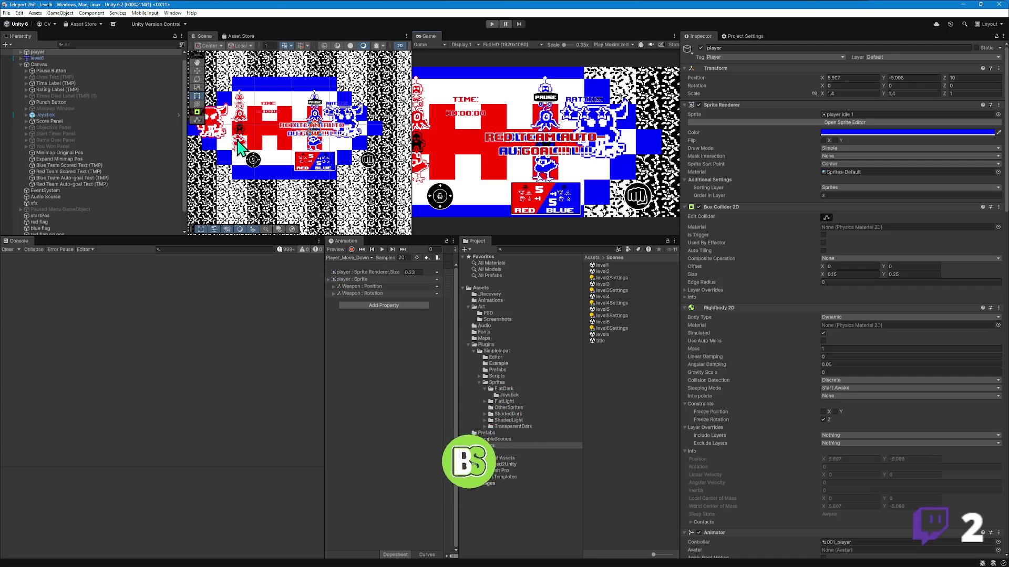
- Select red flag and level6, expand level6's Grid and goal tile layer, then start playing with Ctrl+P
{"action": "scroll", "coordinate": [255, 144], "scroll_direction": "down", "scroll_amount": 10}
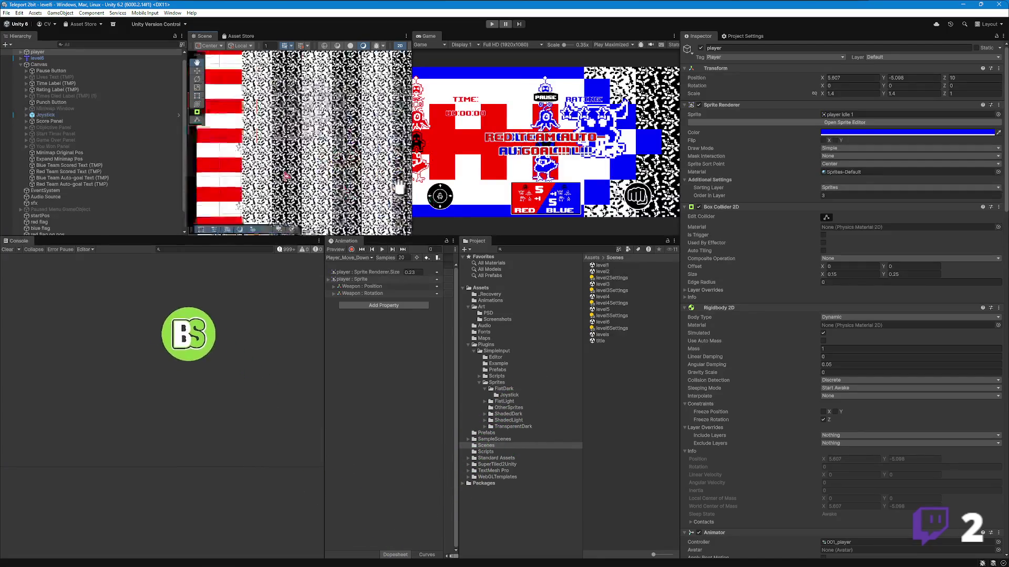
{"action": "scroll", "coordinate": [297, 167], "scroll_direction": "up", "scroll_amount": 5}
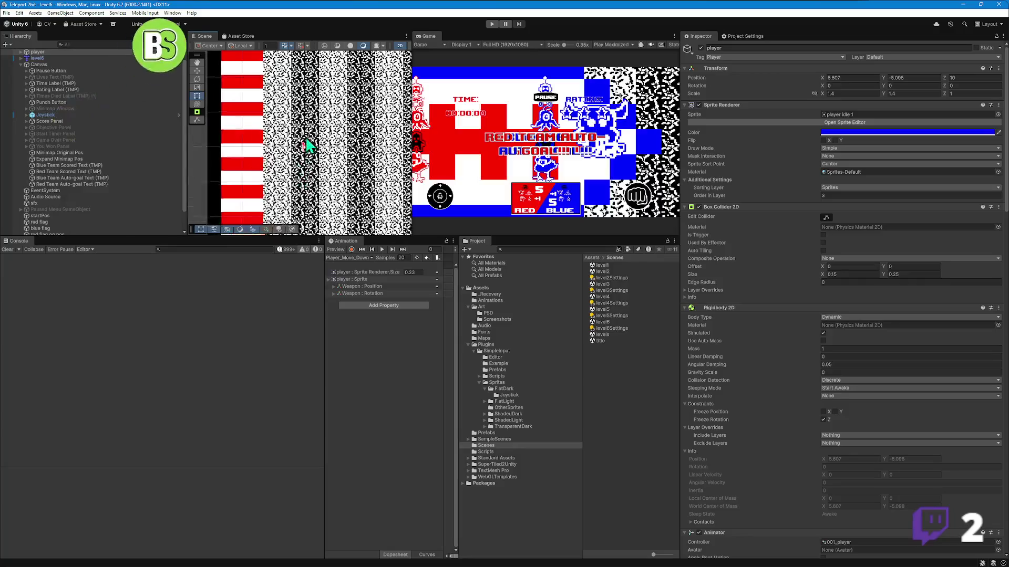
{"action": "left_click", "coordinate": [307, 154]}
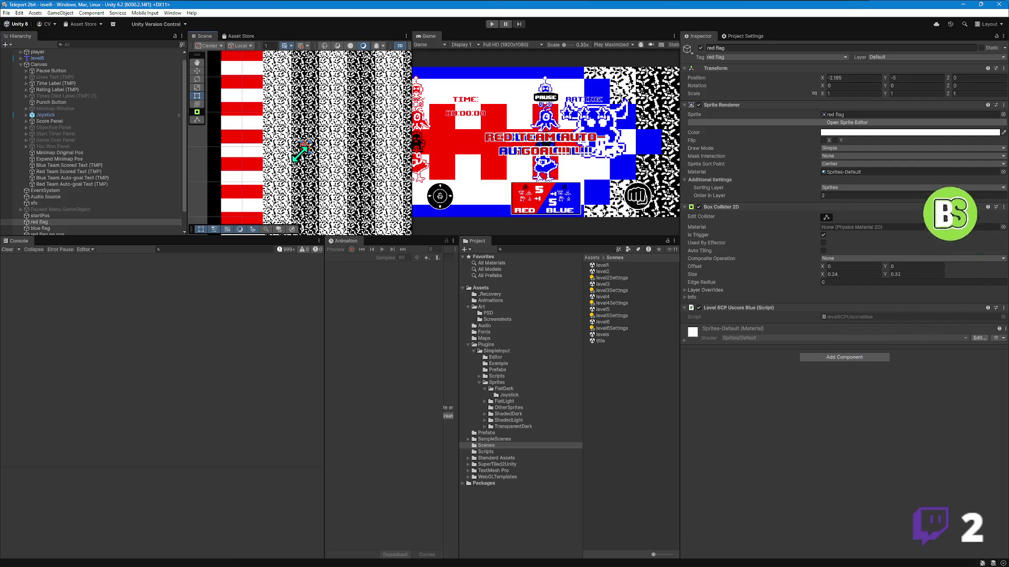
{"action": "left_click", "coordinate": [383, 152]}
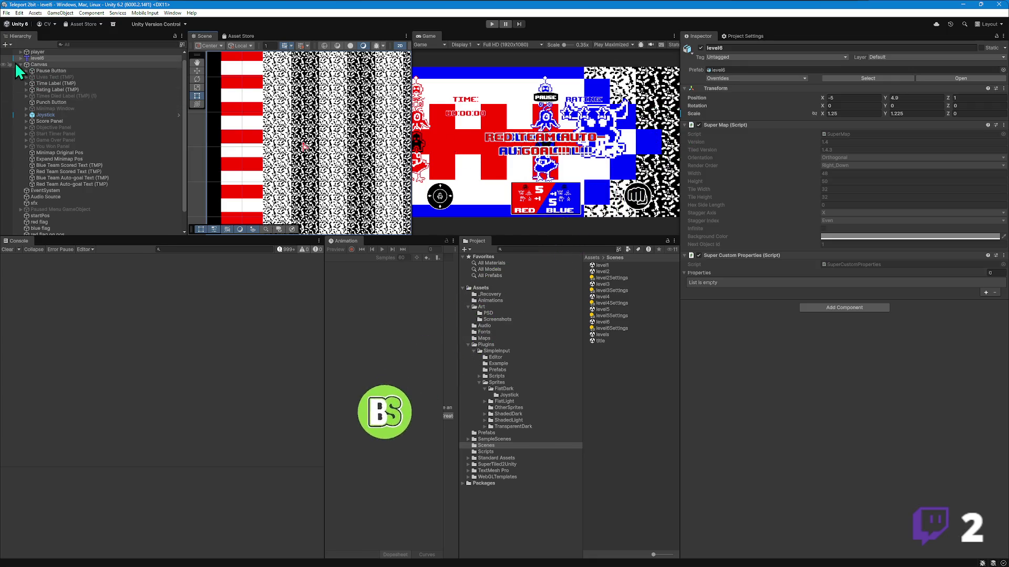
{"action": "left_click", "coordinate": [41, 65]}
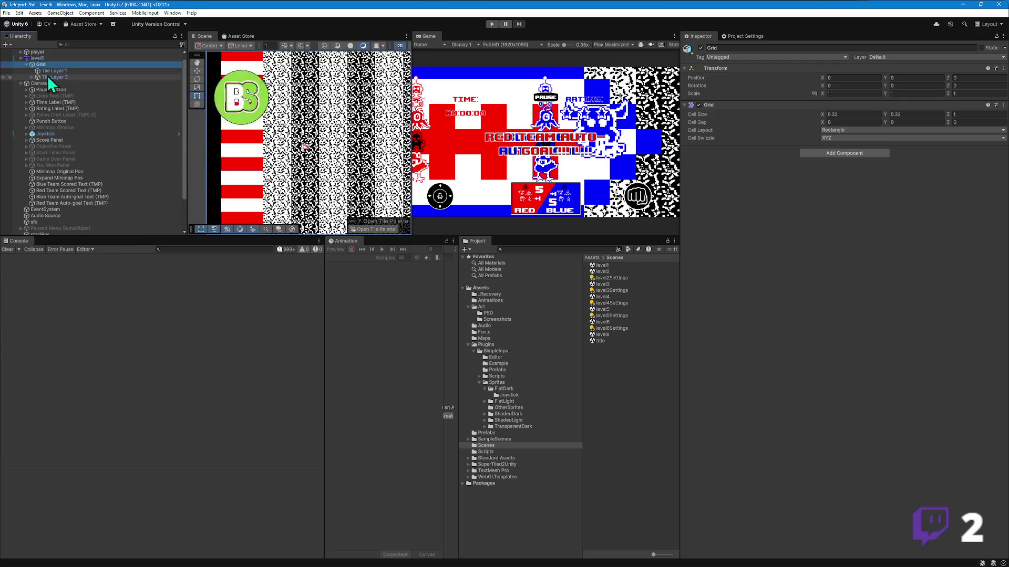
{"action": "left_click", "coordinate": [55, 71]}
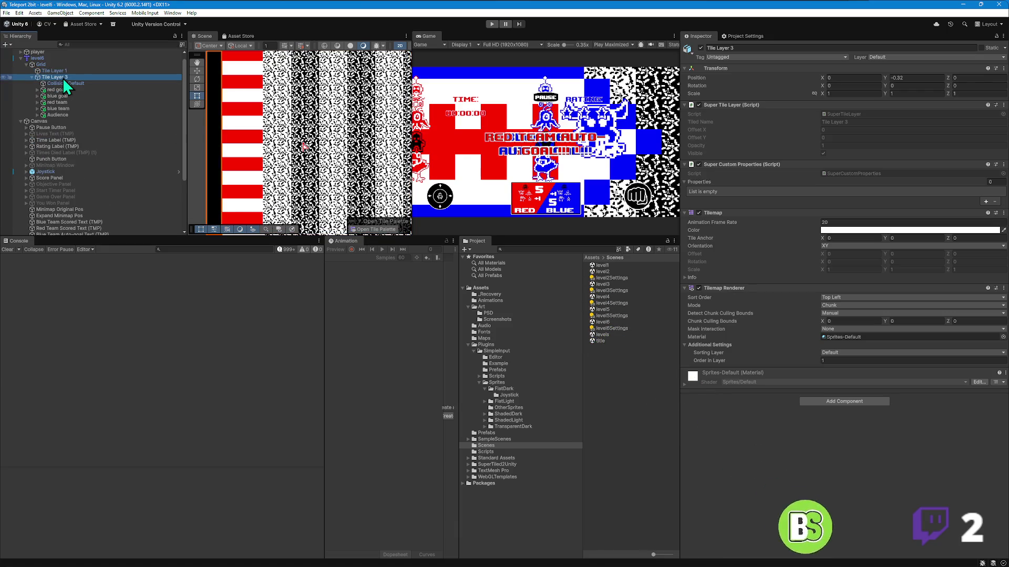
{"action": "key", "text": "ctrl+p"}
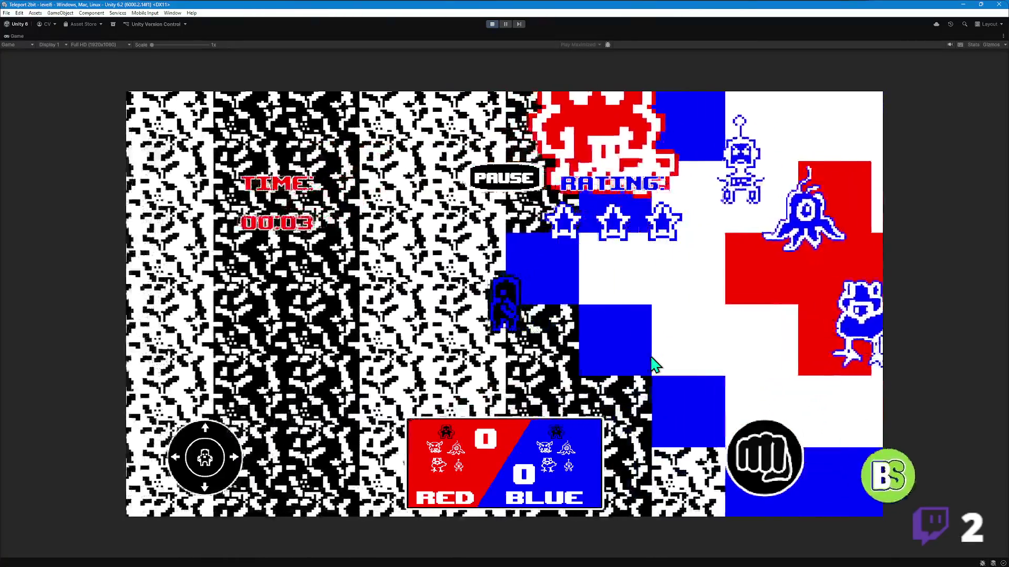
{"action": "key", "text": "Left"}
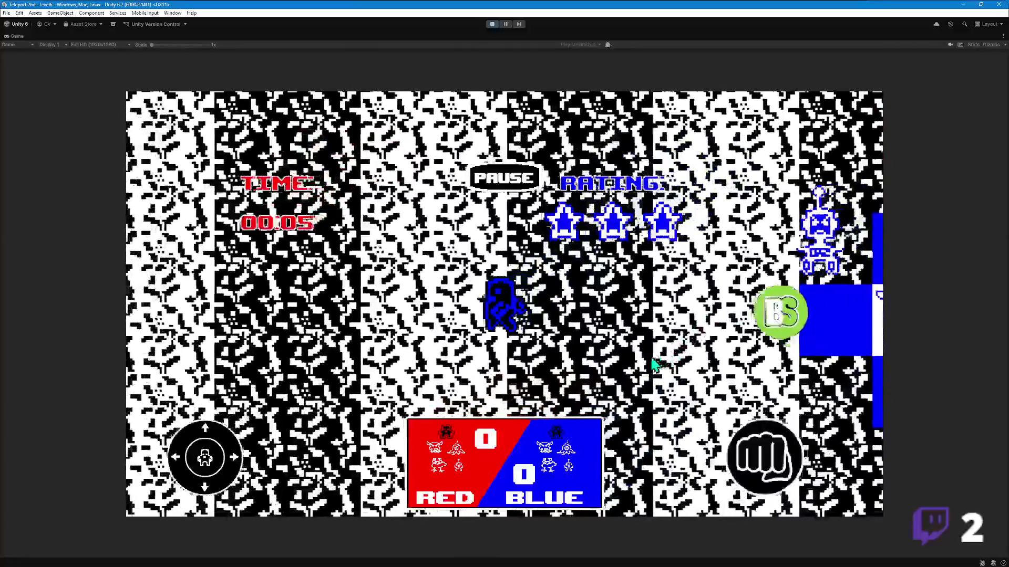
{"action": "key", "text": "Left"}
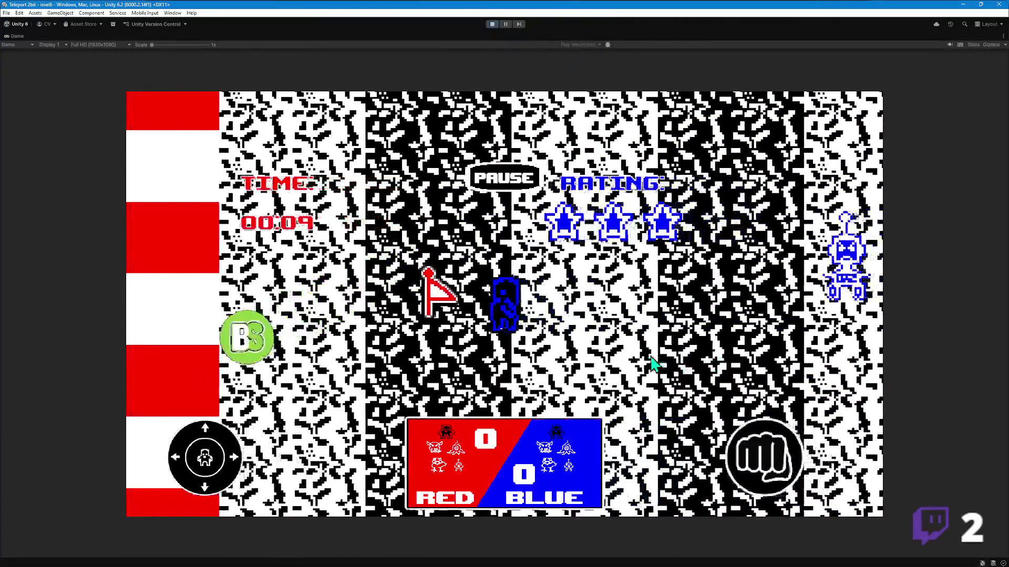
{"action": "key", "text": "Left"}
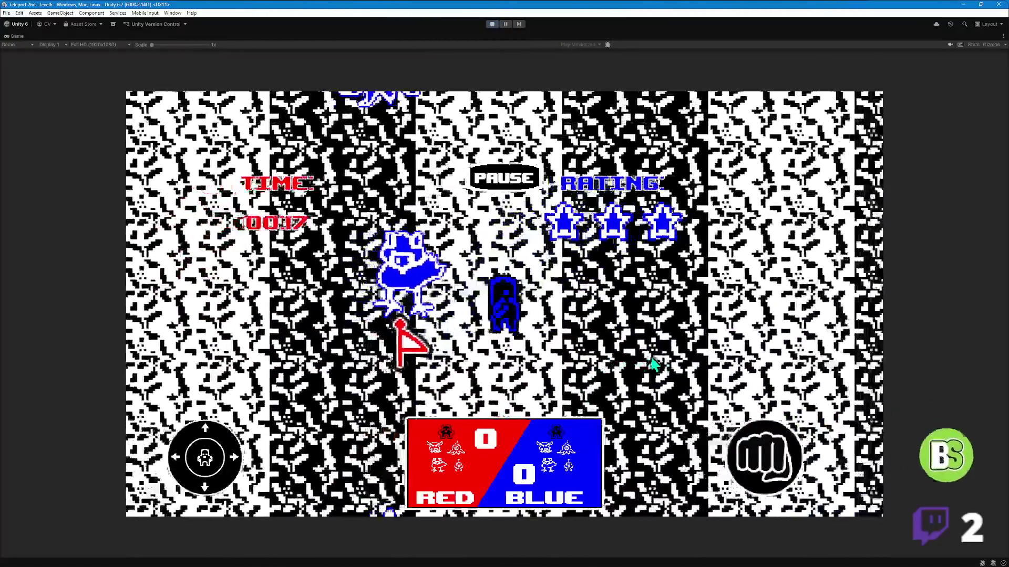
{"action": "key", "text": "Right"}
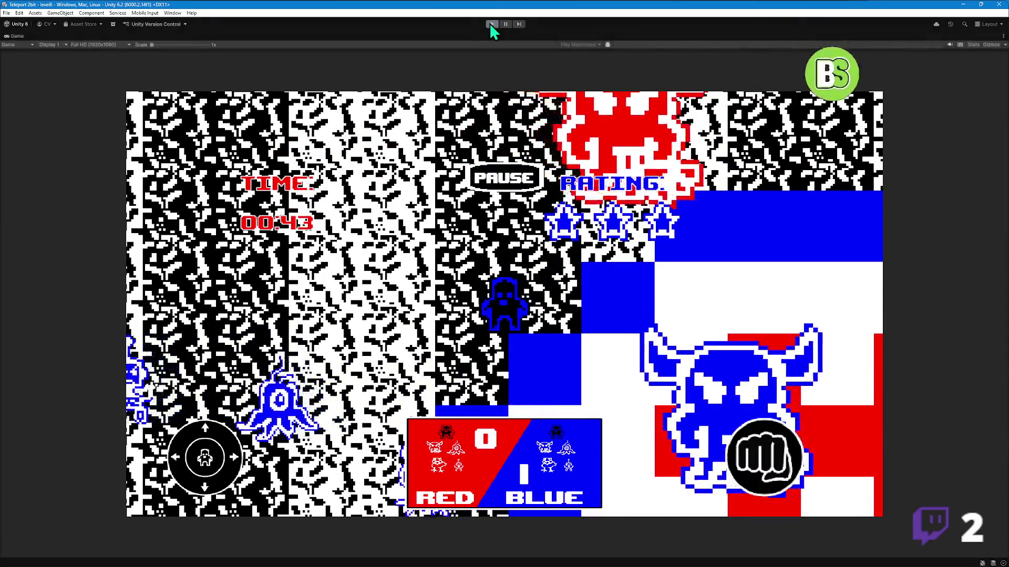
{"action": "left_click", "coordinate": [491, 24]}
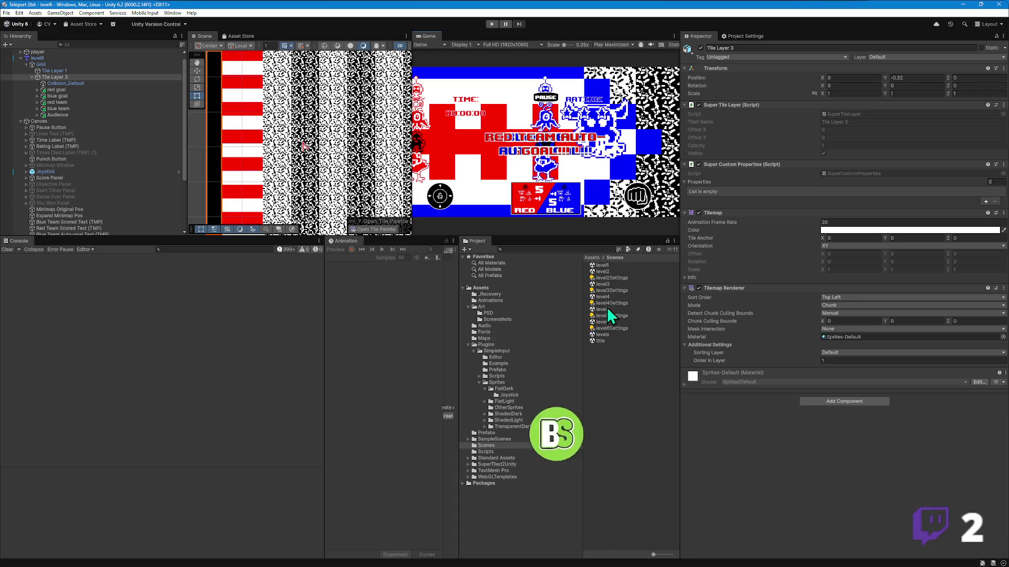
- Open the level5 scene, enter Play mode and start Level 5 from the briefing
{"action": "double_click", "coordinate": [608, 309]}
{"action": "left_click", "coordinate": [491, 24]}
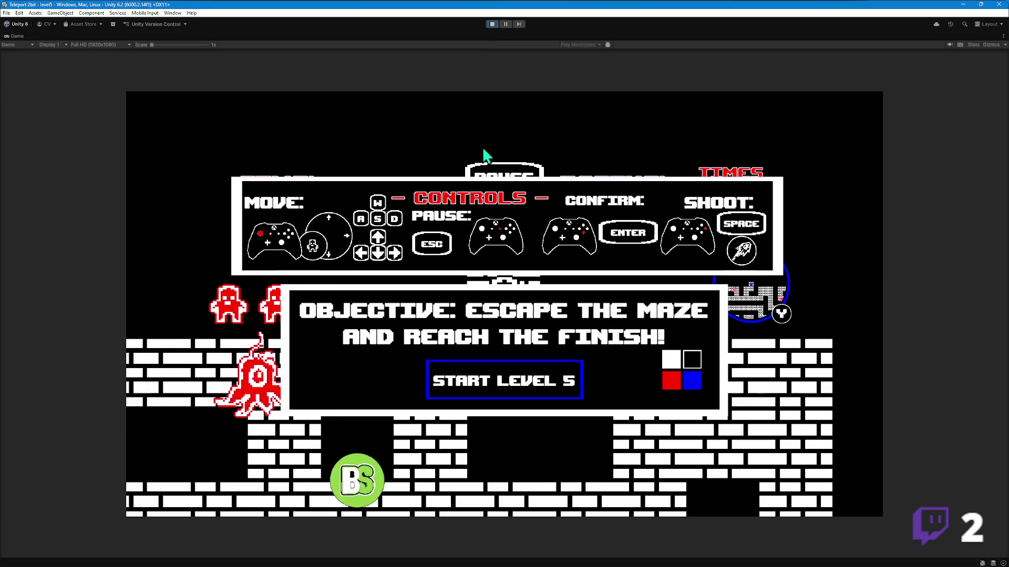
{"action": "left_click", "coordinate": [529, 390]}
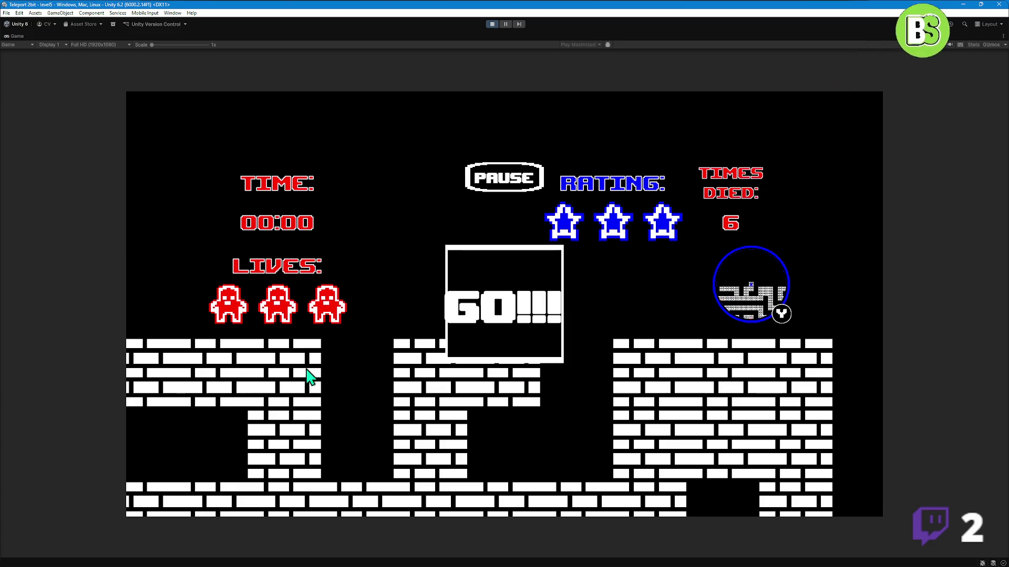
- Play level 5 with the arrow keys, checking the enlarged minimap twice, then pause with Esc
{"action": "key", "text": "Down"}
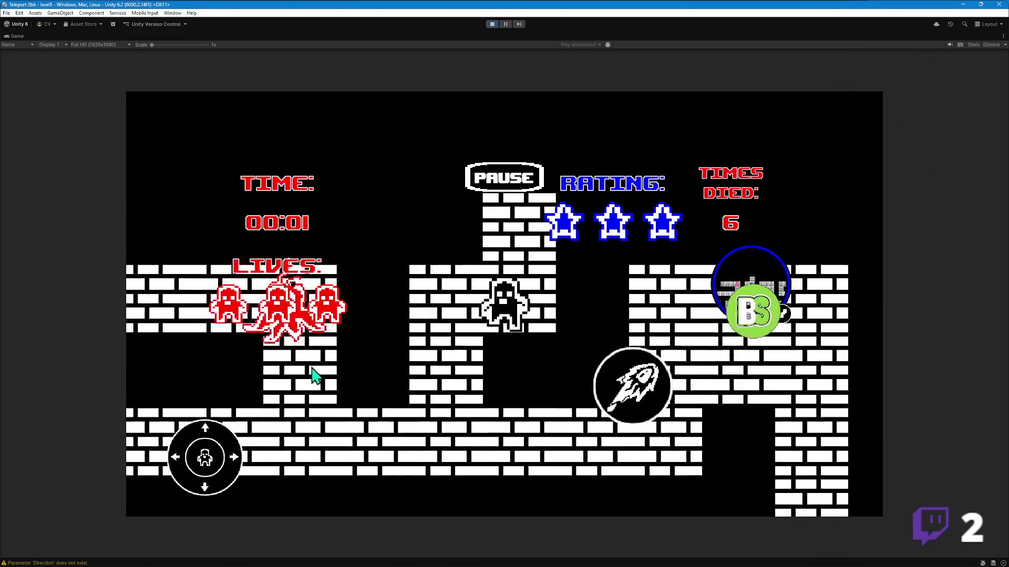
{"action": "left_click", "coordinate": [744, 305]}
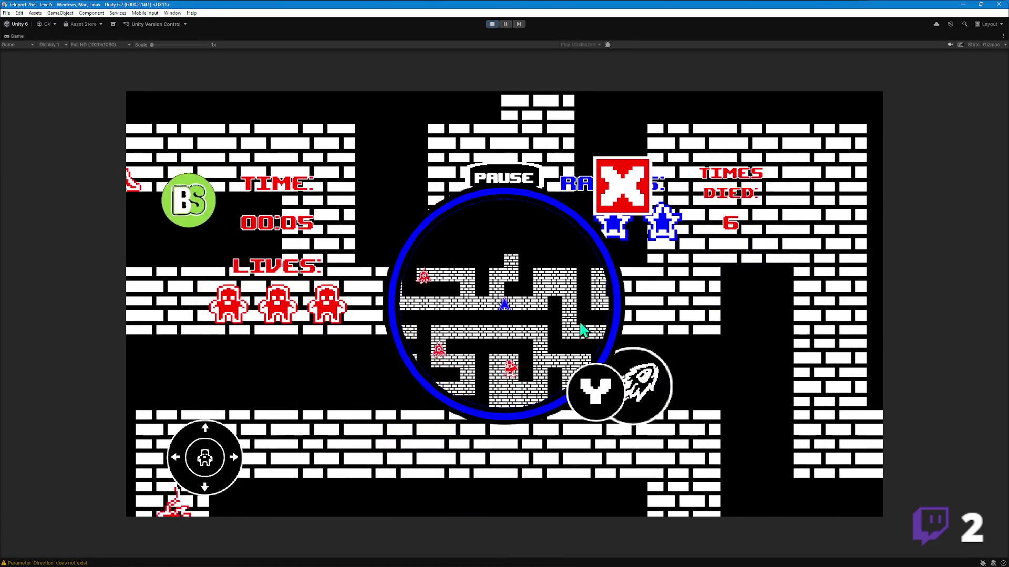
{"action": "left_click", "coordinate": [622, 199]}
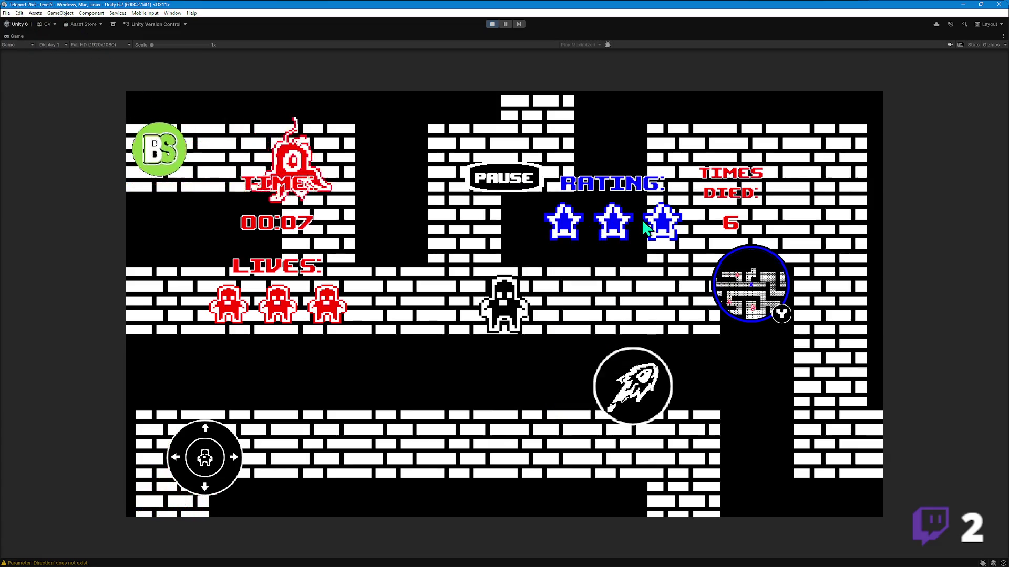
{"action": "key", "text": "Left"}
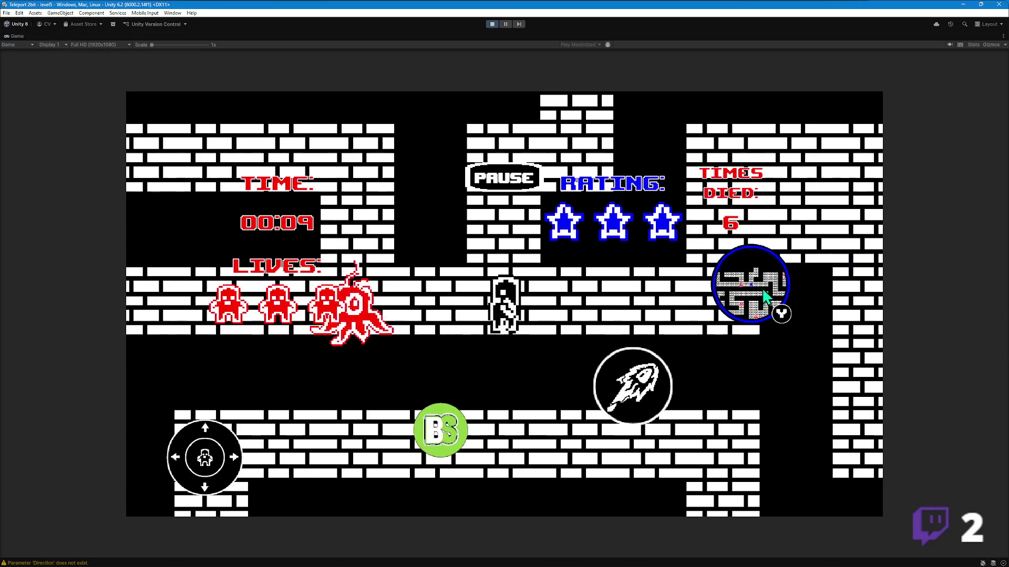
{"action": "key", "text": "Left"}
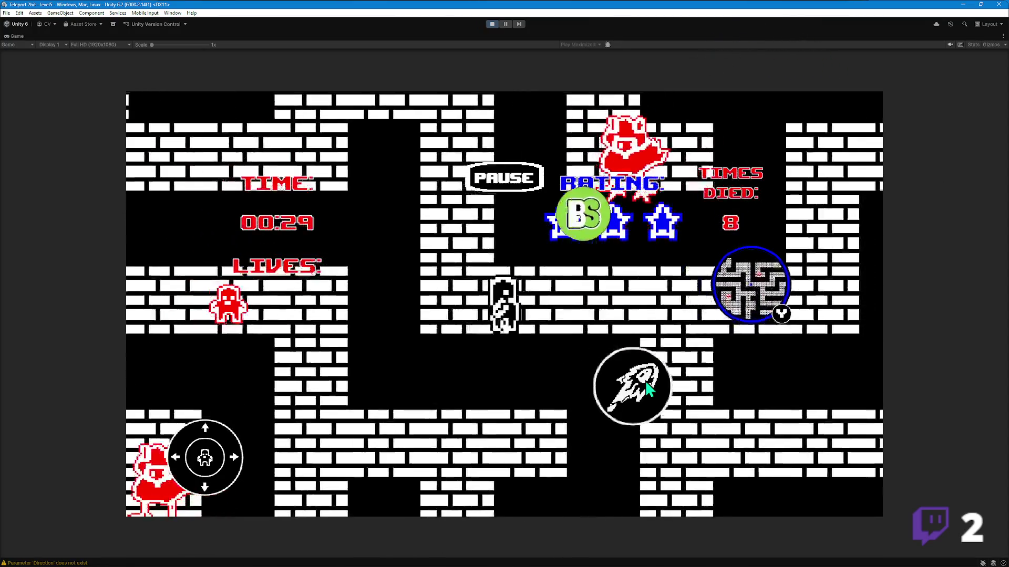
{"action": "key", "text": "y"}
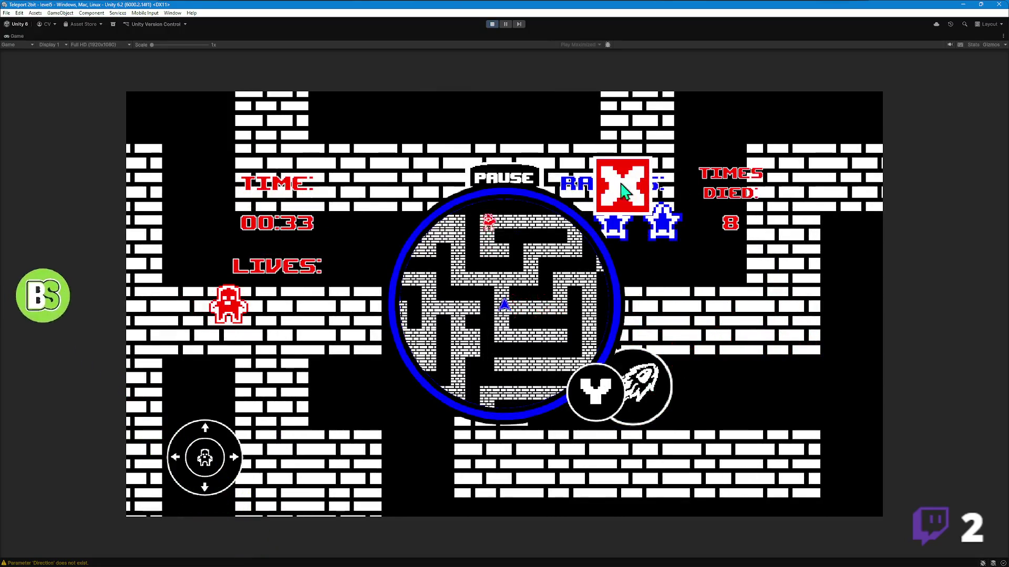
{"action": "left_click", "coordinate": [622, 179]}
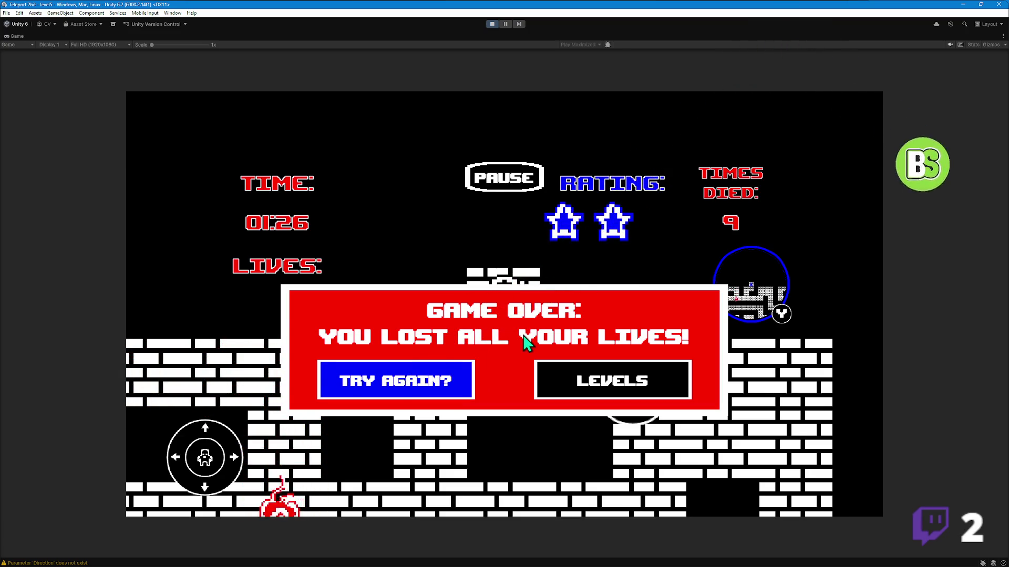
{"action": "key", "text": "Escape"}
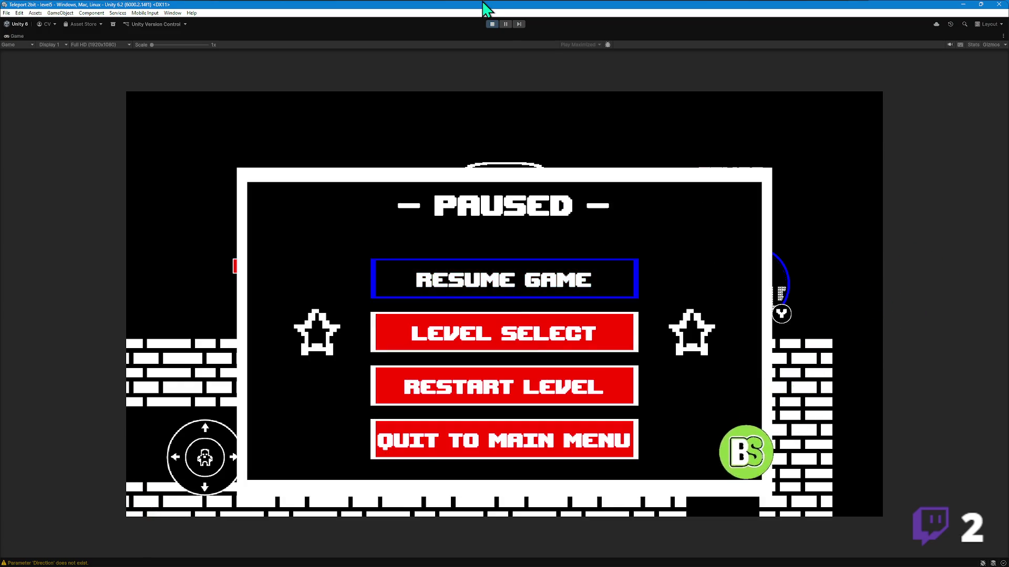
- Stop Play mode, open the level4 and level3 scenes, and pan the level3 map
{"action": "left_click", "coordinate": [493, 23]}
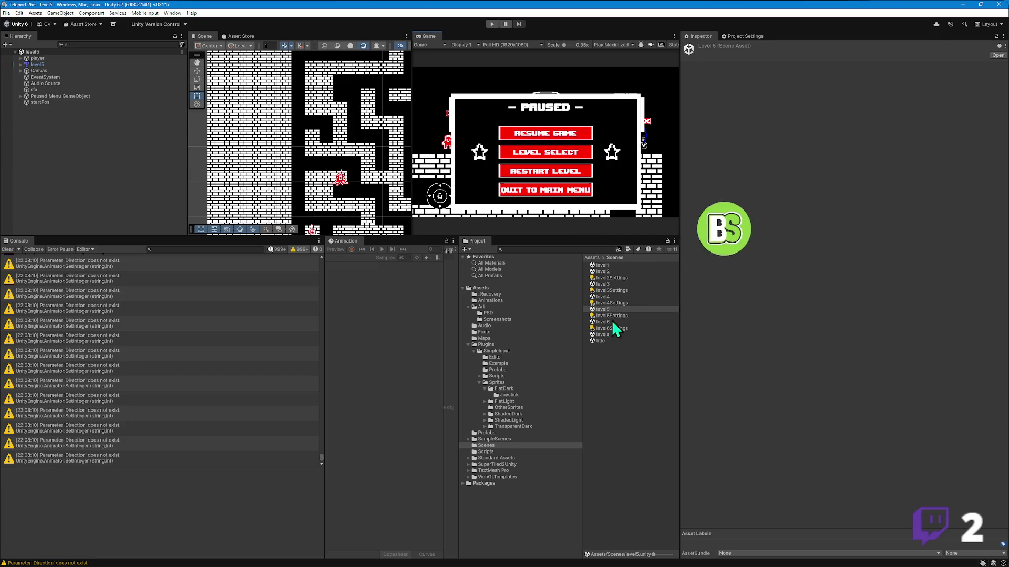
{"action": "double_click", "coordinate": [606, 297]}
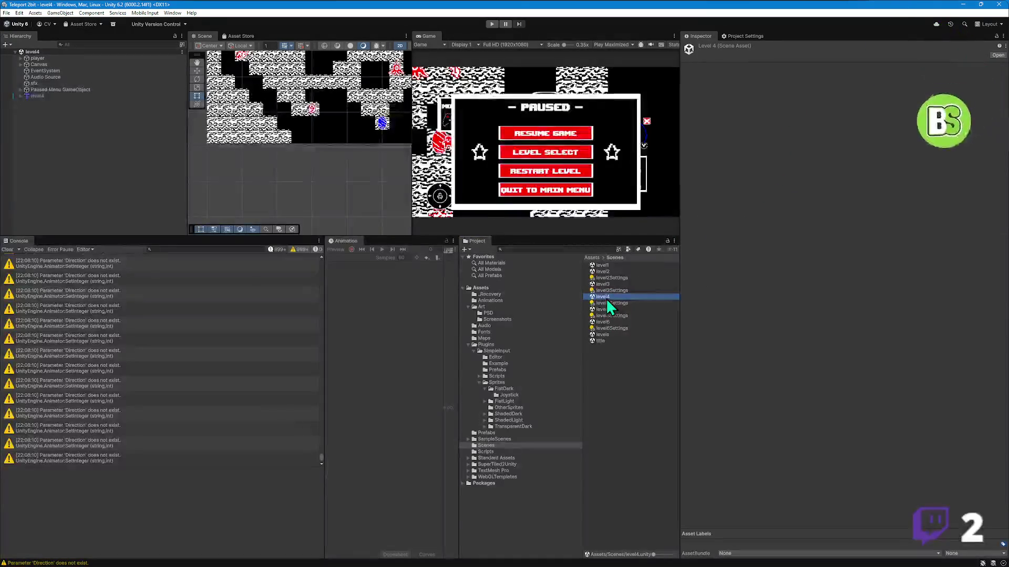
{"action": "scroll", "coordinate": [284, 120], "scroll_direction": "down", "scroll_amount": 5}
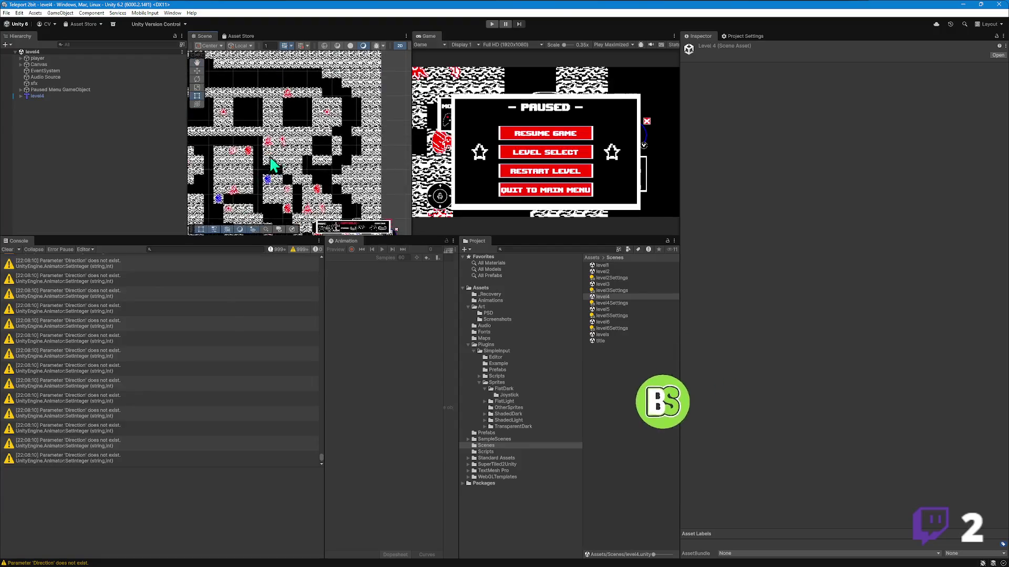
{"action": "double_click", "coordinate": [603, 285]}
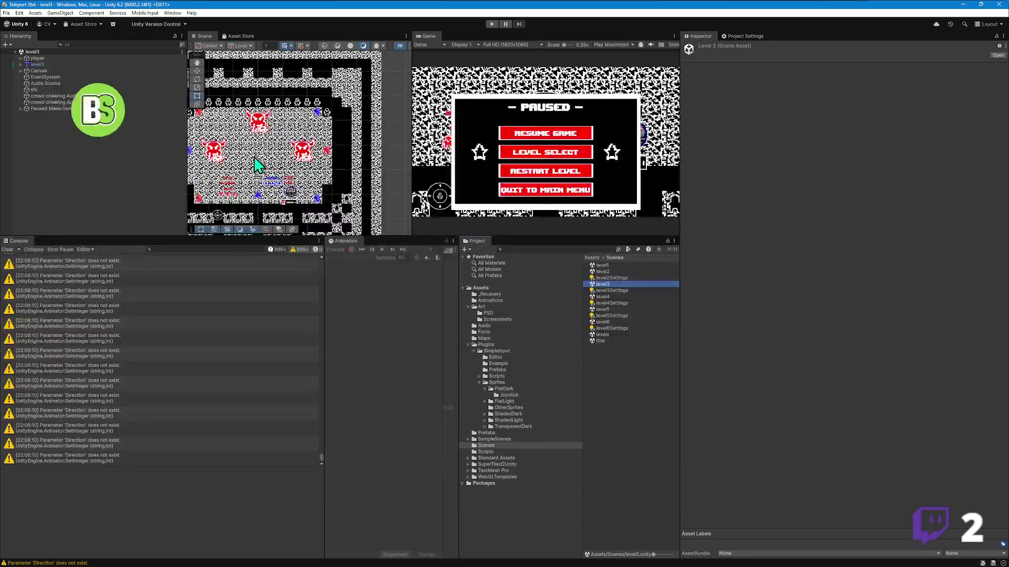
{"action": "scroll", "coordinate": [258, 165], "scroll_direction": "up", "scroll_amount": 3}
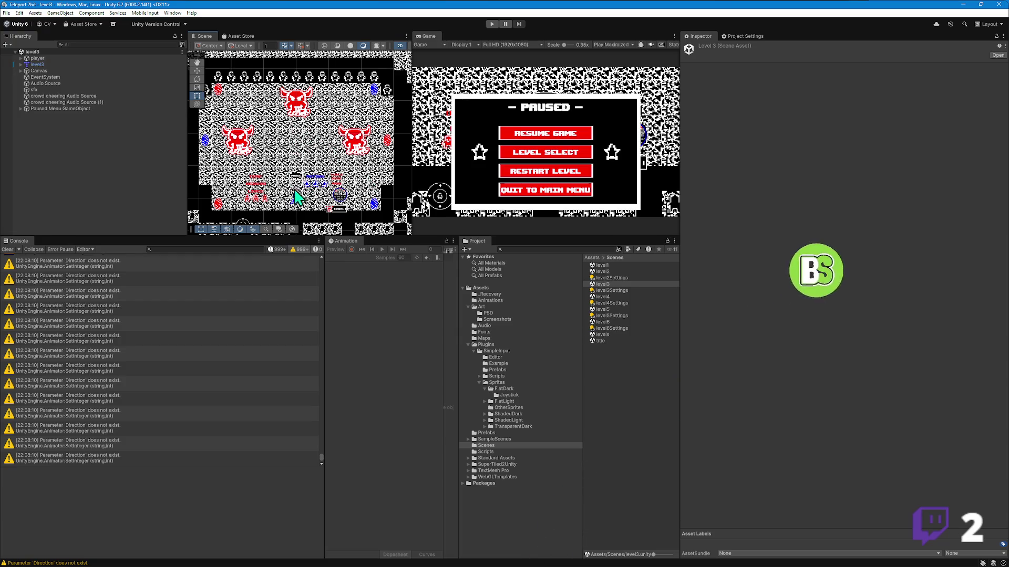
{"action": "mouse_move", "coordinate": [308, 151]}
{"action": "left_mouse_down"}
{"action": "mouse_move", "coordinate": [326, 152]}
{"action": "mouse_move", "coordinate": [326, 130]}
{"action": "left_mouse_up"}
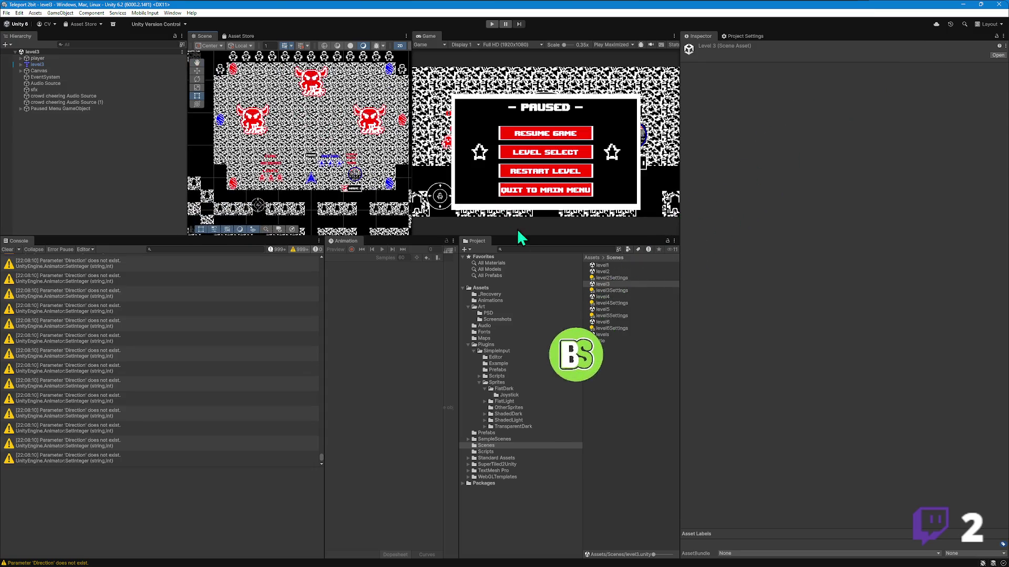
- Reopen level4, then open level5 and pan across its maze
{"action": "left_click", "coordinate": [605, 298]}
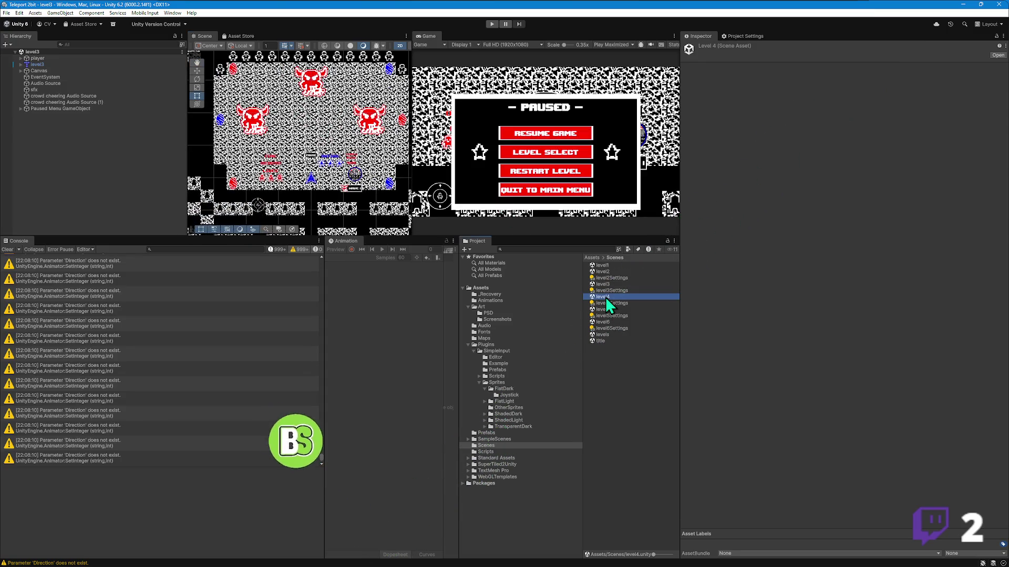
{"action": "double_click", "coordinate": [605, 297]}
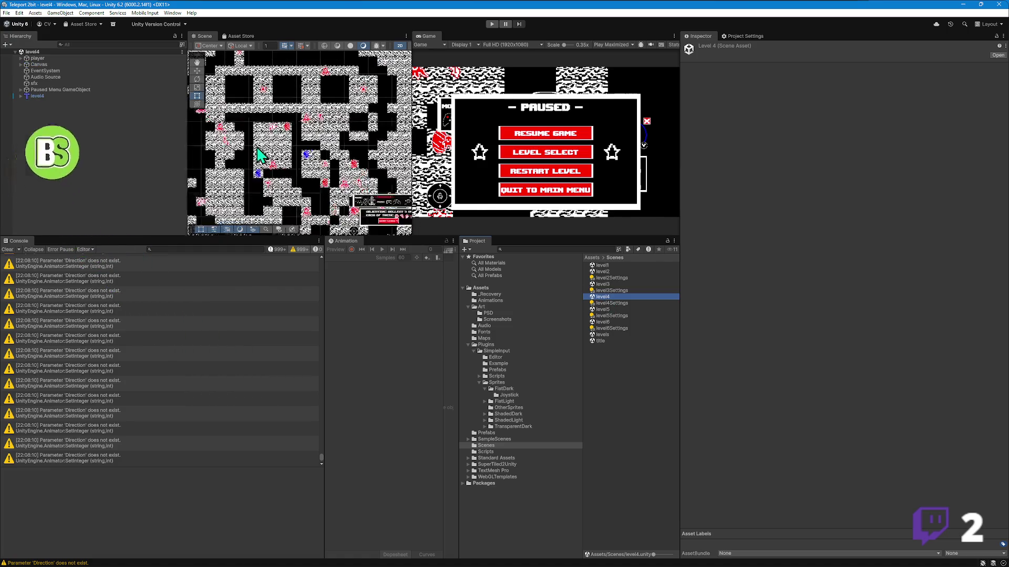
{"action": "double_click", "coordinate": [602, 309]}
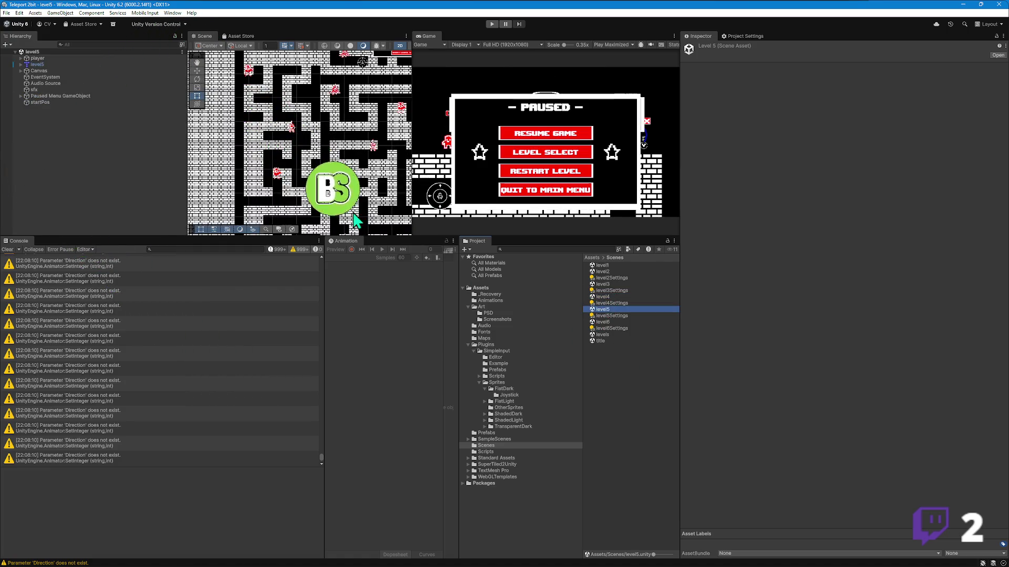
{"action": "scroll", "coordinate": [296, 156], "scroll_direction": "down", "scroll_amount": 10}
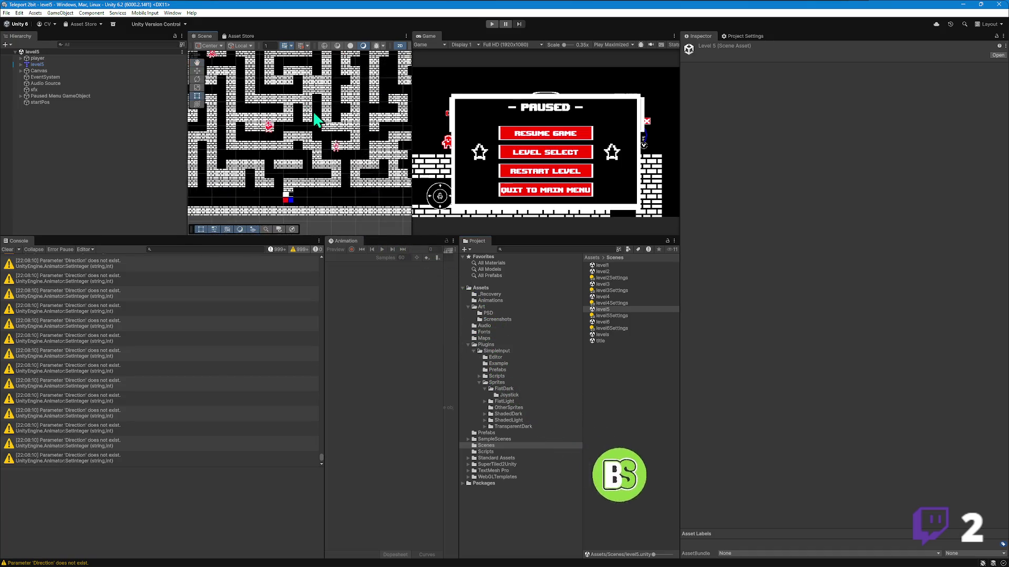
{"action": "scroll", "coordinate": [336, 139], "scroll_direction": "up", "scroll_amount": 5}
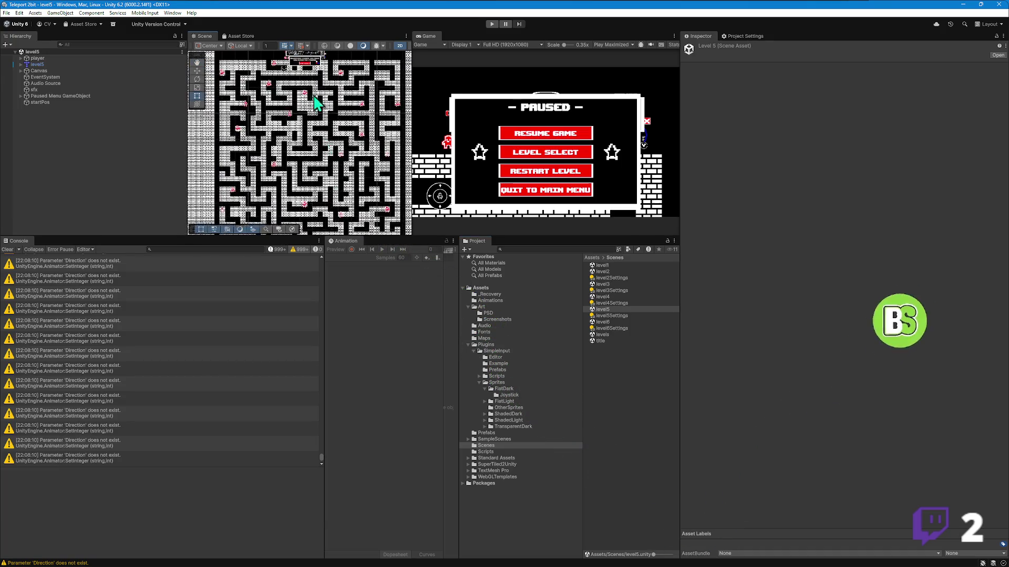
{"action": "left_click_drag", "start_coordinate": [318, 113], "coordinate": [294, 52]}
- Open the level6, levels, level1, title and level2 scenes in turn, panning the level1 map
{"action": "double_click", "coordinate": [603, 322]}
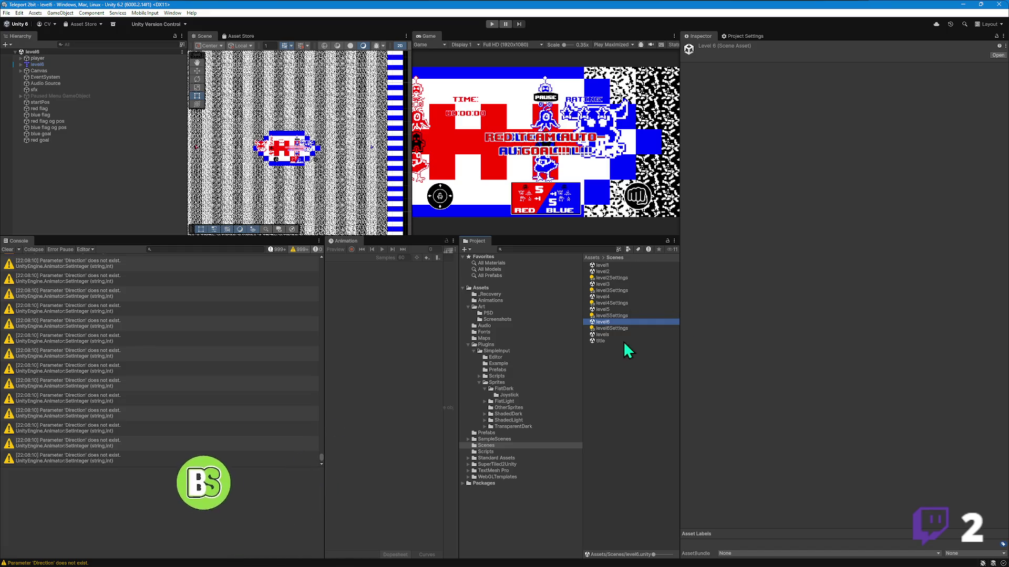
{"action": "double_click", "coordinate": [606, 335]}
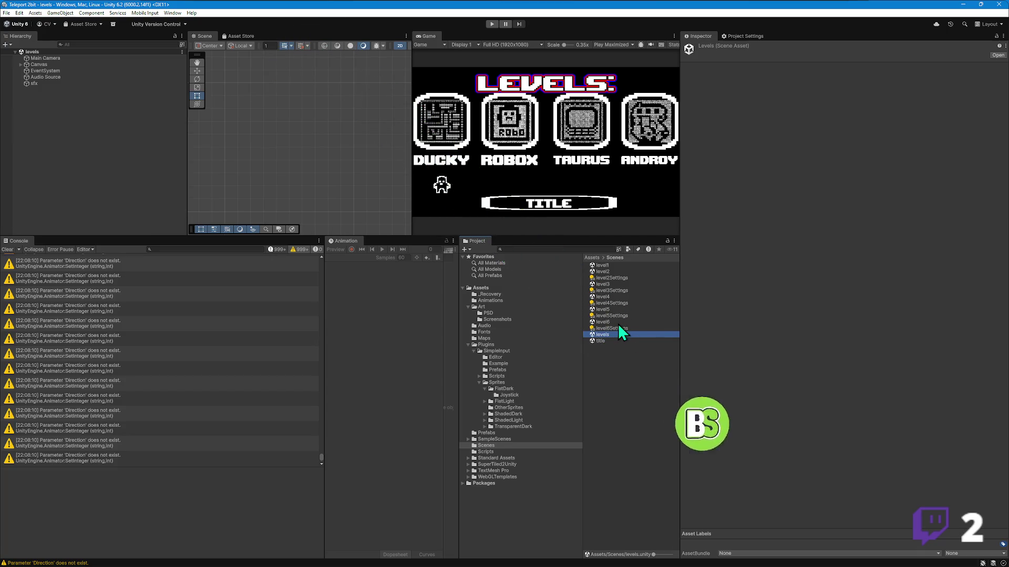
{"action": "double_click", "coordinate": [604, 266]}
{"action": "left_click_drag", "start_coordinate": [297, 133], "coordinate": [334, 178]}
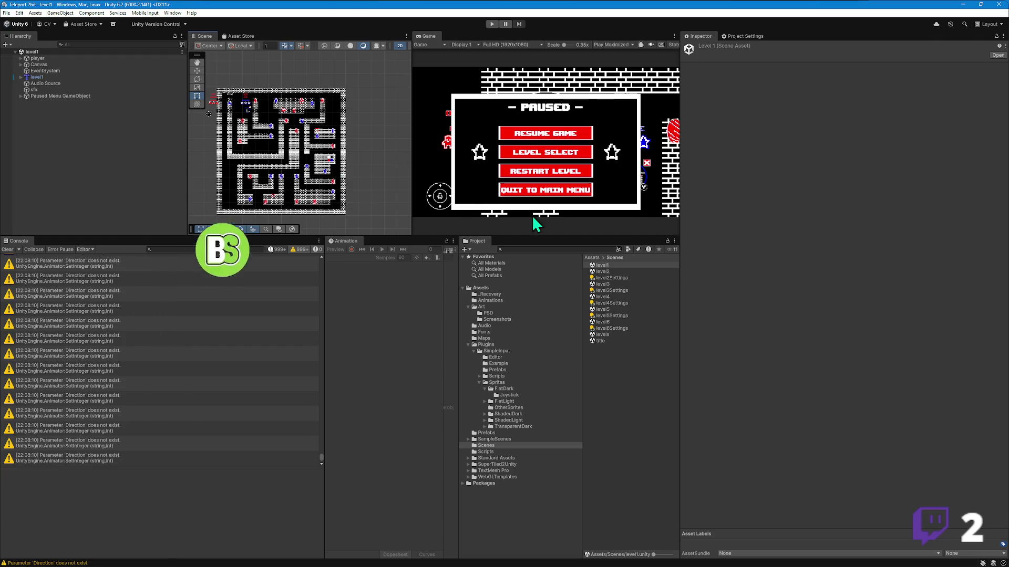
{"action": "double_click", "coordinate": [606, 335]}
{"action": "double_click", "coordinate": [604, 339]}
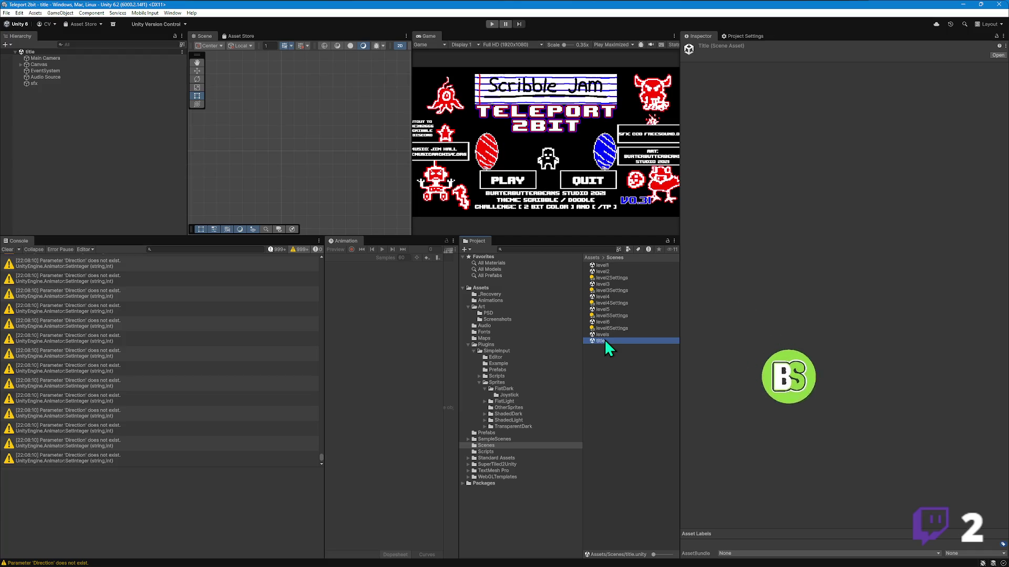
{"action": "double_click", "coordinate": [603, 266]}
{"action": "double_click", "coordinate": [603, 271]}
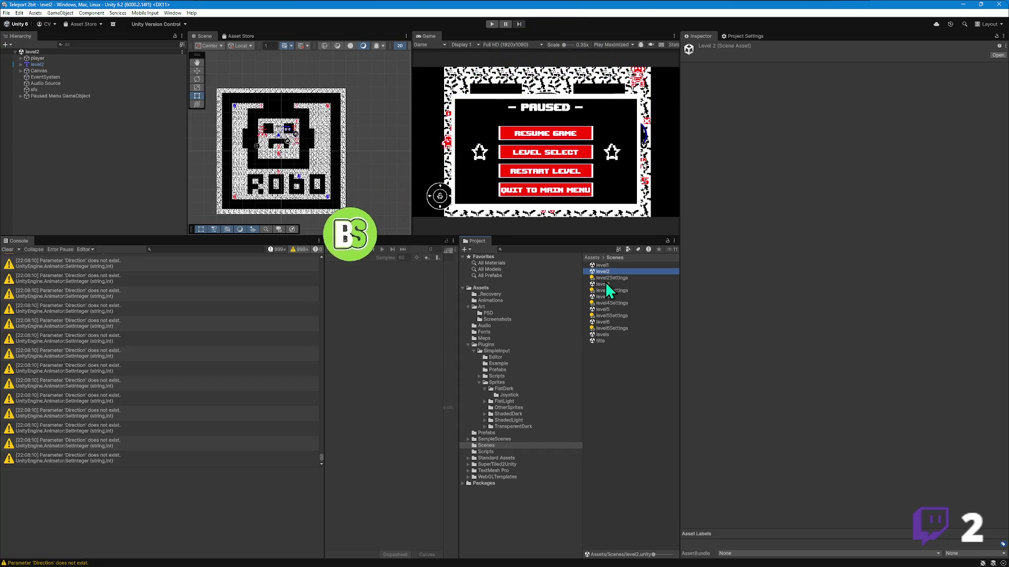
- Open recovered scene 0 from the _Recovery folder, then list the Scenes folder
{"action": "left_click", "coordinate": [490, 294]}
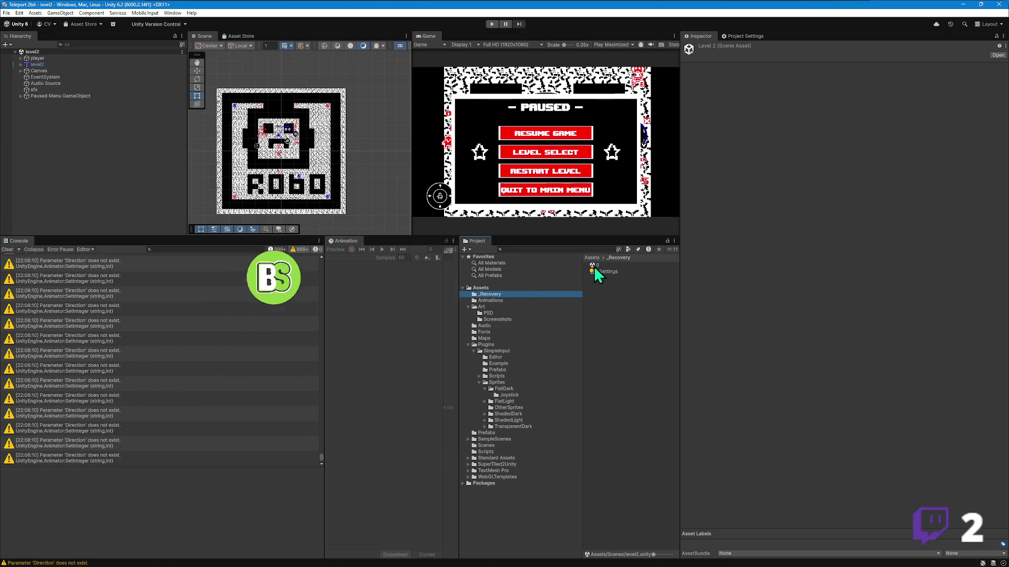
{"action": "double_click", "coordinate": [595, 266]}
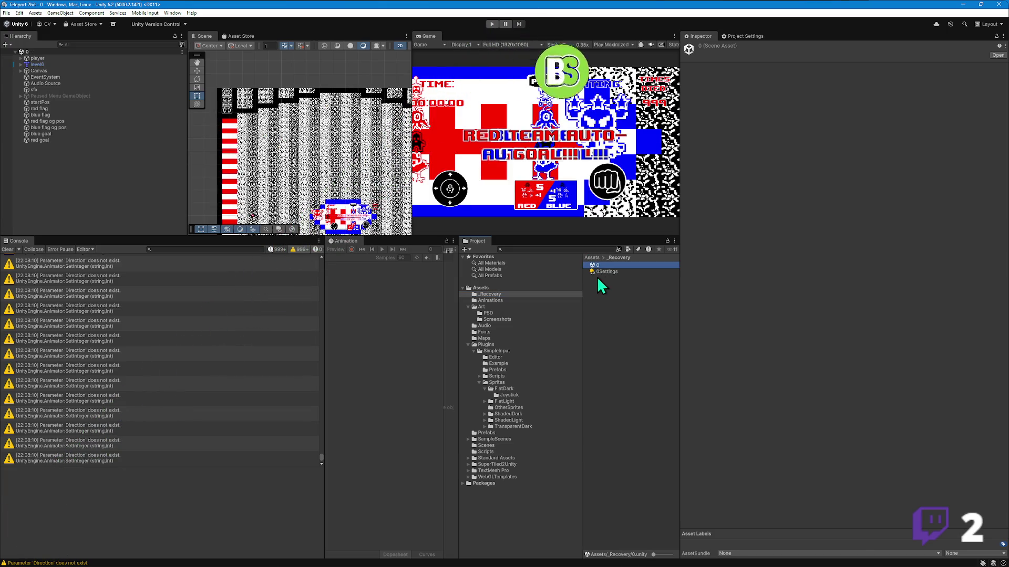
{"action": "scroll", "coordinate": [297, 128], "scroll_direction": "down", "scroll_amount": 5}
{"action": "scroll", "coordinate": [332, 181], "scroll_direction": "up", "scroll_amount": 3}
{"action": "scroll", "coordinate": [333, 178], "scroll_direction": "up", "scroll_amount": 1}
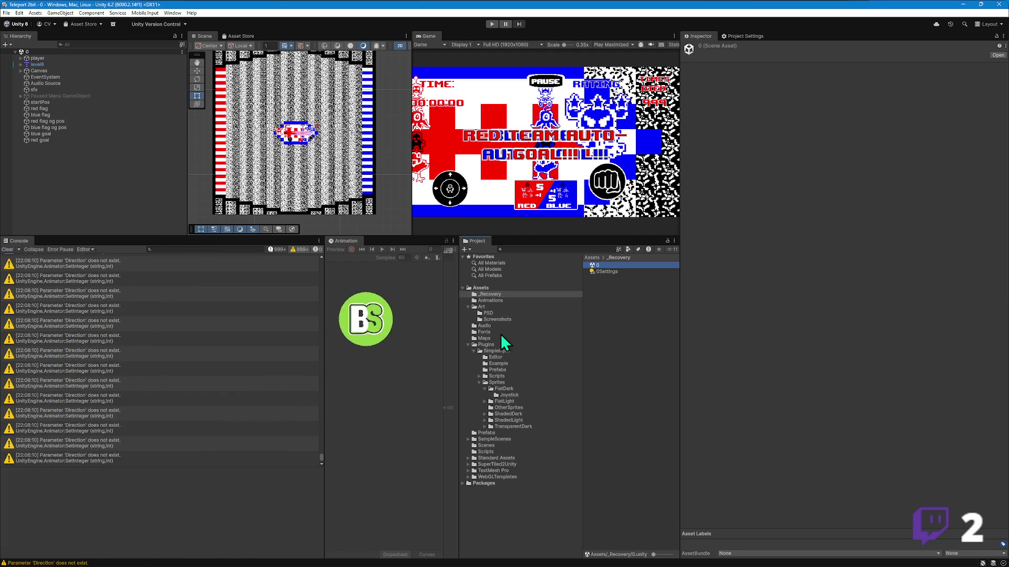
{"action": "left_click", "coordinate": [486, 445]}
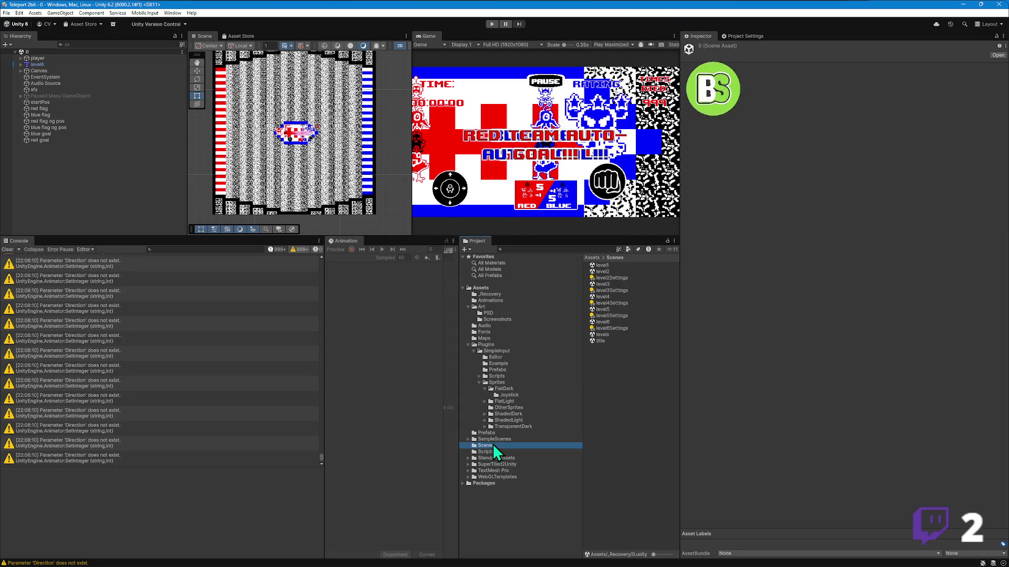
- Open the level6 scene and widen the scene, game and project panels
{"action": "double_click", "coordinate": [607, 321]}
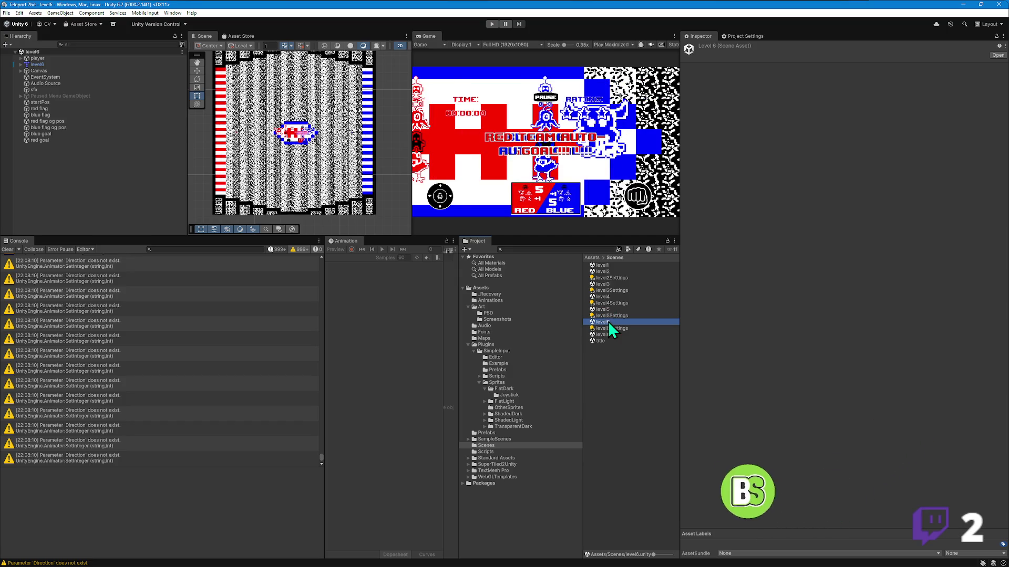
{"action": "scroll", "coordinate": [308, 157], "scroll_direction": "down", "scroll_amount": 4}
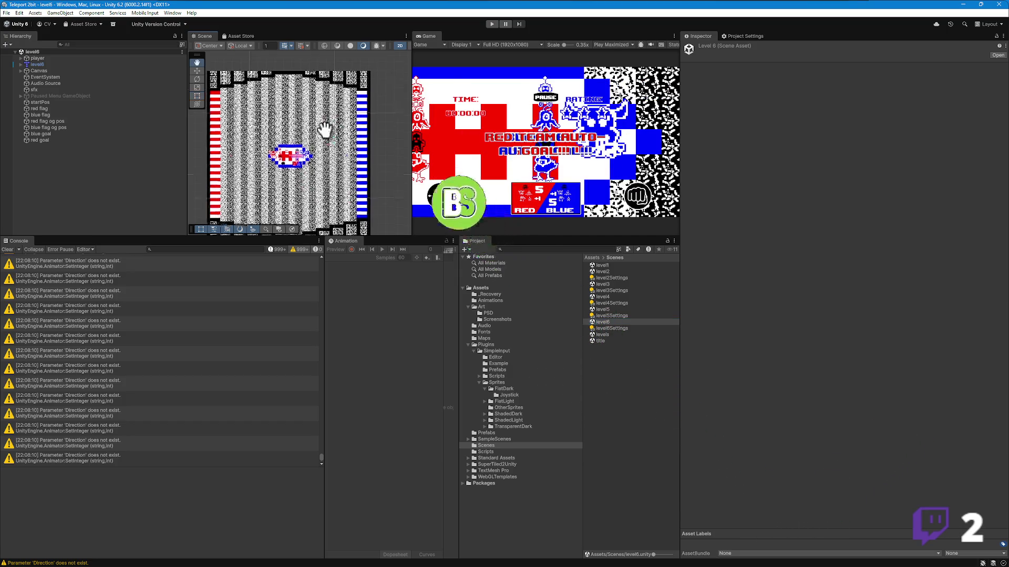
{"action": "scroll", "coordinate": [314, 160], "scroll_direction": "up", "scroll_amount": 3}
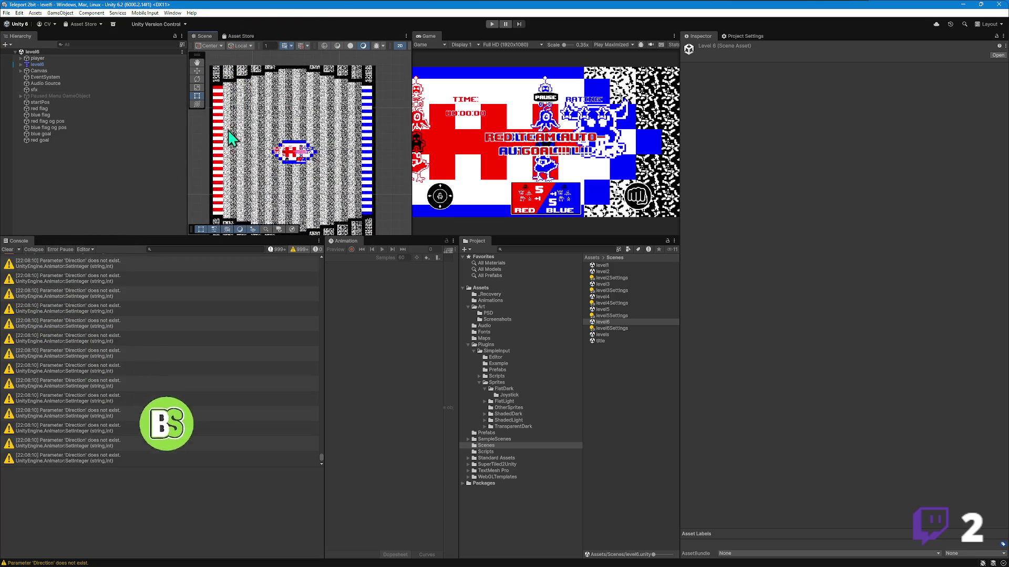
{"action": "left_click", "coordinate": [488, 301]}
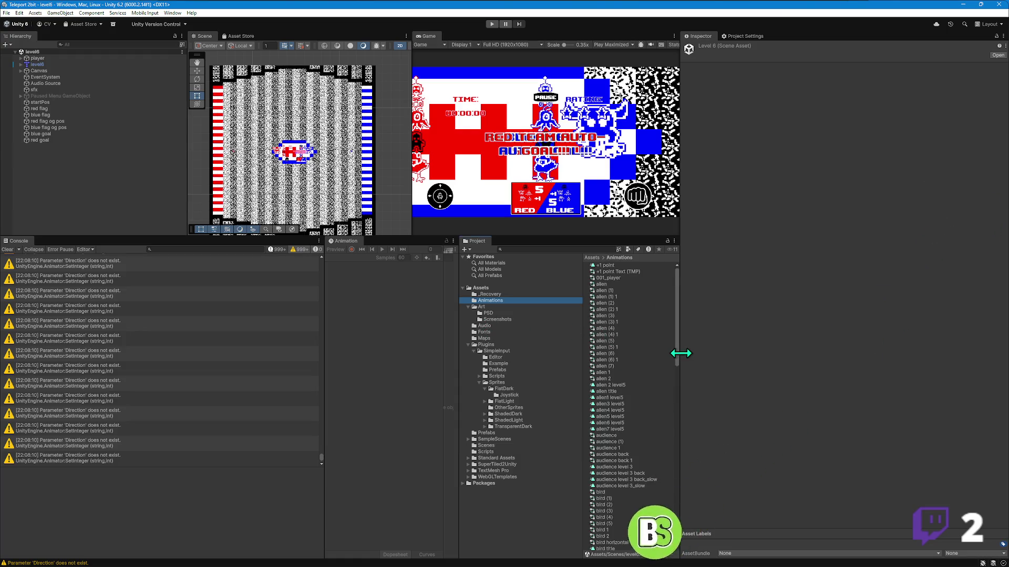
{"action": "left_click_drag", "start_coordinate": [681, 353], "coordinate": [857, 346]}
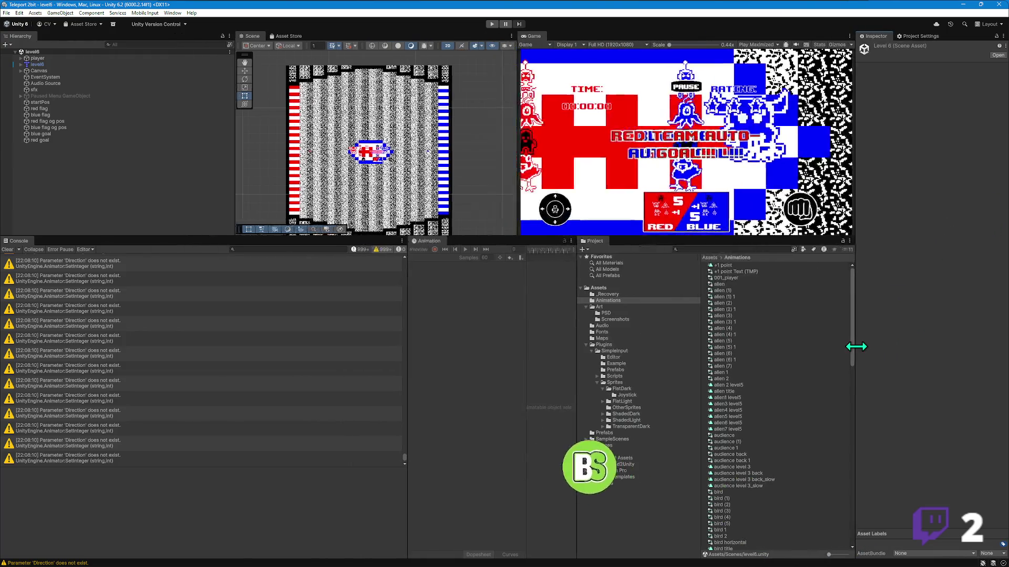
- Browse the Screenshots and Art folders, then show Art in File Explorer
{"action": "left_click", "coordinate": [610, 319]}
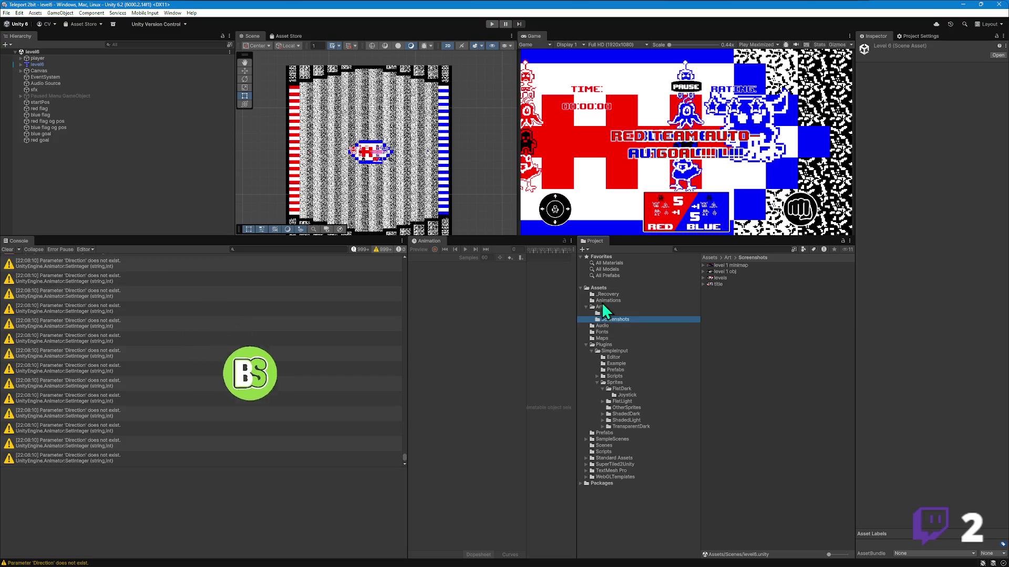
{"action": "left_click", "coordinate": [600, 306]}
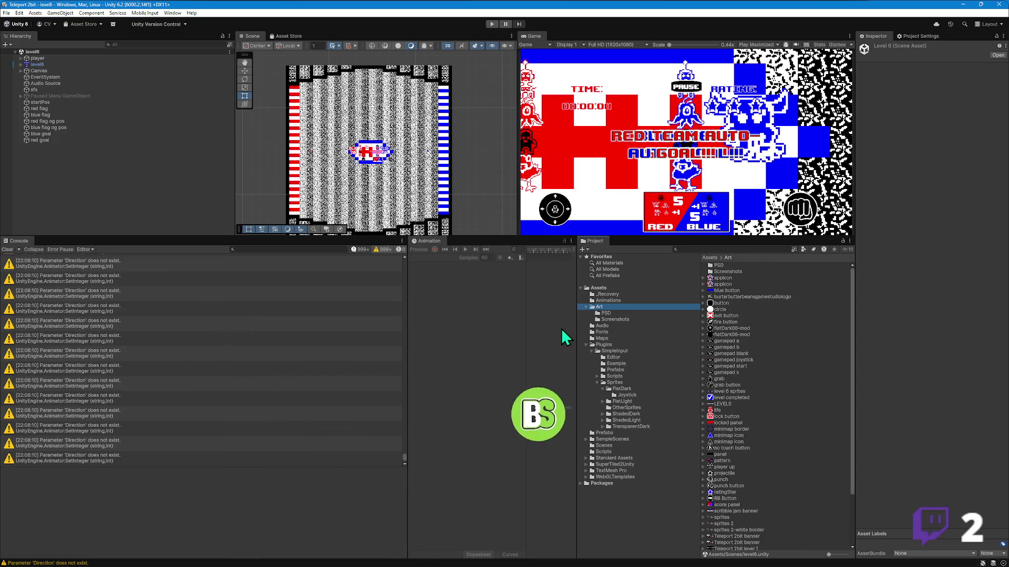
{"action": "right_click", "coordinate": [600, 307]}
{"action": "left_click", "coordinate": [633, 324]}
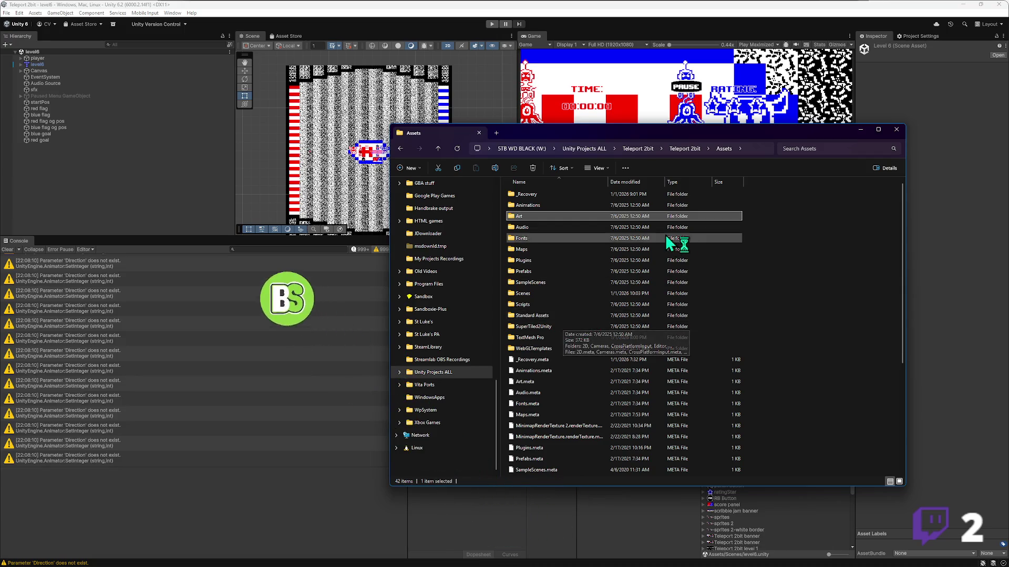
- Open the Art folder in Large icons view, scroll through its images, then go up a level
{"action": "double_click", "coordinate": [521, 218]}
{"action": "left_click", "coordinate": [900, 481]}
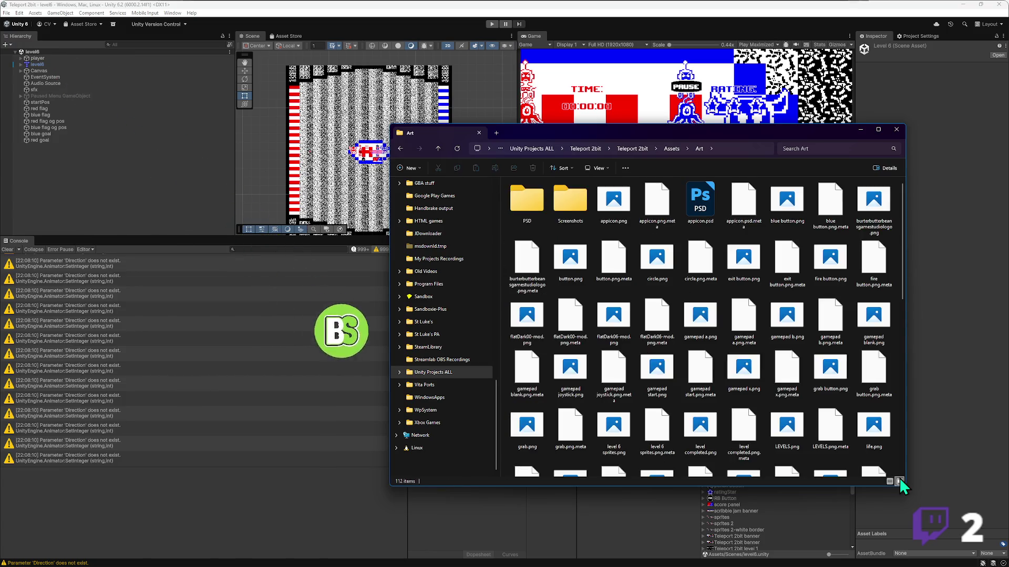
{"action": "scroll", "coordinate": [676, 331], "scroll_direction": "down", "scroll_amount": 5}
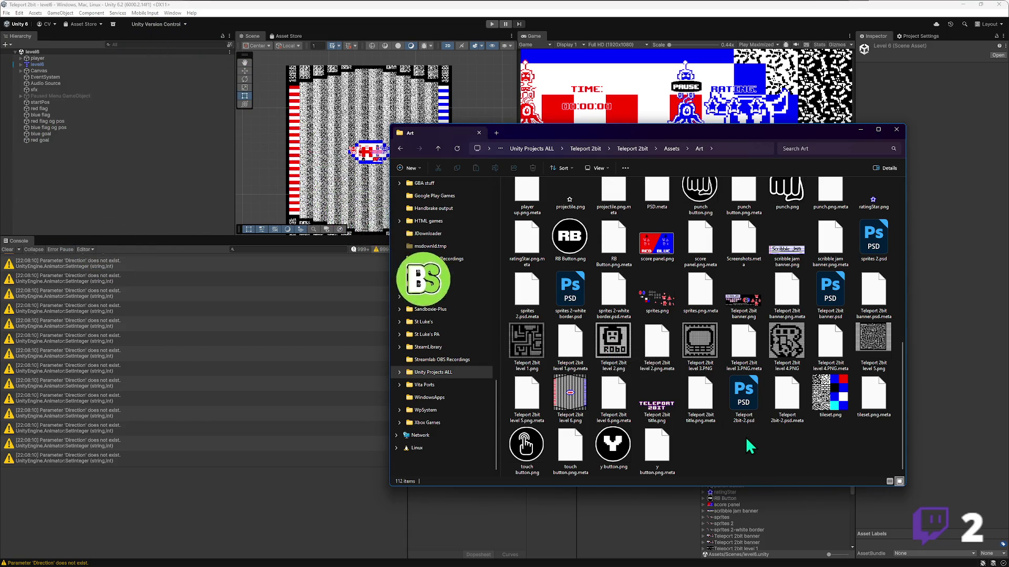
{"action": "scroll", "coordinate": [730, 424], "scroll_direction": "up", "scroll_amount": 10}
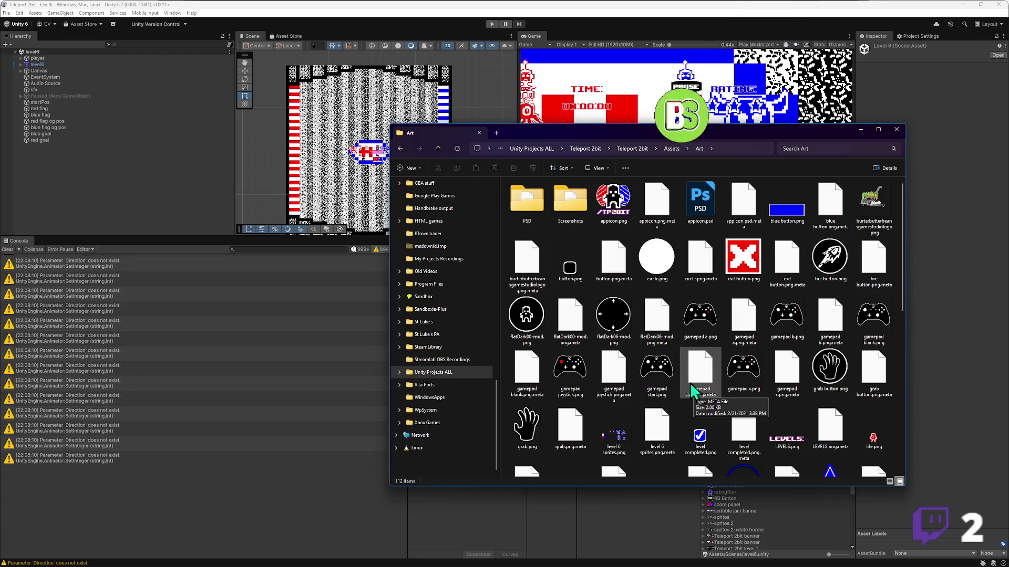
{"action": "scroll", "coordinate": [693, 368], "scroll_direction": "down", "scroll_amount": 10}
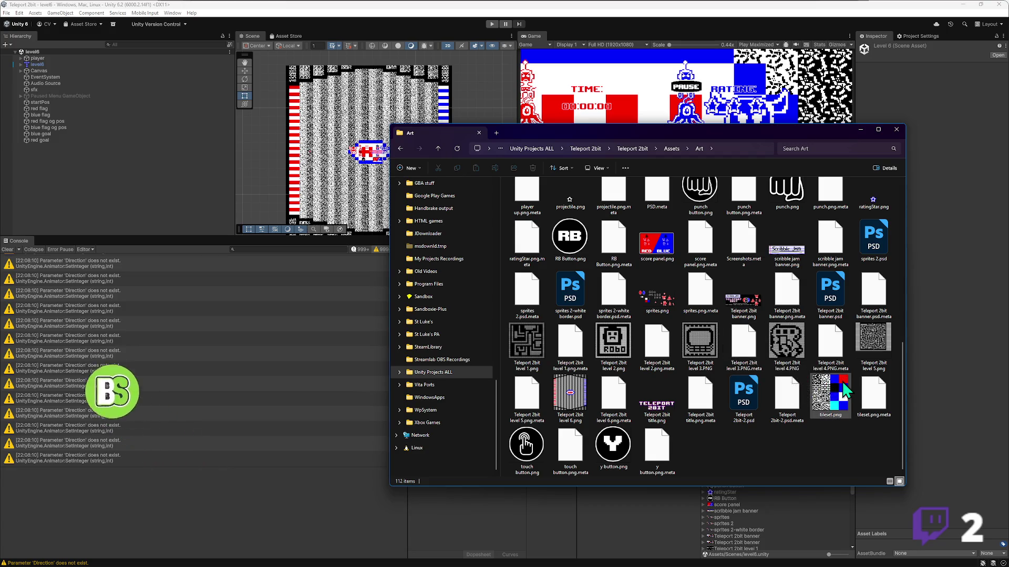
{"action": "scroll", "coordinate": [730, 341], "scroll_direction": "up", "scroll_amount": 10}
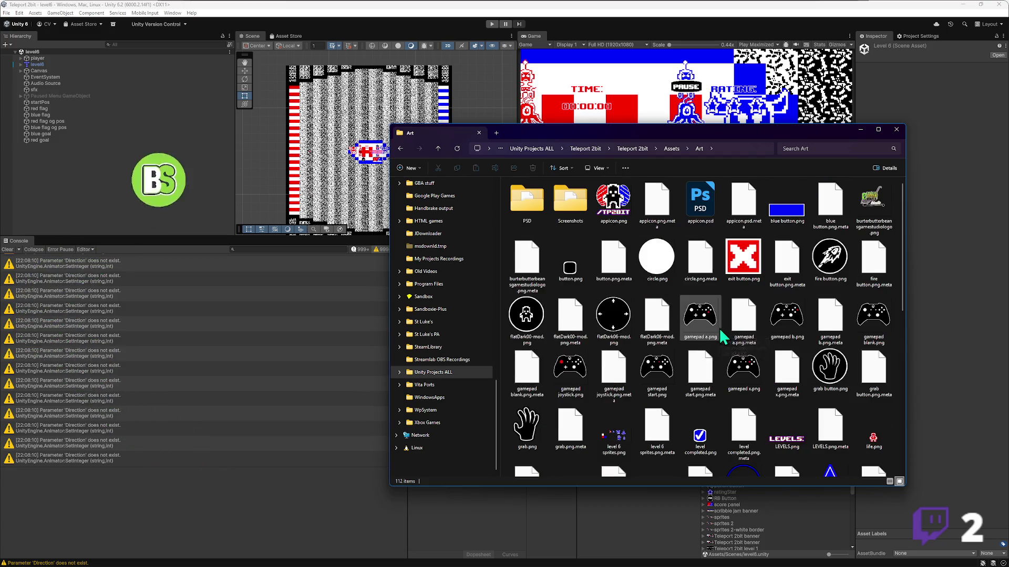
{"action": "left_click", "coordinate": [594, 150]}
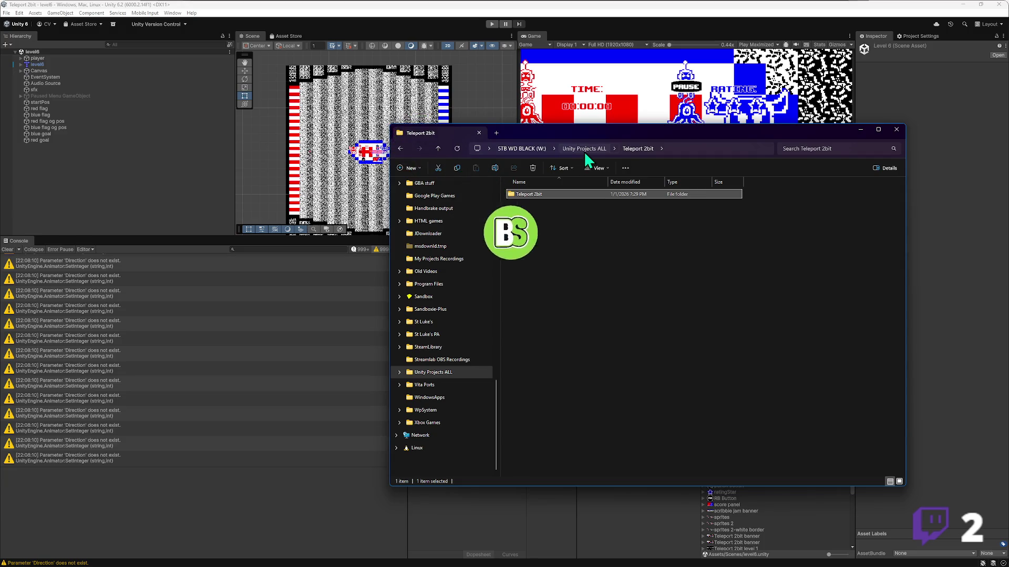
- Go up to Unity Projects ALL, move a second window off-screen, then open Teleport 2bit
{"action": "left_click", "coordinate": [584, 151]}
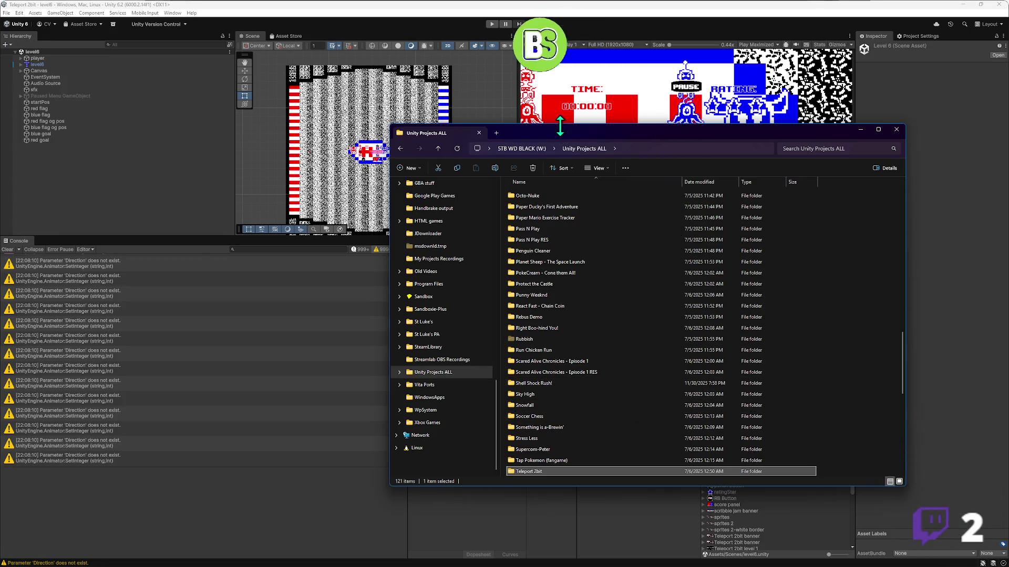
{"action": "middle_click", "coordinate": [449, 355]}
{"action": "mouse_move", "coordinate": [562, 146]}
{"action": "left_mouse_down"}
{"action": "mouse_move", "coordinate": [189, 176]}
{"action": "mouse_move", "coordinate": [0, 176]}
{"action": "left_mouse_up"}
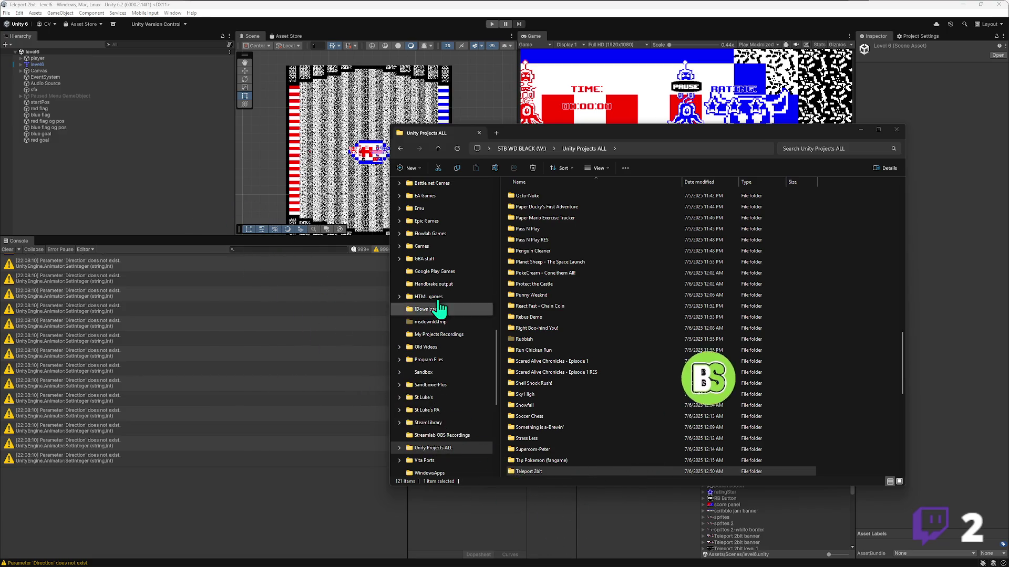
{"action": "double_click", "coordinate": [538, 471]}
- Open the inner Teleport 2bit folder, then its Assets and Scenes folders
{"action": "double_click", "coordinate": [531, 195]}
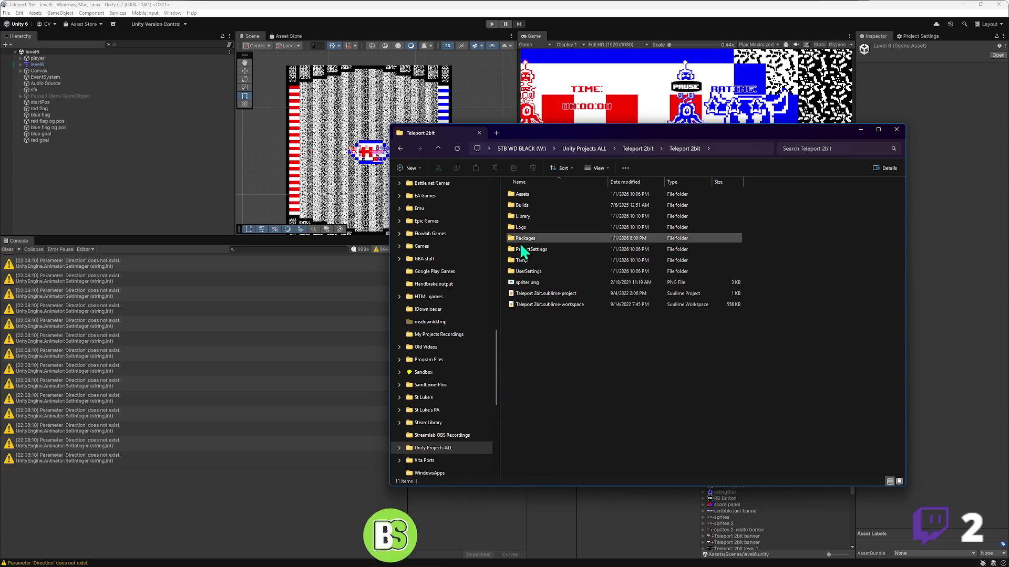
{"action": "double_click", "coordinate": [527, 196]}
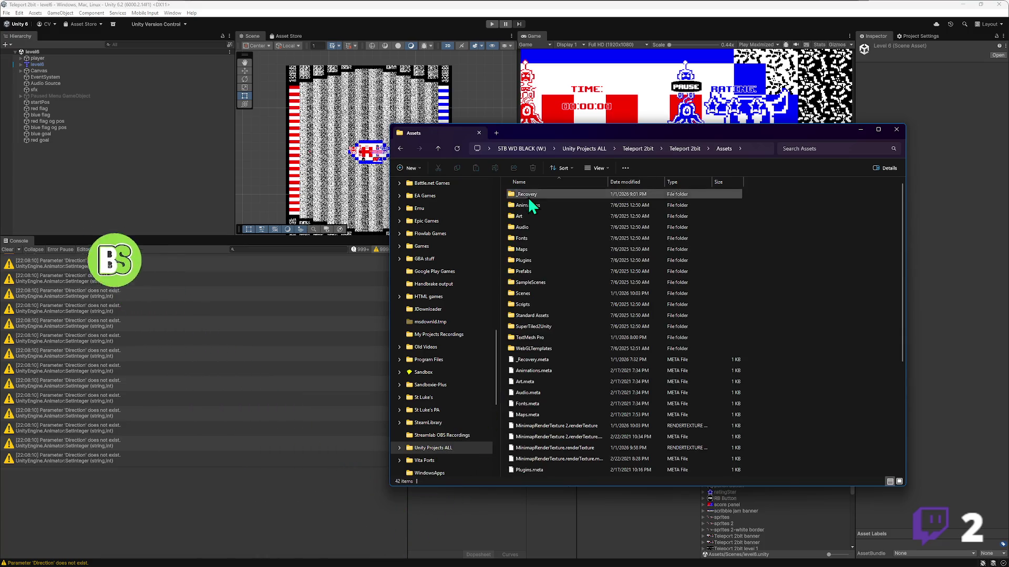
{"action": "left_click", "coordinate": [528, 293]}
{"action": "double_click", "coordinate": [529, 294]}
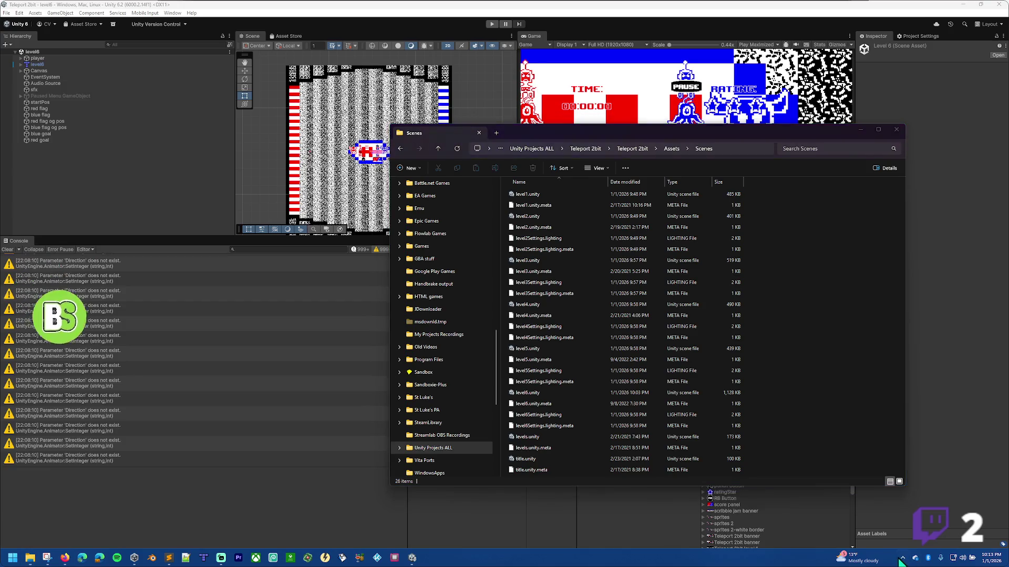
- Open the hidden tray icons, dismiss the drive eject options and close the overflow
{"action": "left_click", "coordinate": [902, 559]}
{"action": "left_click", "coordinate": [933, 538]}
{"action": "left_click", "coordinate": [945, 527]}
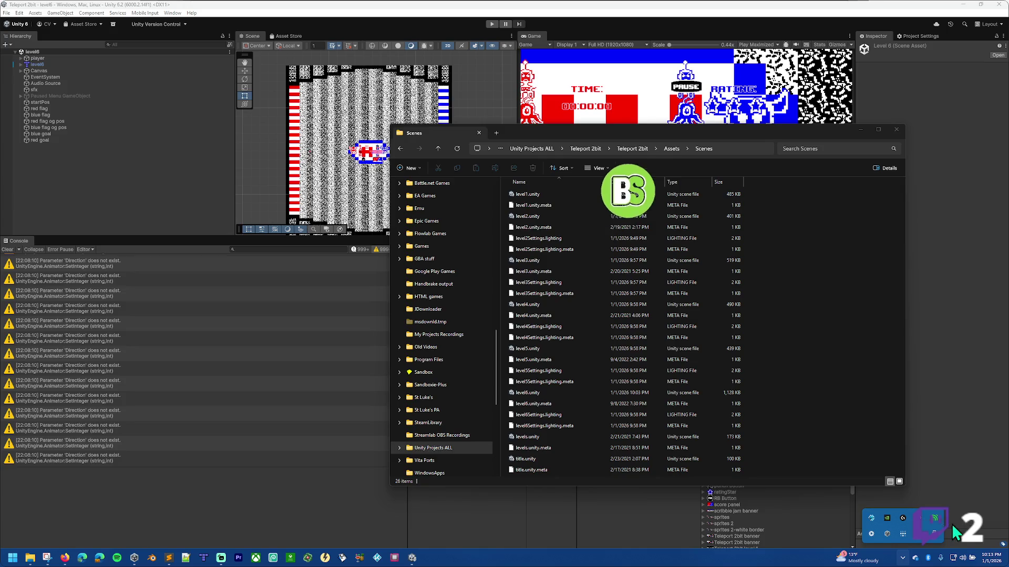
{"action": "left_click", "coordinate": [681, 463]}
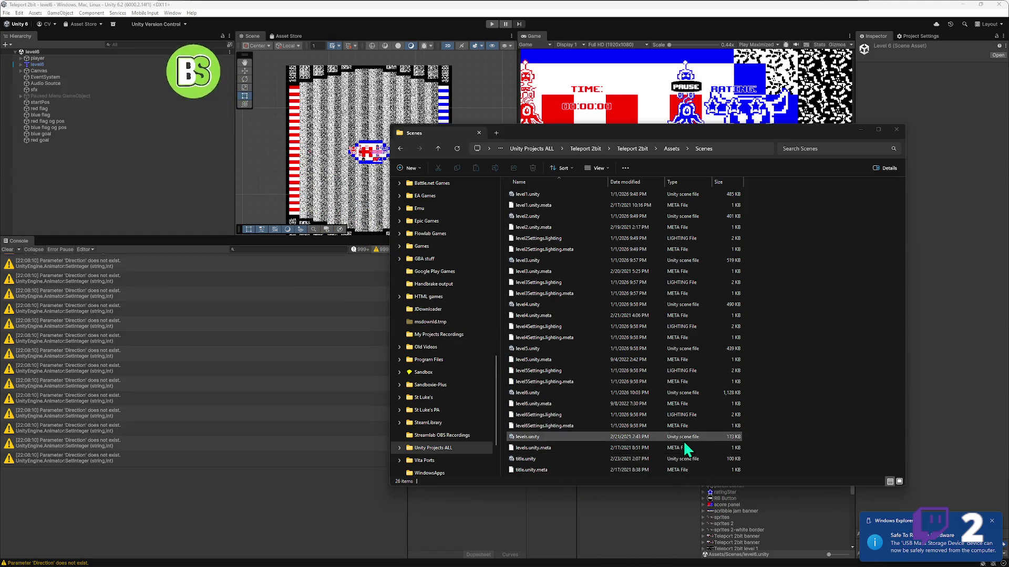
- Back in Unity, view the Scenes and Prefabs folders, enlarge the asset icons, then show Scenes again
{"action": "left_click", "coordinate": [293, 2]}
{"action": "left_click", "coordinate": [604, 446]}
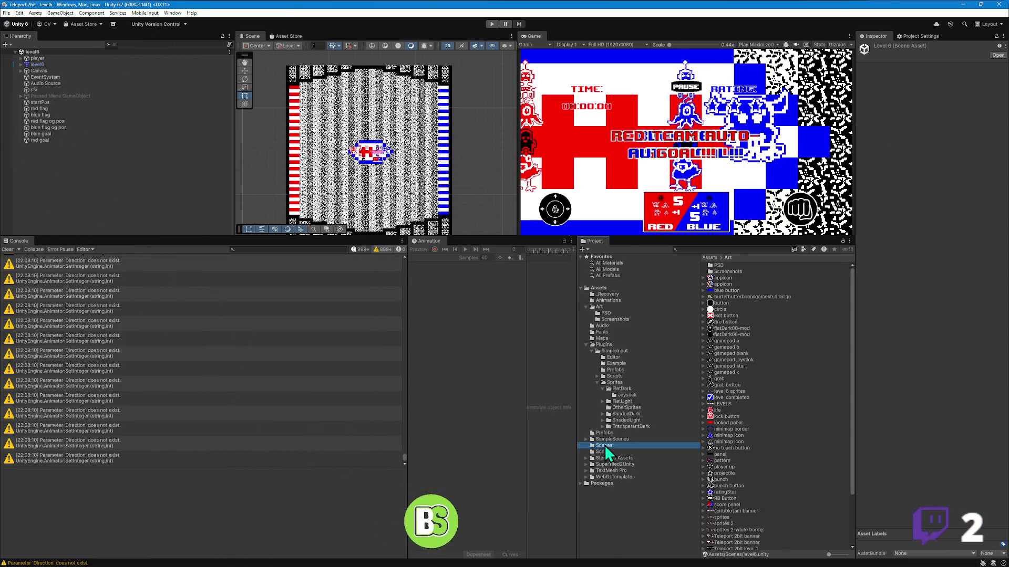
{"action": "left_click", "coordinate": [608, 434]}
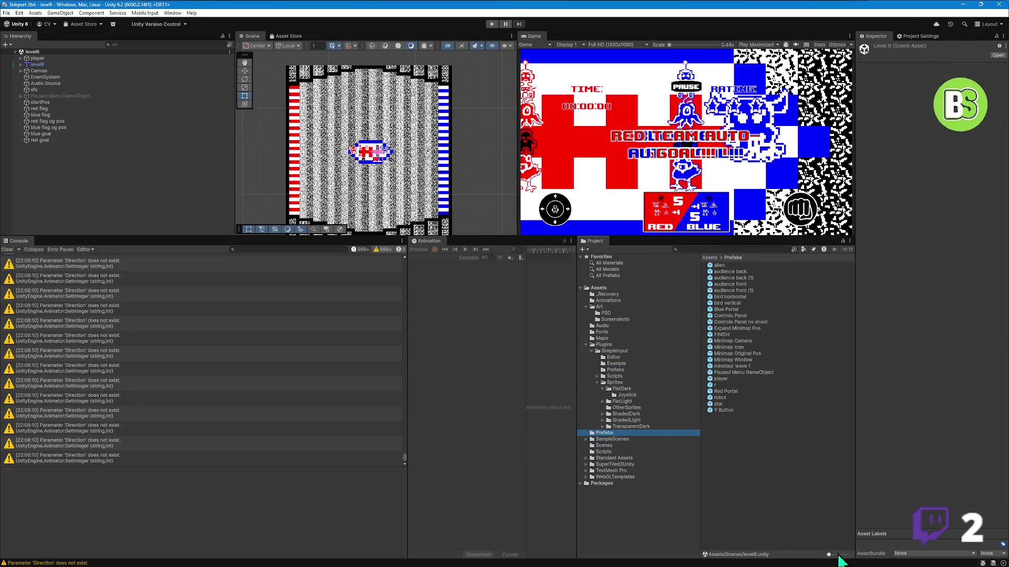
{"action": "left_click", "coordinate": [834, 555]}
{"action": "left_click_drag", "start_coordinate": [834, 555], "coordinate": [839, 563]}
{"action": "left_click", "coordinate": [607, 446]}
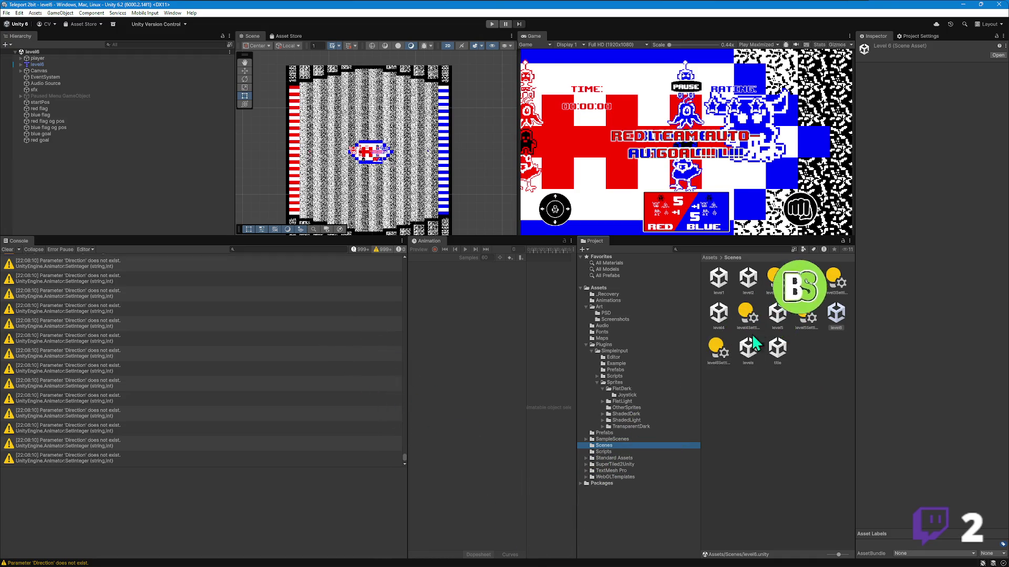
{"action": "left_click", "coordinate": [35, 559]}
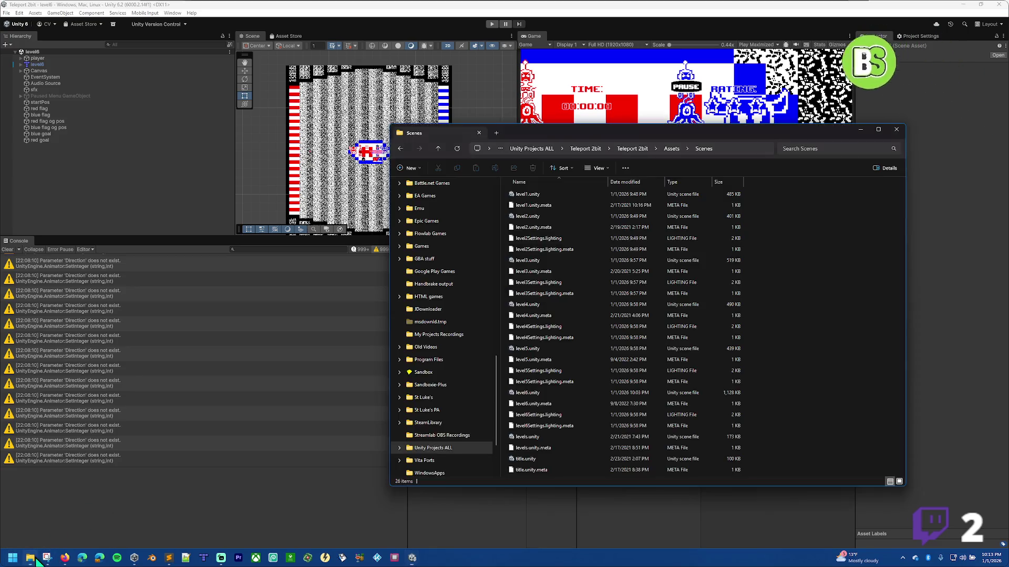
- Open level6.tmx in Tiled from the project's Assets > Maps folder
{"action": "left_click", "coordinate": [670, 148]}
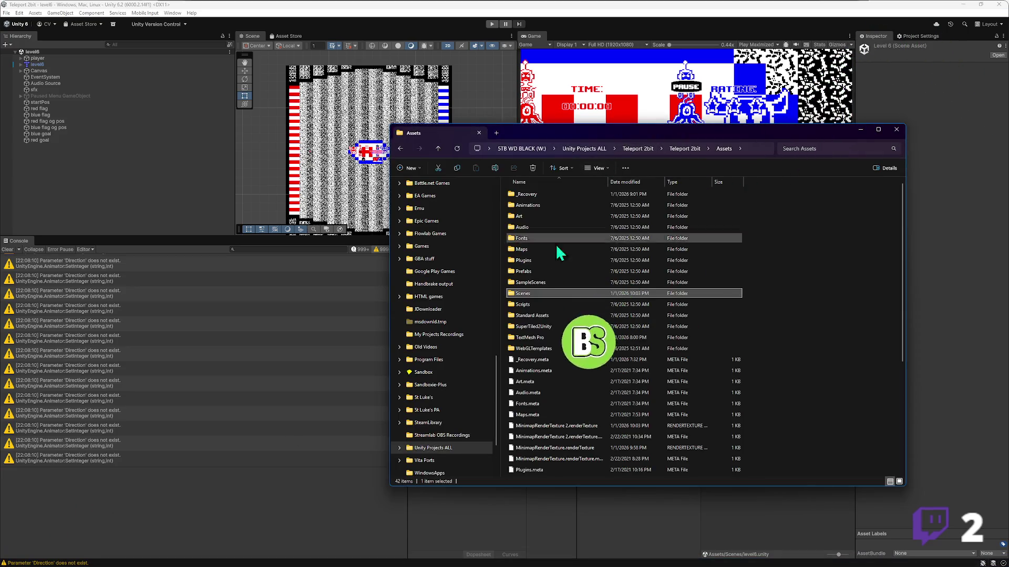
{"action": "double_click", "coordinate": [529, 248]}
{"action": "double_click", "coordinate": [540, 306]}
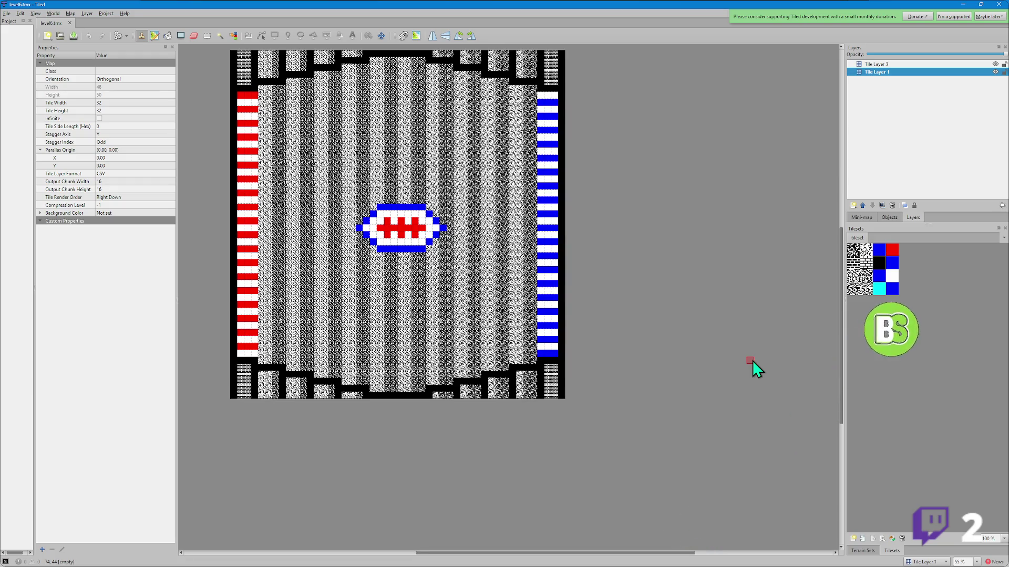
- Stop Tiled's donation reminder permanently and pick the black wall tile
{"action": "left_click", "coordinate": [985, 16]}
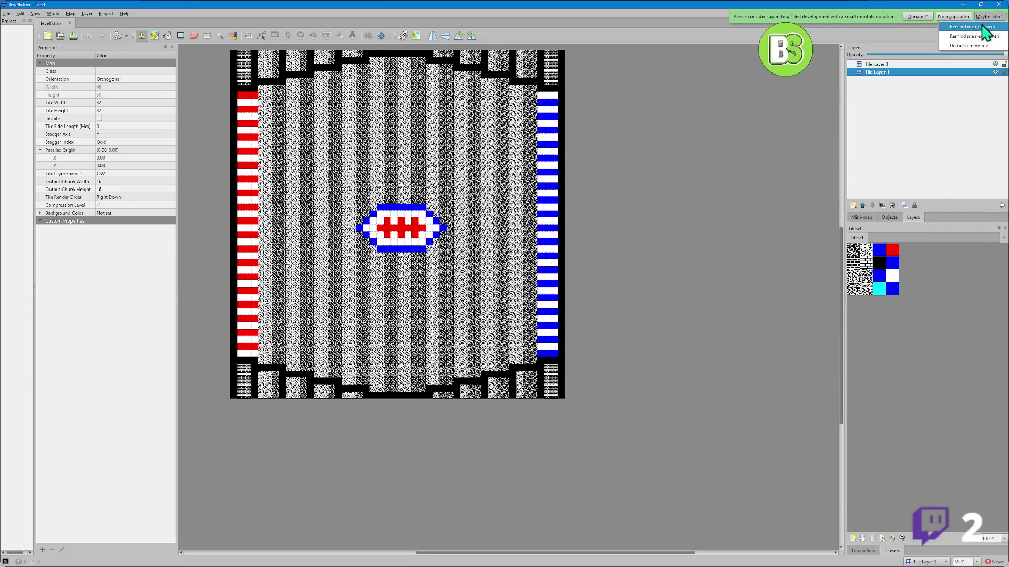
{"action": "left_click", "coordinate": [990, 46]}
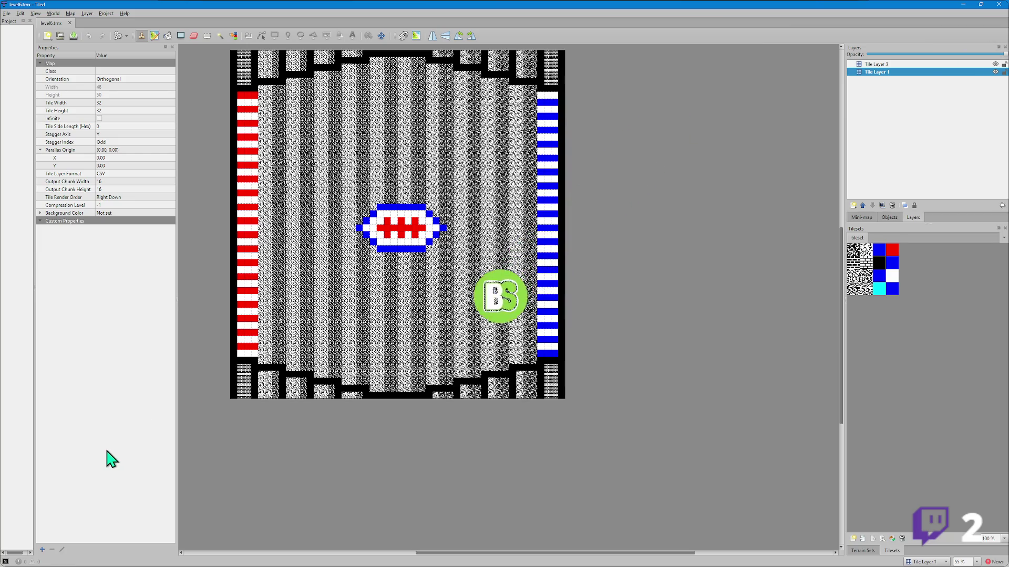
{"action": "left_click", "coordinate": [879, 262]}
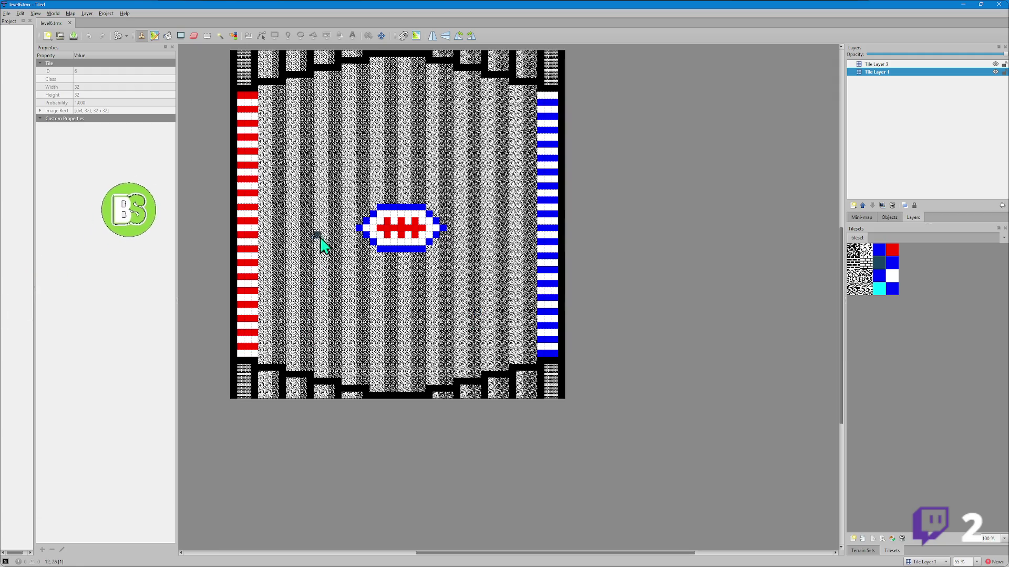
{"action": "left_click_drag", "start_coordinate": [353, 213], "coordinate": [346, 246]}
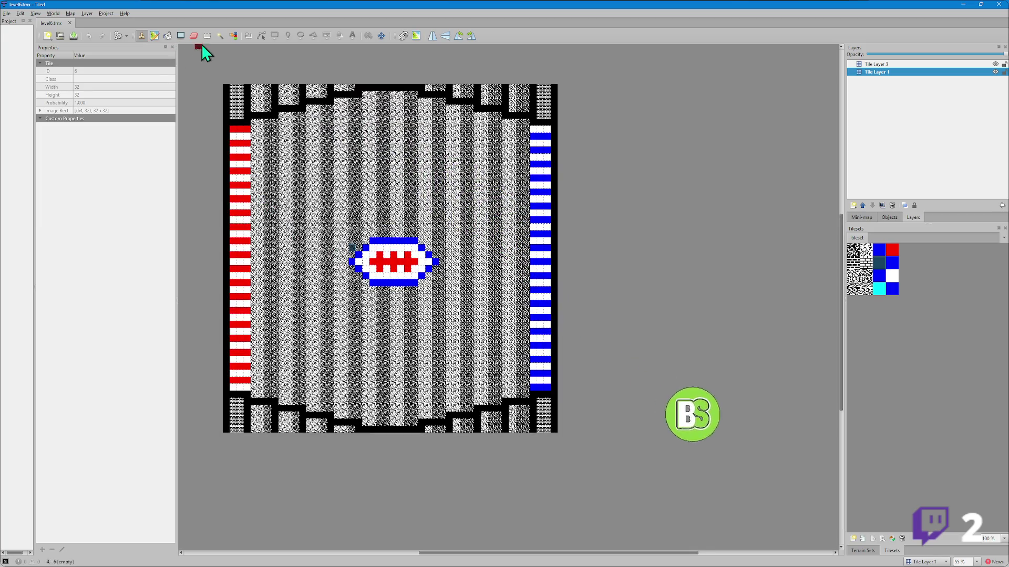
- Paint a vertical black wall down the left side of the central emblem with the Stamp Brush
{"action": "left_click", "coordinate": [180, 35]}
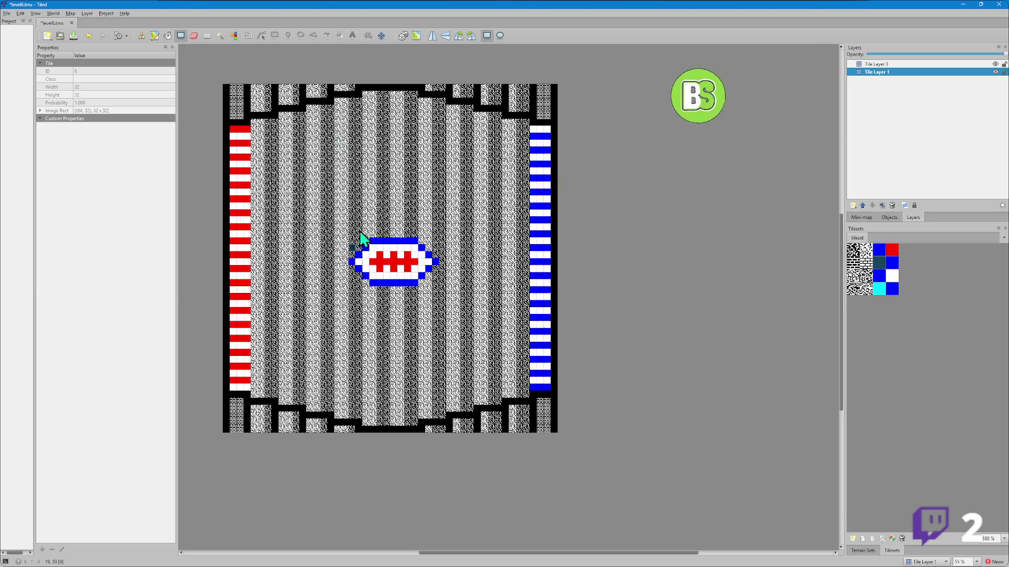
{"action": "scroll", "coordinate": [346, 234], "scroll_direction": "up", "scroll_amount": 2}
{"action": "scroll", "coordinate": [347, 231], "scroll_direction": "down", "scroll_amount": 1}
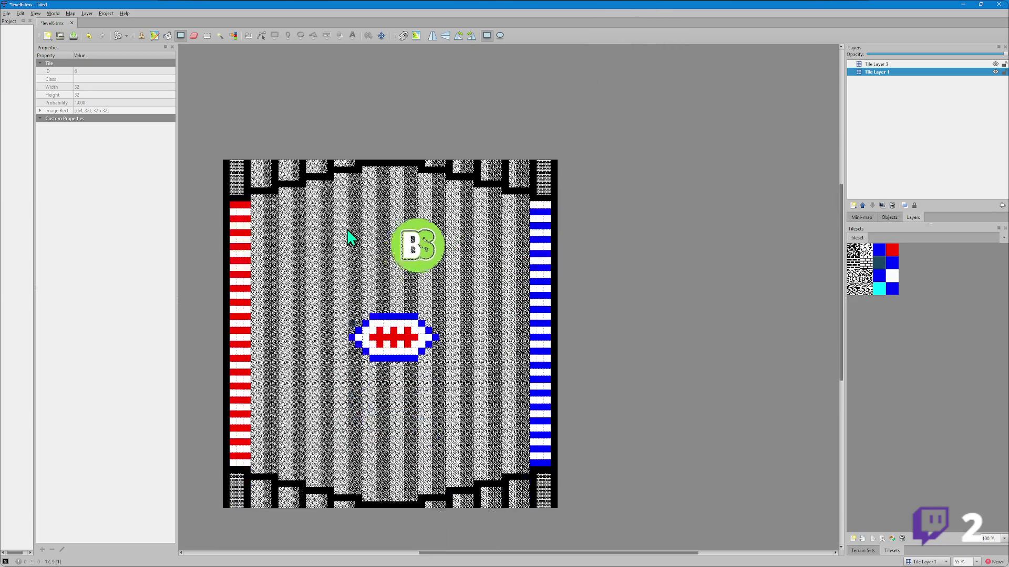
{"action": "left_click", "coordinate": [142, 35]}
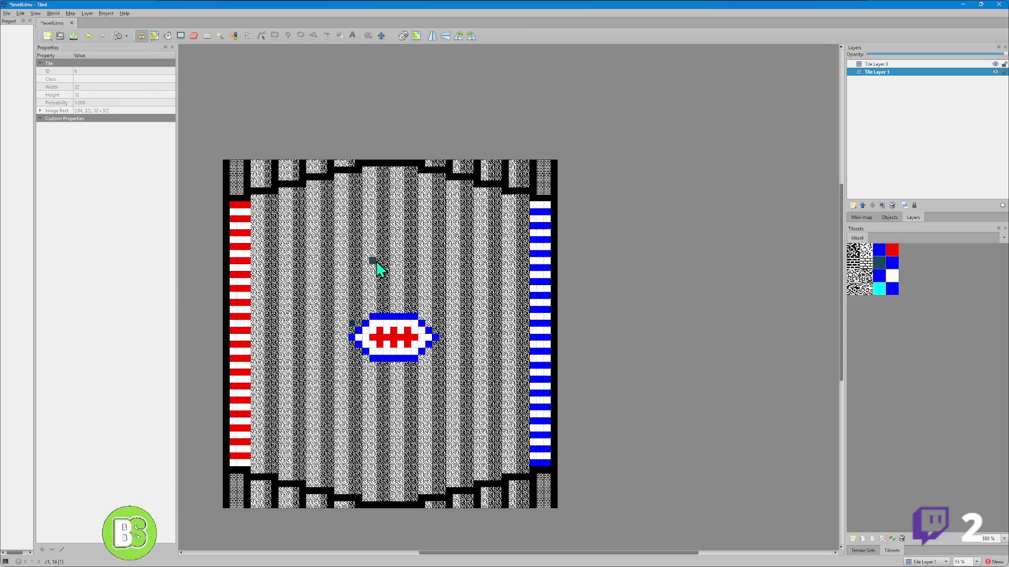
{"action": "scroll", "coordinate": [369, 335], "scroll_direction": "up", "scroll_amount": 1, "text": "ctrl"}
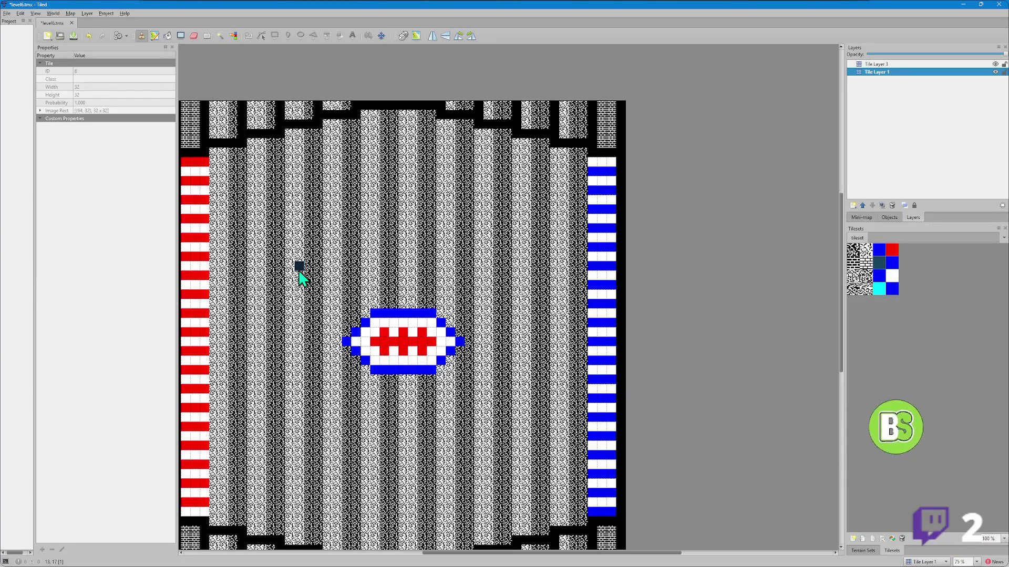
{"action": "left_click", "coordinate": [300, 269]}
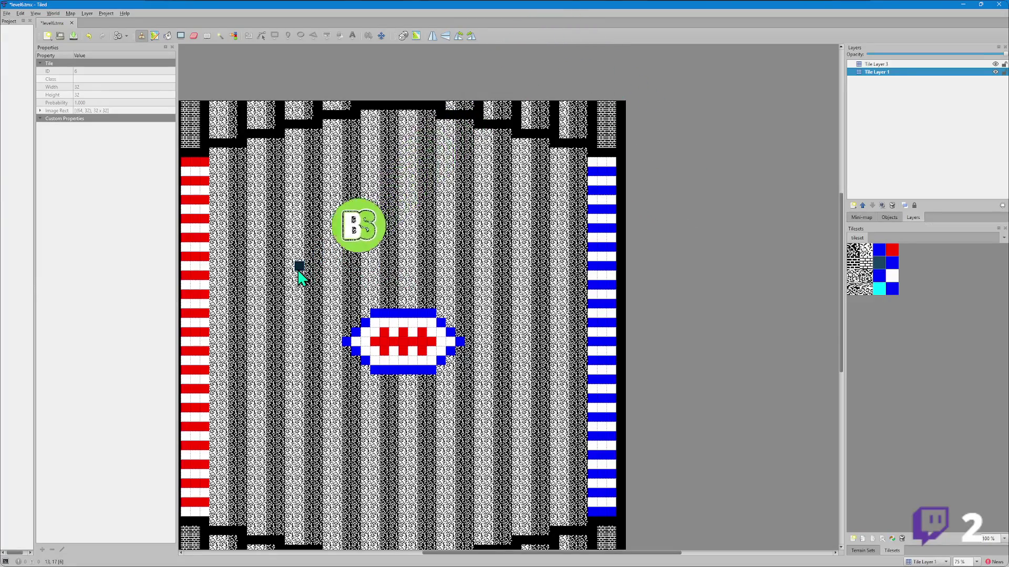
{"action": "left_click_drag", "start_coordinate": [300, 269], "coordinate": [305, 361]}
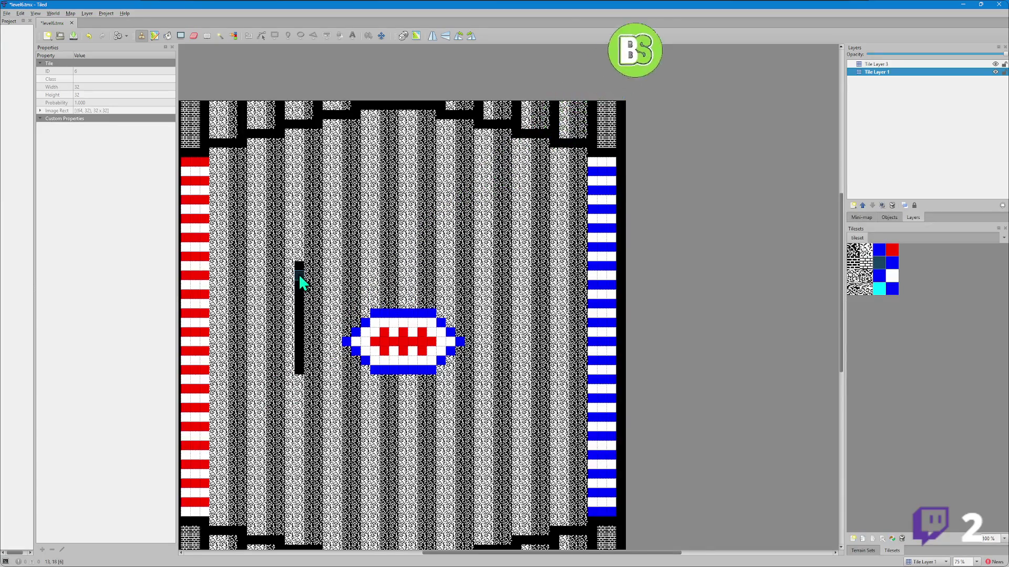
{"action": "left_click_drag", "start_coordinate": [302, 387], "coordinate": [302, 424]}
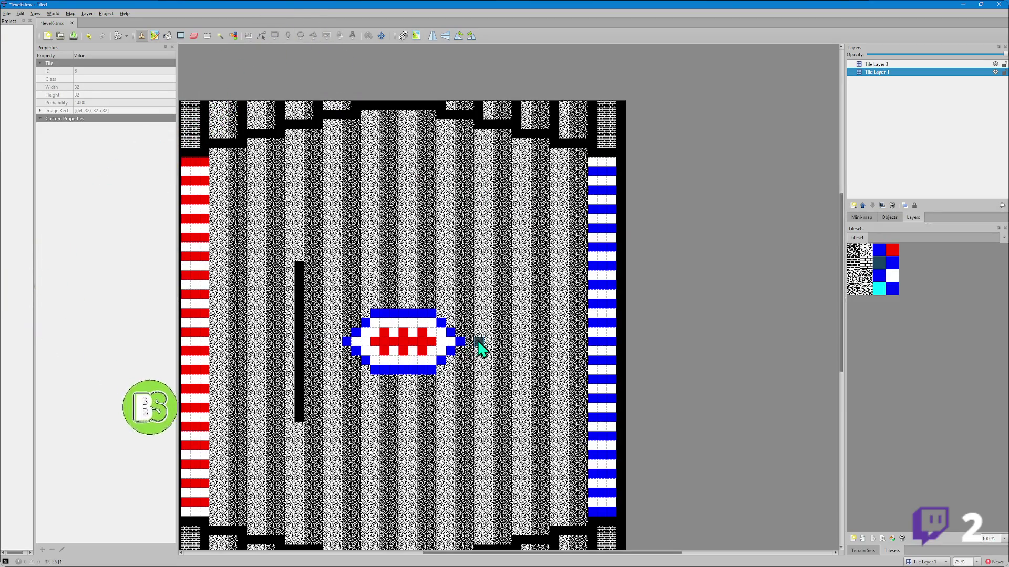
- Add black tiles right of the emblem, erase part of them, then undo the erase
{"action": "left_click", "coordinate": [506, 338]}
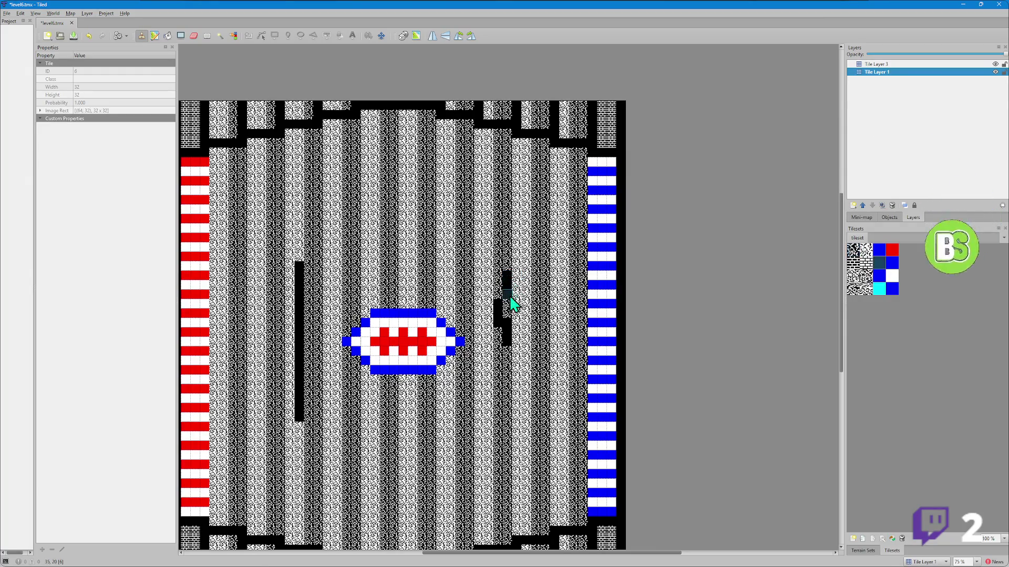
{"action": "left_click", "coordinate": [193, 35]}
{"action": "left_click_drag", "start_coordinate": [510, 278], "coordinate": [503, 312]}
{"action": "key", "text": "ctrl+z"}
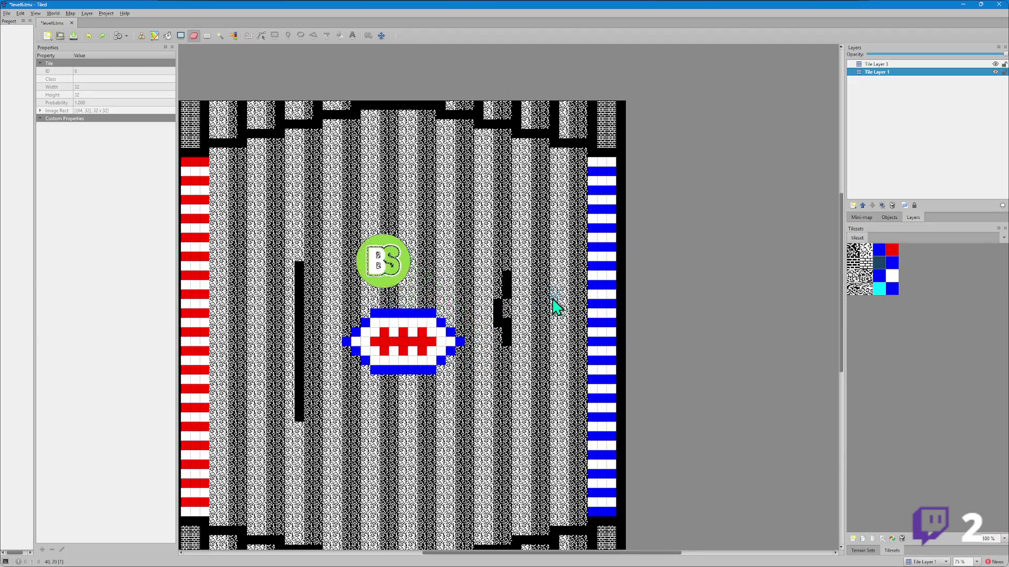
- Undo the right-hand black tiles and the whole left black wall
{"action": "key", "text": "ctrl+z"}
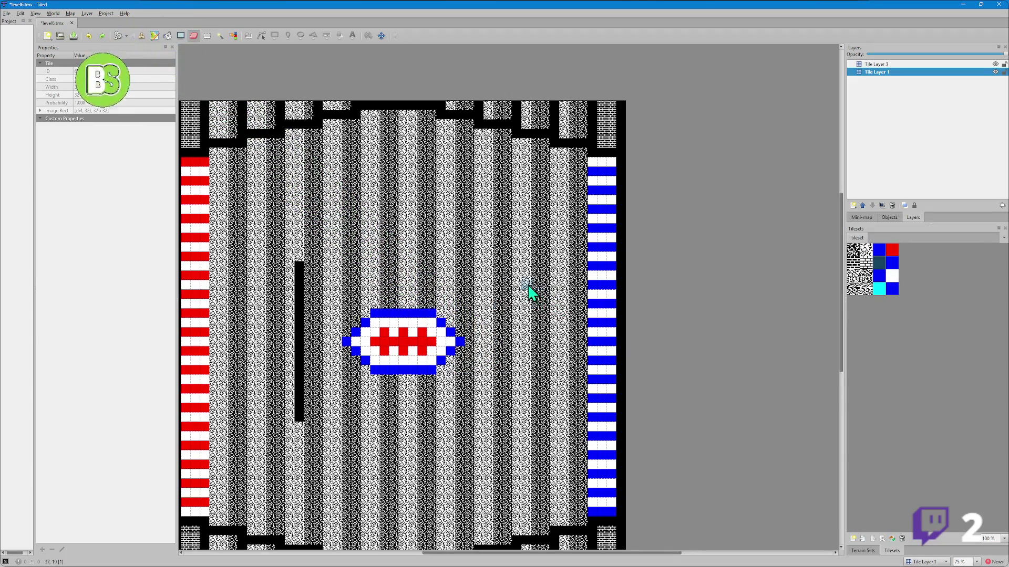
{"action": "key", "text": "ctrl+z"}
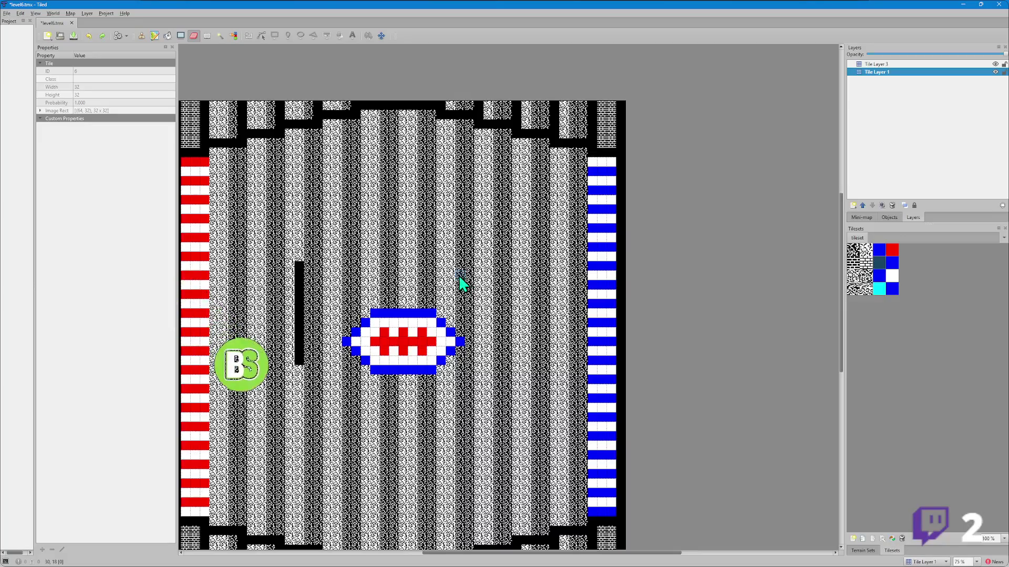
{"action": "key", "text": "ctrl+z"}
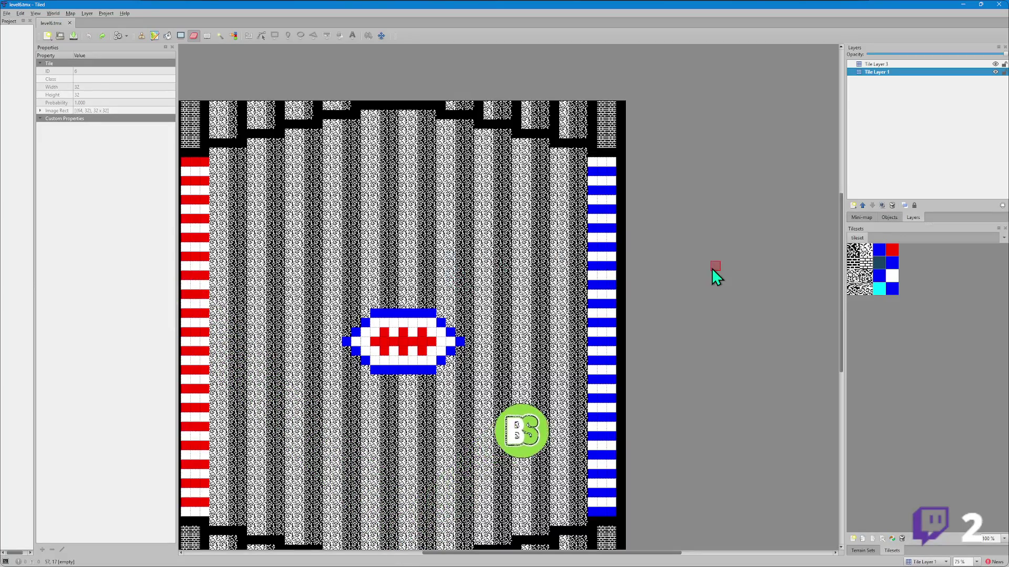
- Toggle Tile Layer 1's visibility to check it, then make Tile Layer 3 the active layer
{"action": "left_click", "coordinate": [995, 72]}
{"action": "left_click", "coordinate": [995, 71]}
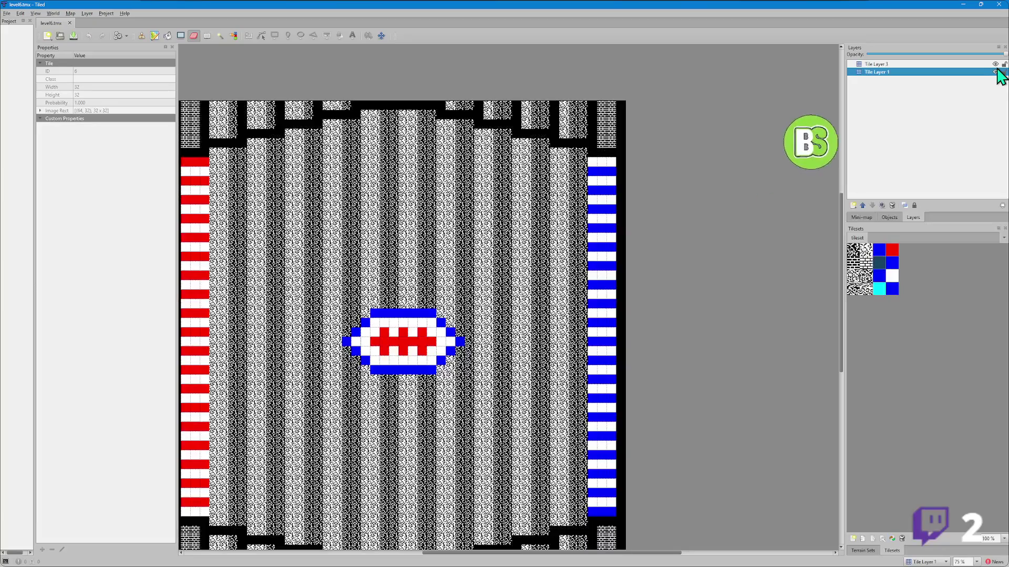
{"action": "left_click", "coordinate": [967, 63]}
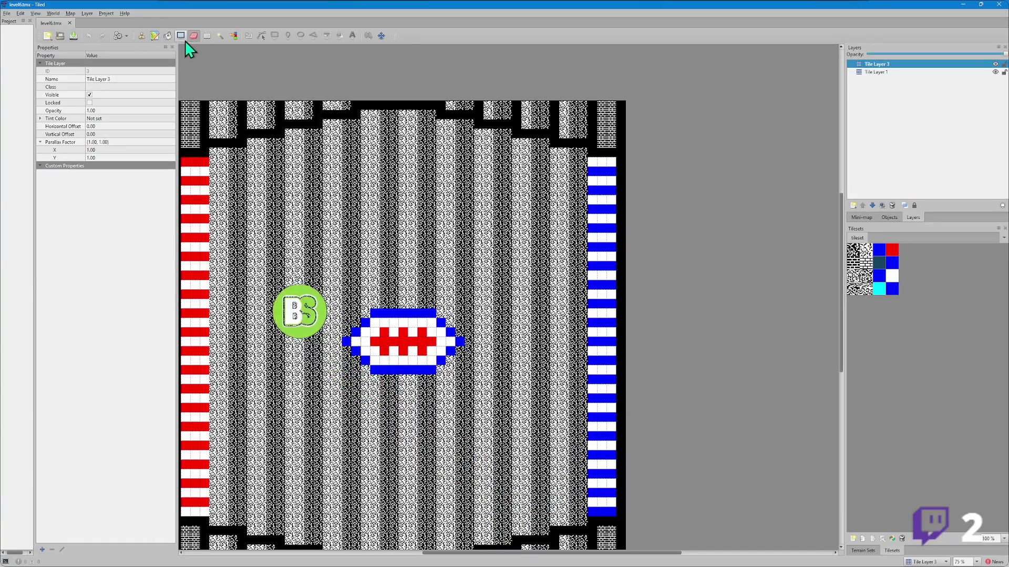
- Paint black left, right, bottom and top walls around the central emblem with the Stamp Brush
{"action": "left_click", "coordinate": [142, 36]}
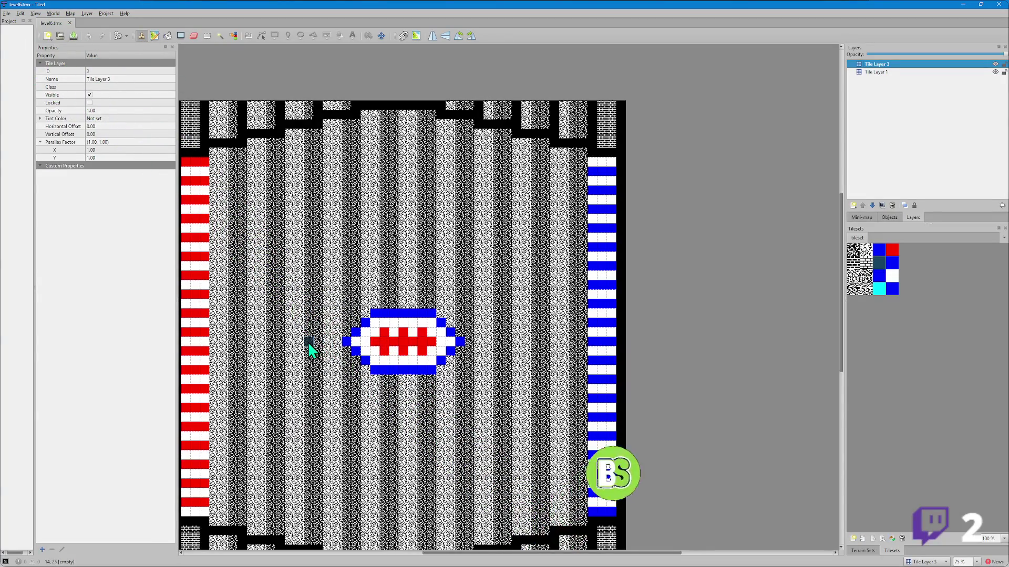
{"action": "left_click_drag", "start_coordinate": [299, 347], "coordinate": [298, 329]}
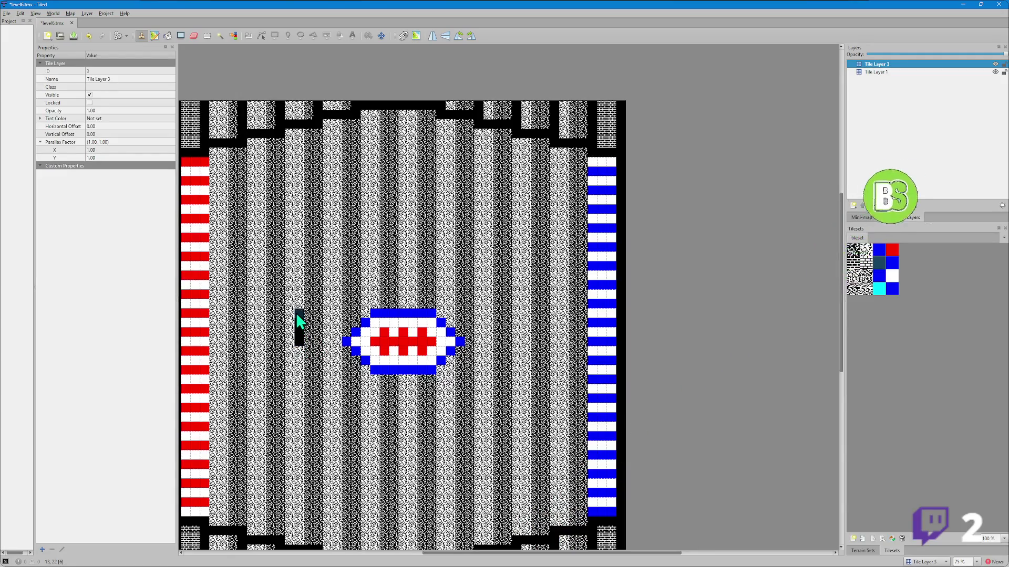
{"action": "left_click", "coordinate": [300, 370]}
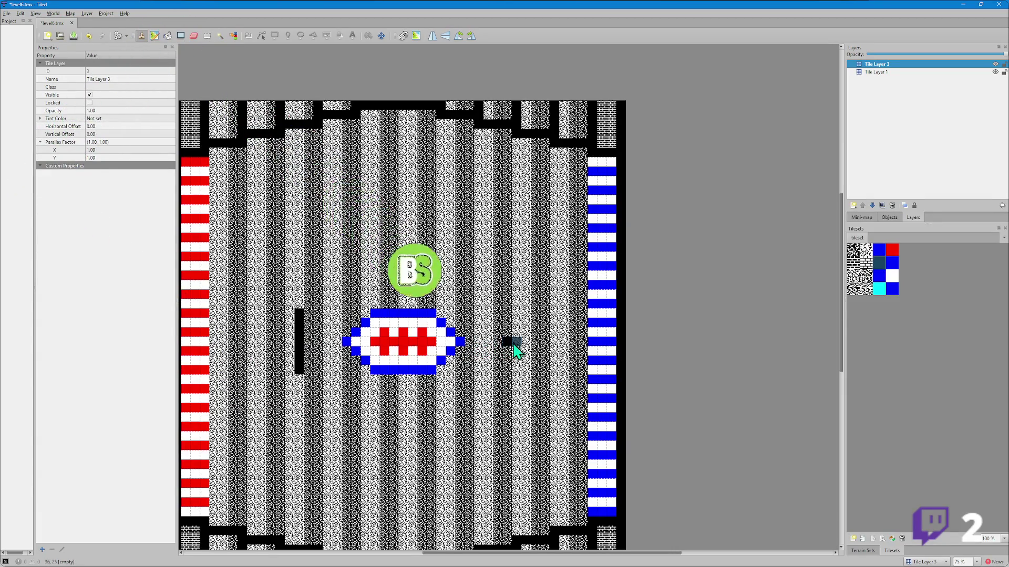
{"action": "left_click_drag", "start_coordinate": [518, 319], "coordinate": [516, 371]}
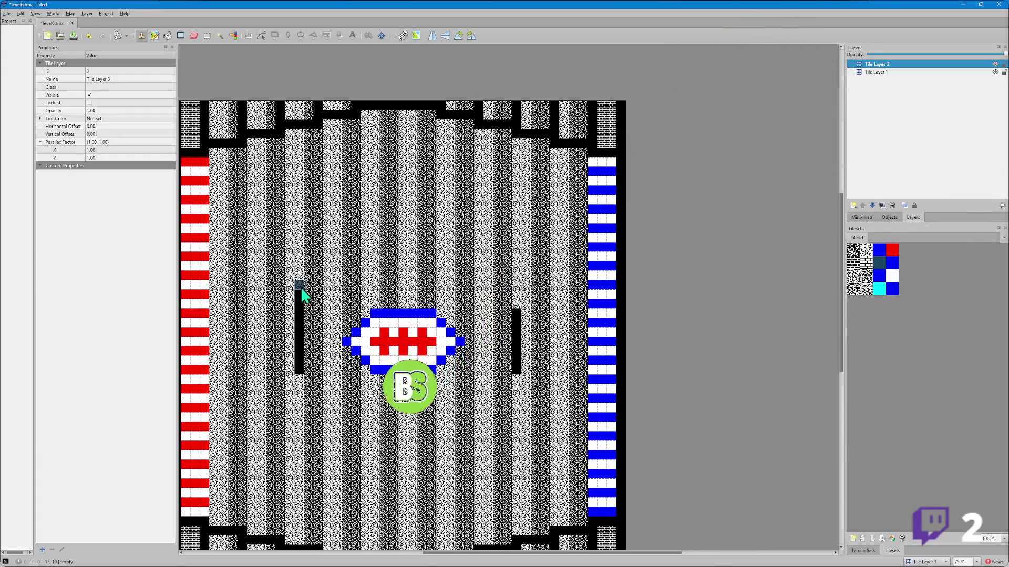
{"action": "left_click_drag", "start_coordinate": [300, 274], "coordinate": [301, 292]}
{"action": "left_click_drag", "start_coordinate": [517, 309], "coordinate": [516, 272]}
{"action": "left_click_drag", "start_coordinate": [519, 372], "coordinate": [512, 409]}
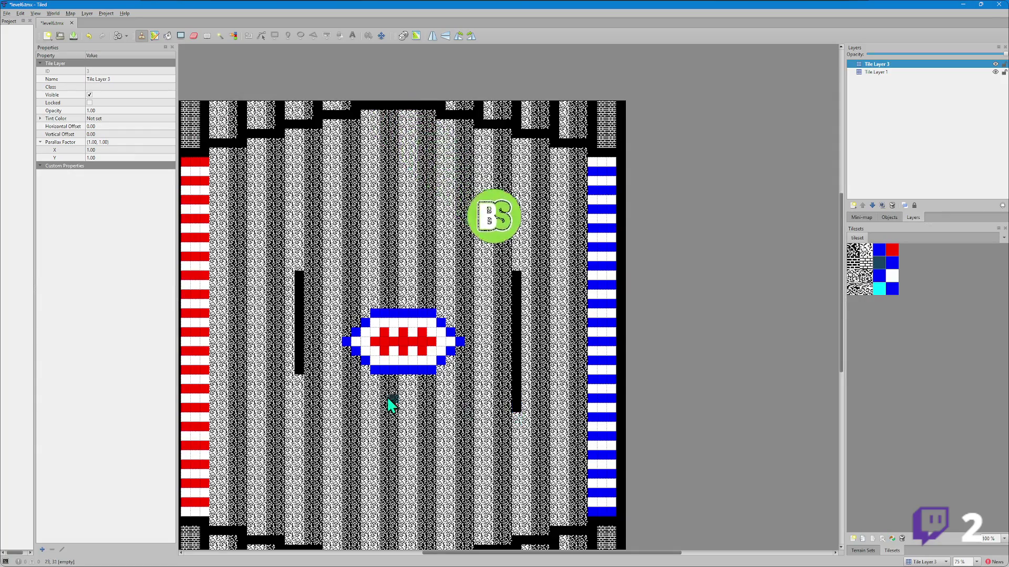
{"action": "left_click", "coordinate": [301, 379]}
{"action": "mouse_move", "coordinate": [298, 390]}
{"action": "left_mouse_down"}
{"action": "mouse_move", "coordinate": [305, 407]}
{"action": "mouse_move", "coordinate": [508, 413]}
{"action": "left_mouse_up"}
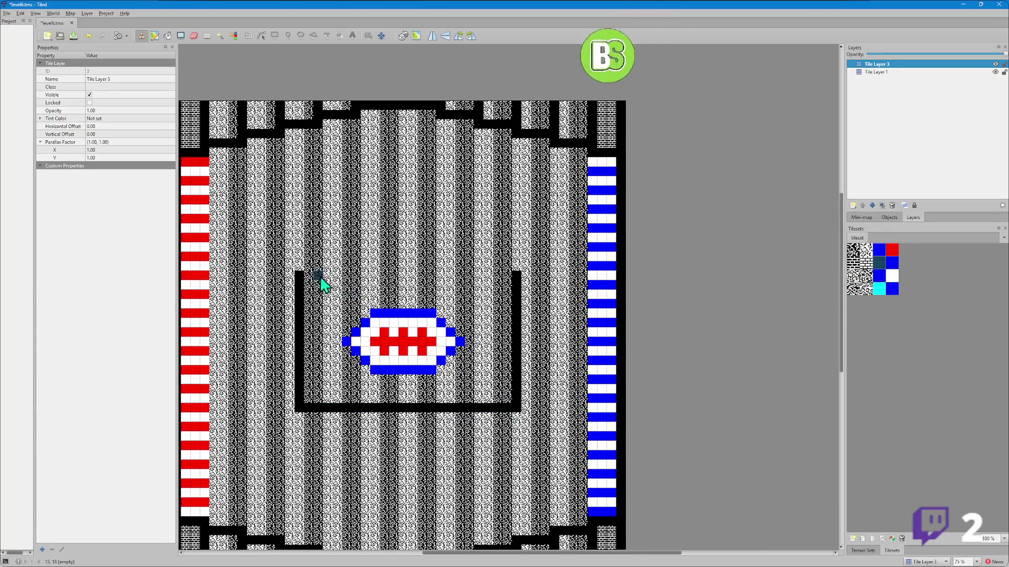
{"action": "left_click_drag", "start_coordinate": [312, 277], "coordinate": [505, 282]}
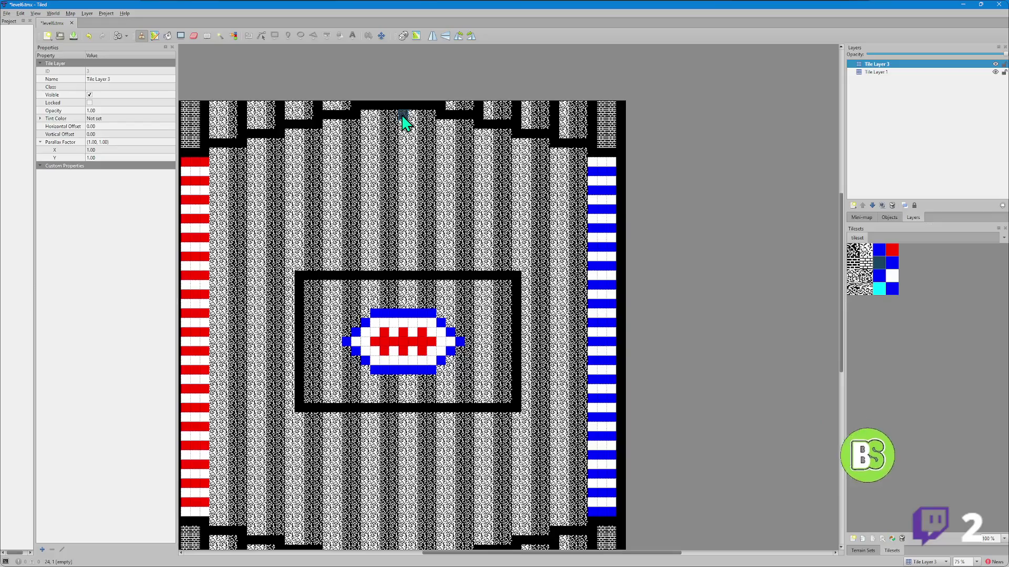
- Paint a dark column from the top wall down to the box, then undo the misplaced tiles below it
{"action": "mouse_move", "coordinate": [402, 117]}
{"action": "left_mouse_down"}
{"action": "mouse_move", "coordinate": [412, 304]}
{"action": "mouse_move", "coordinate": [405, 270]}
{"action": "mouse_move", "coordinate": [405, 407]}
{"action": "left_mouse_up"}
{"action": "scroll", "coordinate": [413, 423], "scroll_direction": "down", "scroll_amount": 3}
{"action": "scroll", "coordinate": [401, 345], "scroll_direction": "up", "scroll_amount": 1}
{"action": "key", "text": "ctrl+z"}
{"action": "scroll", "coordinate": [411, 345], "scroll_direction": "down", "scroll_amount": 1, "text": "ctrl"}
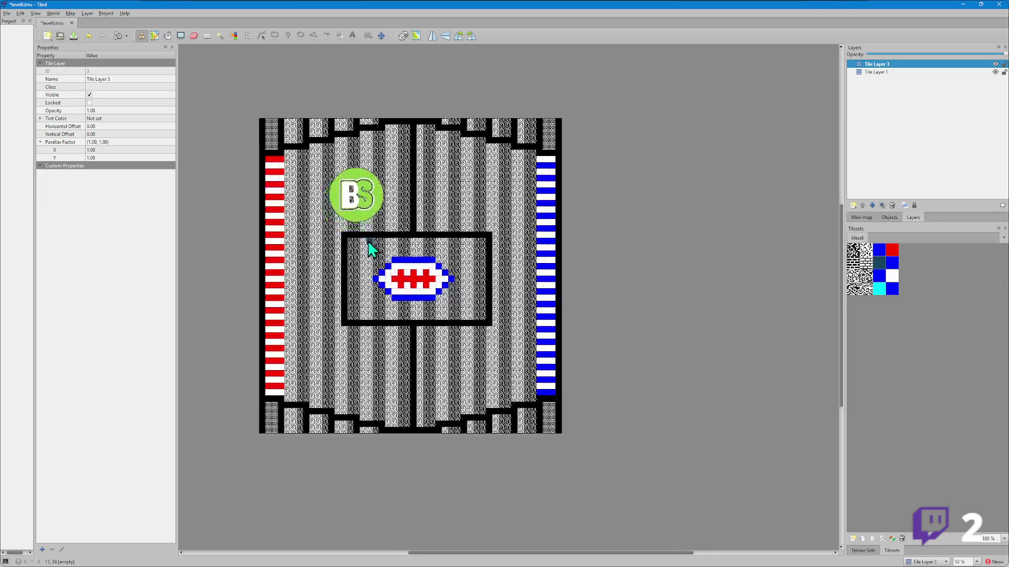
{"action": "scroll", "coordinate": [346, 254], "scroll_direction": "up", "scroll_amount": 1, "text": "ctrl"}
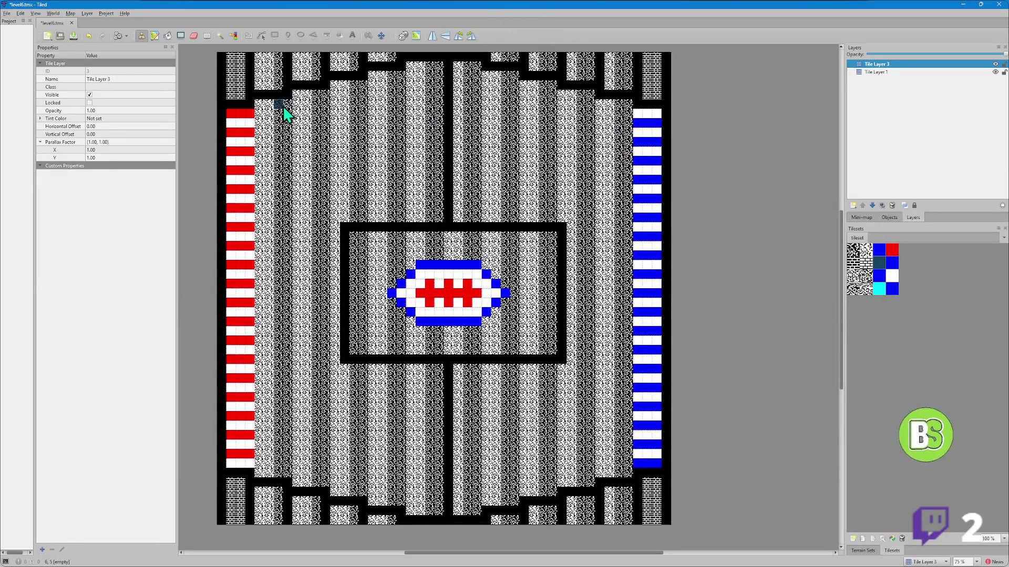
- Paint a black wall column on the left running down from the top wall
{"action": "left_click_drag", "start_coordinate": [284, 108], "coordinate": [289, 469]}
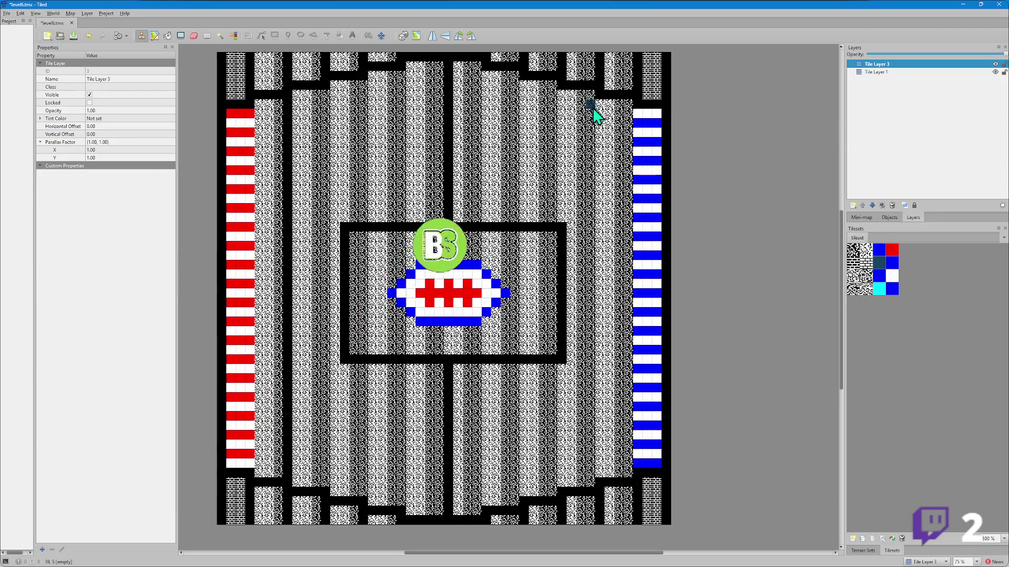
{"action": "scroll", "coordinate": [562, 138], "scroll_direction": "down", "scroll_amount": 2}
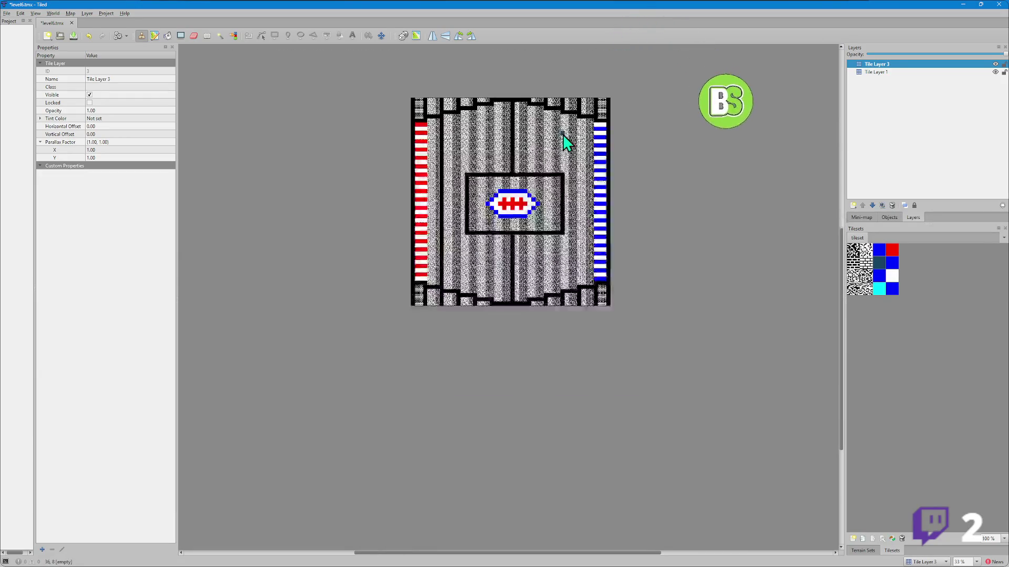
{"action": "scroll", "coordinate": [569, 137], "scroll_direction": "up", "scroll_amount": 1}
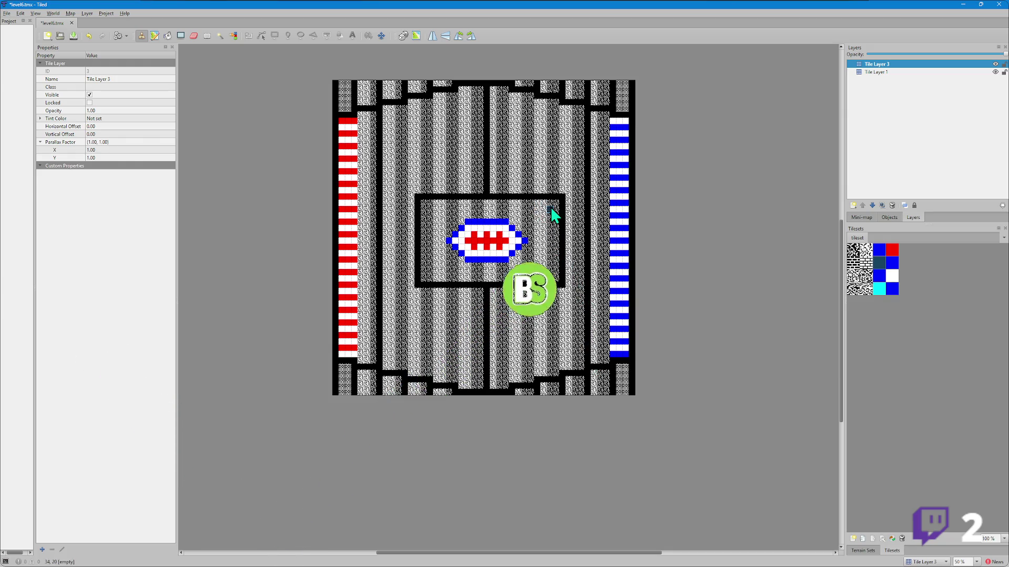
{"action": "scroll", "coordinate": [546, 210], "scroll_direction": "up", "scroll_amount": 1, "text": "ctrl"}
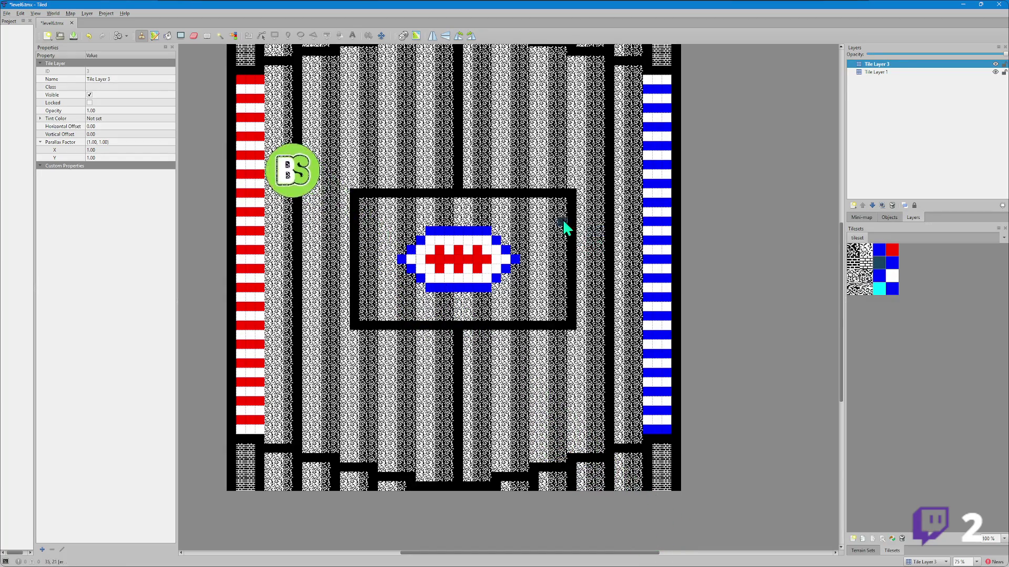
{"action": "scroll", "coordinate": [317, 168], "scroll_direction": "down", "scroll_amount": 1, "text": "ctrl"}
{"action": "scroll", "coordinate": [317, 169], "scroll_direction": "up", "scroll_amount": 1, "text": "ctrl"}
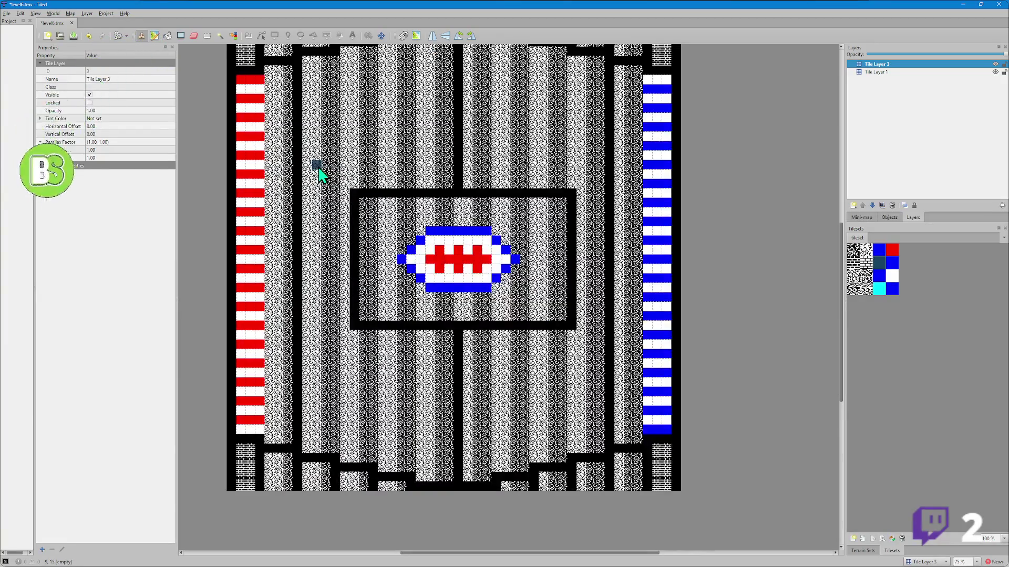
- Paint a wall down from the centre box's top-left corner and erase the column inside the box
{"action": "scroll", "coordinate": [336, 137], "scroll_direction": "up", "scroll_amount": 1}
{"action": "scroll", "coordinate": [334, 144], "scroll_direction": "up", "scroll_amount": 2}
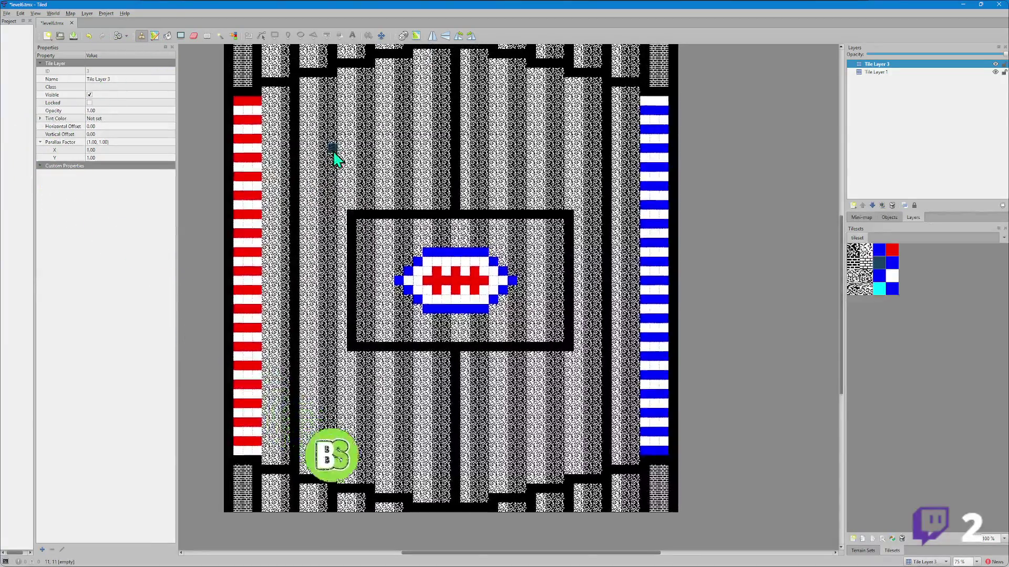
{"action": "left_click", "coordinate": [332, 155]}
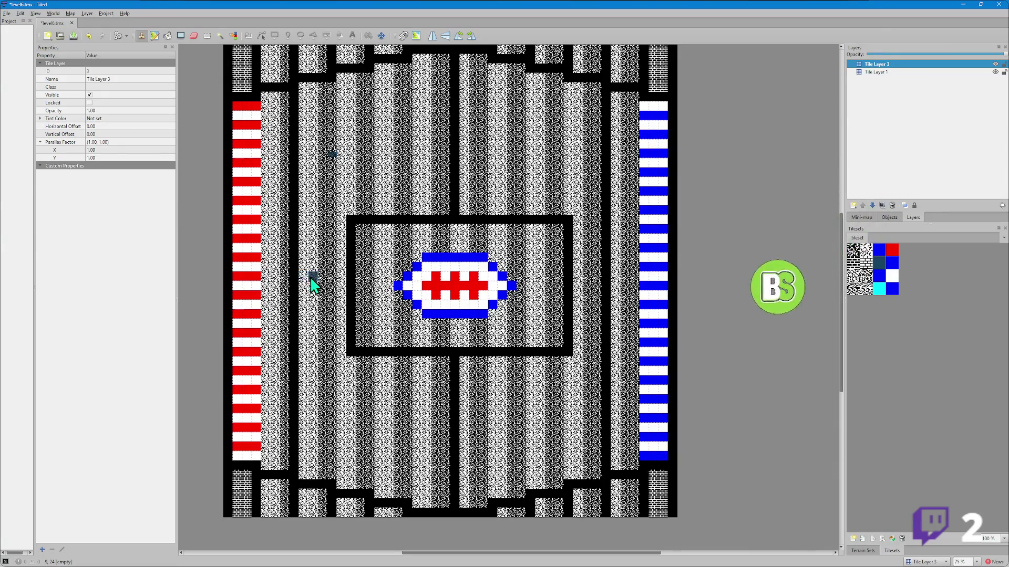
{"action": "mouse_move", "coordinate": [333, 242]}
{"action": "left_mouse_down"}
{"action": "mouse_move", "coordinate": [335, 225]}
{"action": "mouse_move", "coordinate": [344, 227]}
{"action": "mouse_move", "coordinate": [332, 358]}
{"action": "left_mouse_up"}
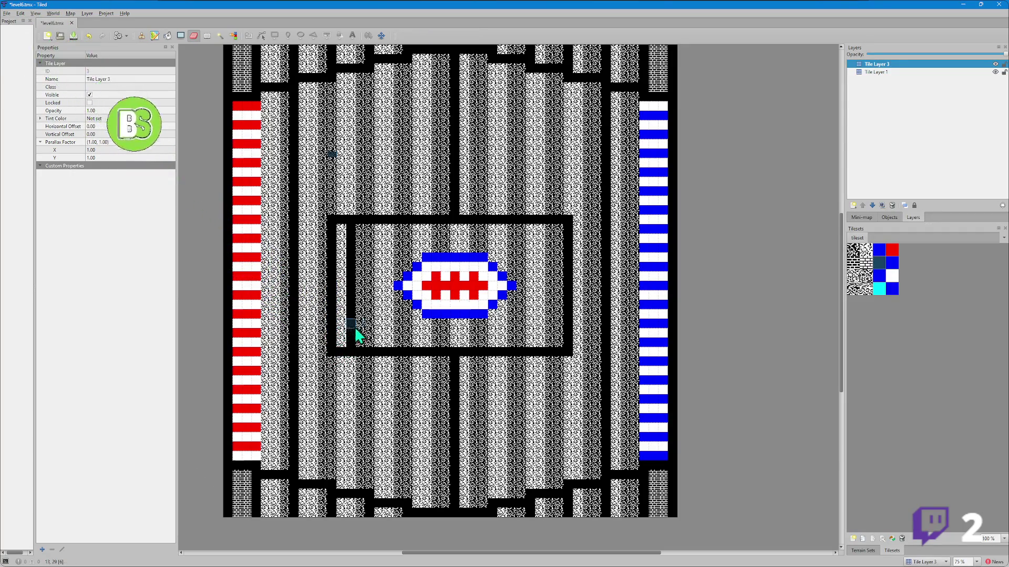
{"action": "mouse_move", "coordinate": [361, 349]}
{"action": "left_mouse_down"}
{"action": "mouse_move", "coordinate": [349, 300]}
{"action": "mouse_move", "coordinate": [353, 235]}
{"action": "left_mouse_up"}
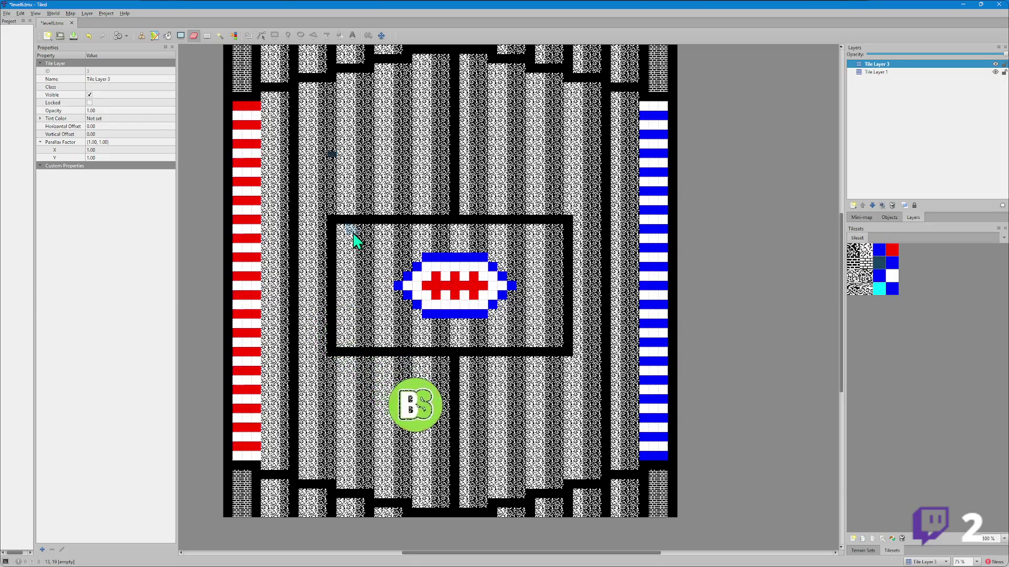
- Paint a short wall right of the centre box and white tiles over the centre ball's red lace
{"action": "scroll", "coordinate": [440, 134], "scroll_direction": "down", "scroll_amount": 1}
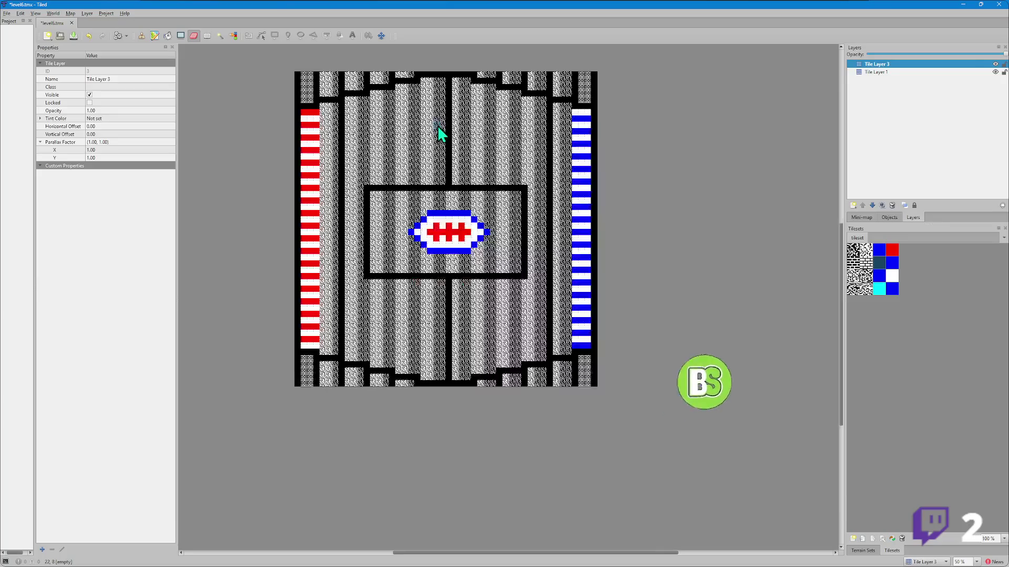
{"action": "scroll", "coordinate": [459, 134], "scroll_direction": "up", "scroll_amount": 2}
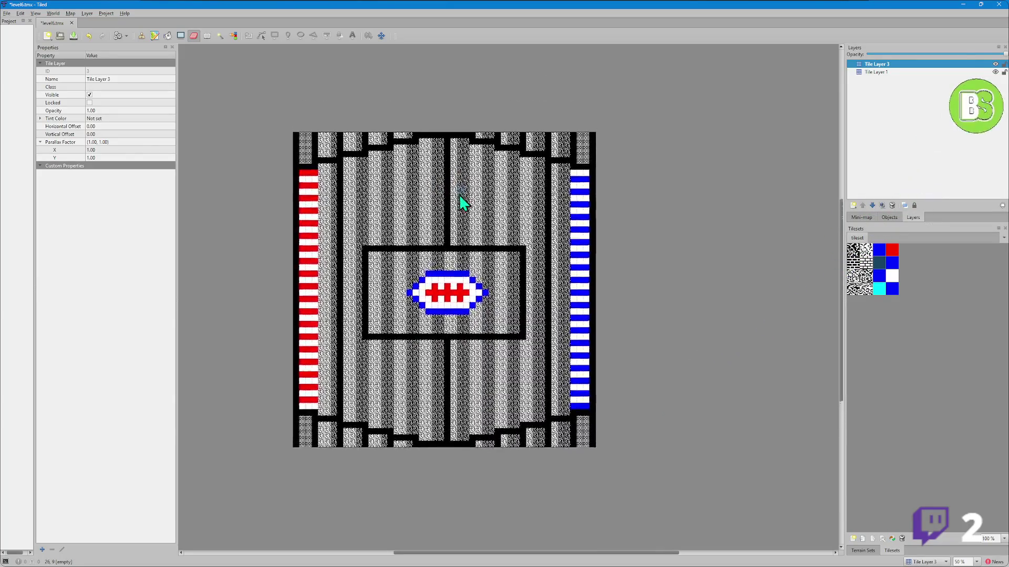
{"action": "scroll", "coordinate": [461, 208], "scroll_direction": "up", "scroll_amount": 1}
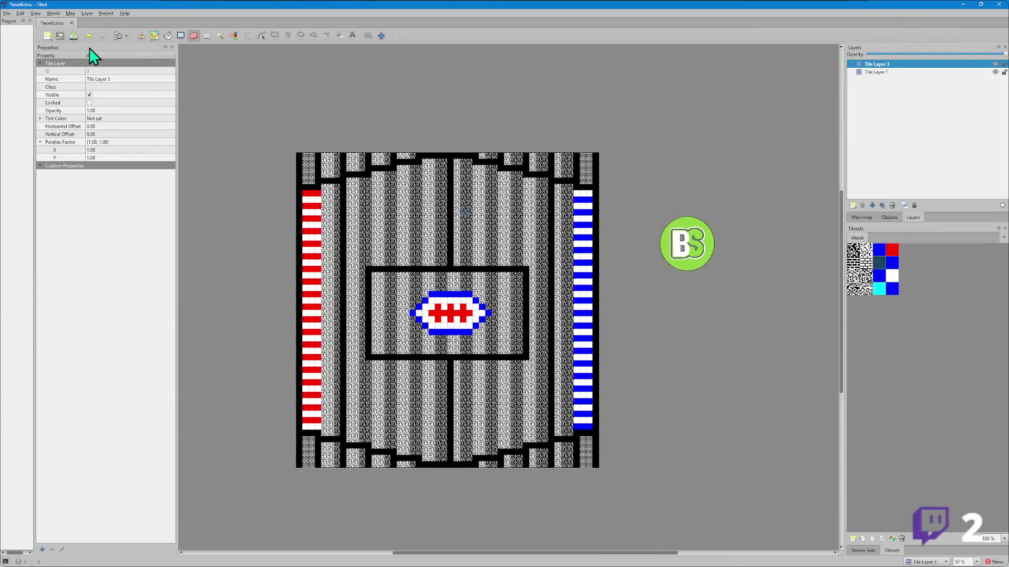
{"action": "left_click", "coordinate": [141, 36]}
{"action": "scroll", "coordinate": [370, 325], "scroll_direction": "up", "scroll_amount": 3}
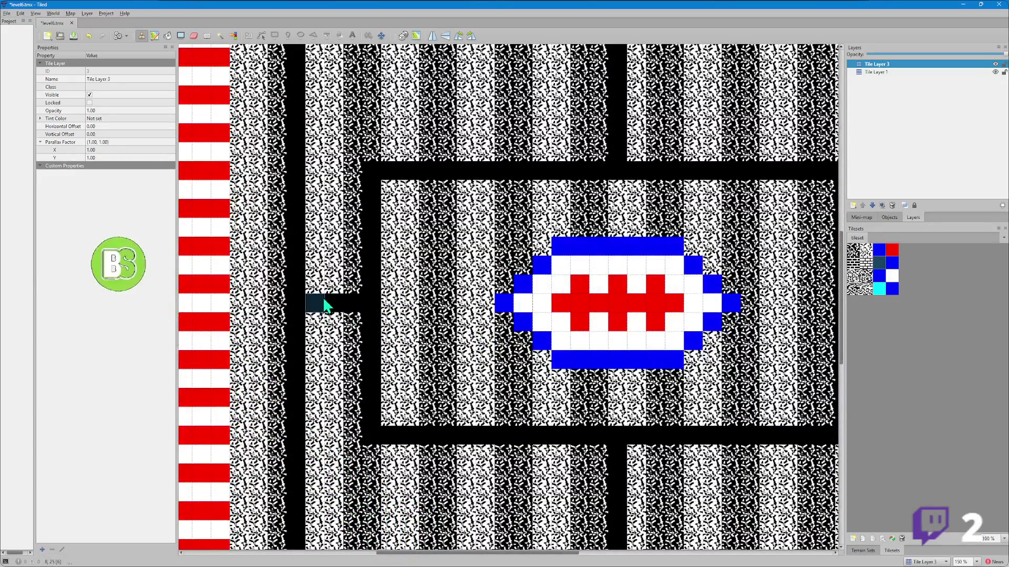
{"action": "scroll", "coordinate": [318, 275], "scroll_direction": "down", "scroll_amount": 3}
{"action": "scroll", "coordinate": [486, 283], "scroll_direction": "up", "scroll_amount": 1}
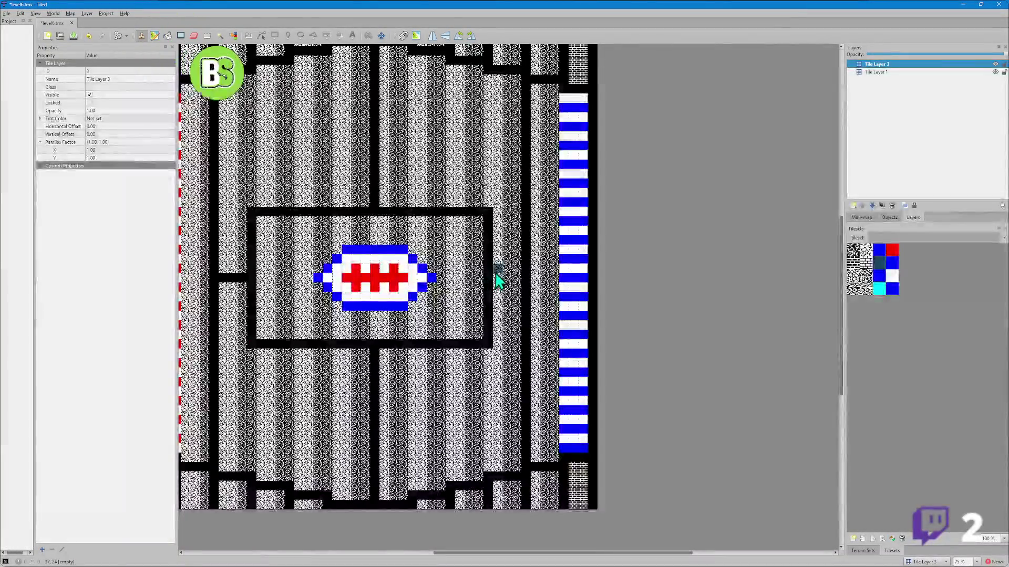
{"action": "left_click_drag", "start_coordinate": [494, 277], "coordinate": [512, 277]}
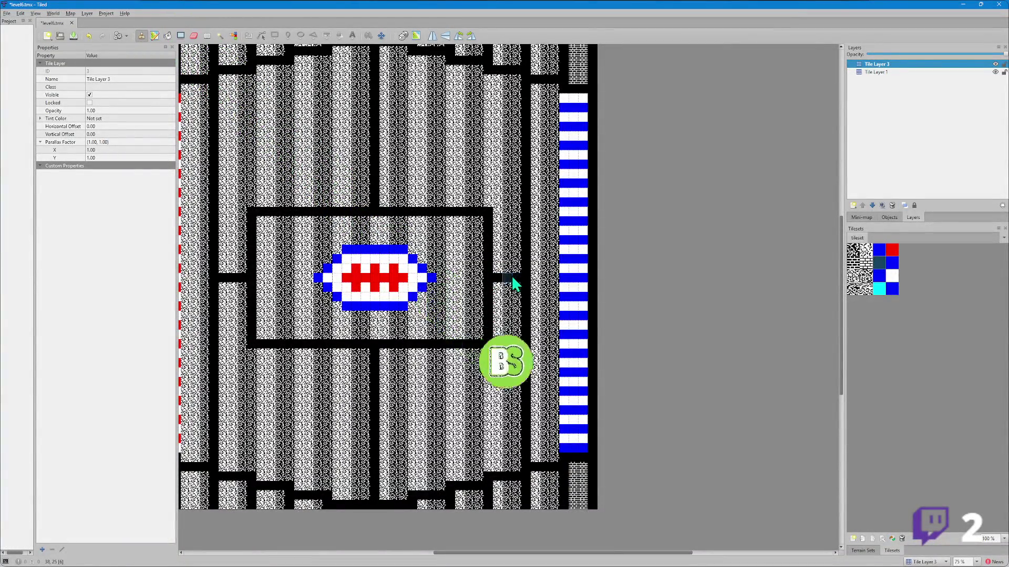
{"action": "scroll", "coordinate": [515, 279], "scroll_direction": "down", "scroll_amount": 1}
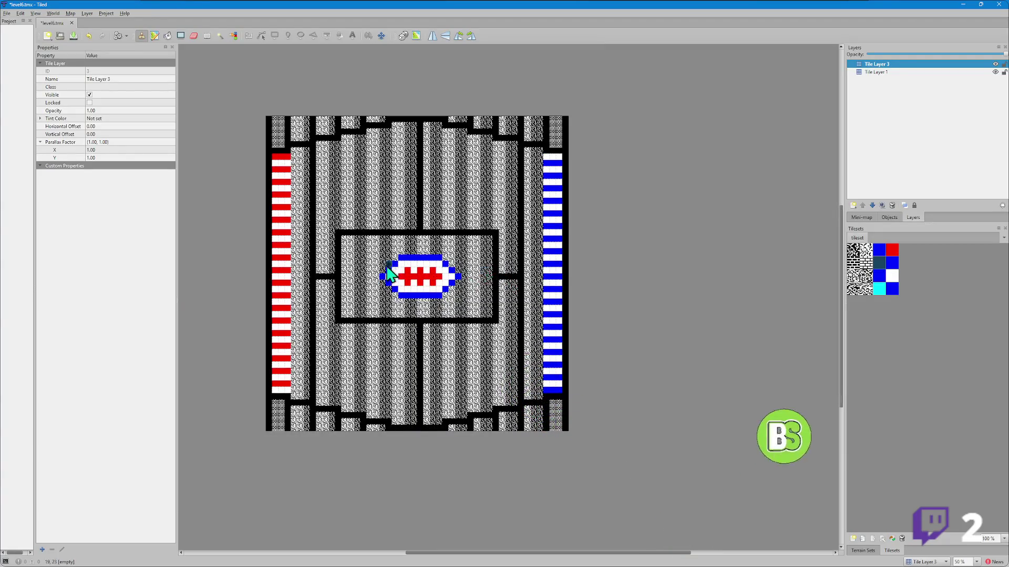
{"action": "left_click_drag", "start_coordinate": [450, 281], "coordinate": [419, 280]}
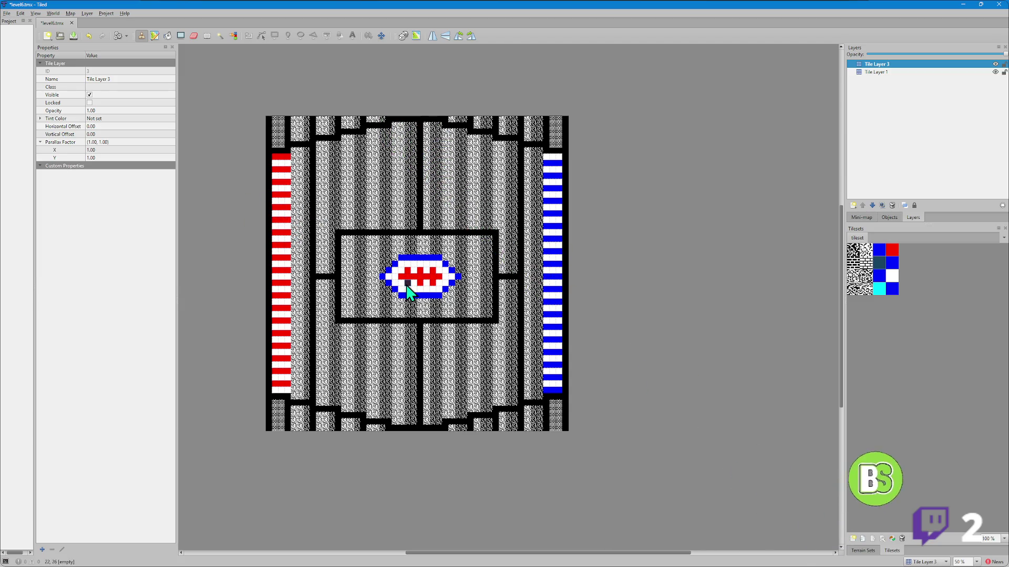
- Paint walls down both edges of the centre box and erase the extra tiles beside it
{"action": "scroll", "coordinate": [412, 281], "scroll_direction": "up", "scroll_amount": 1}
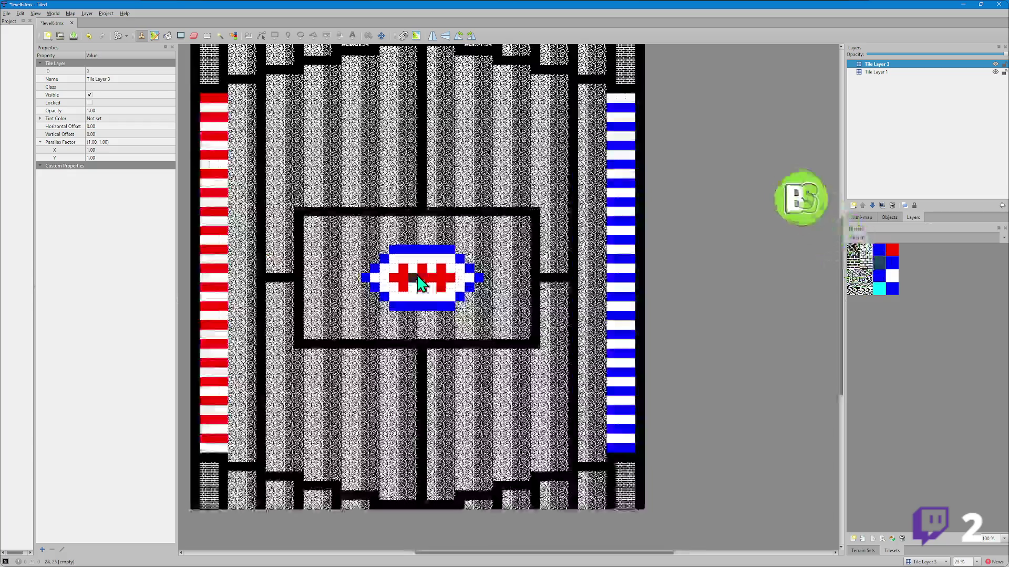
{"action": "left_click_drag", "start_coordinate": [527, 230], "coordinate": [527, 344]}
{"action": "left_click_drag", "start_coordinate": [308, 220], "coordinate": [308, 341]}
{"action": "left_click", "coordinate": [194, 35]}
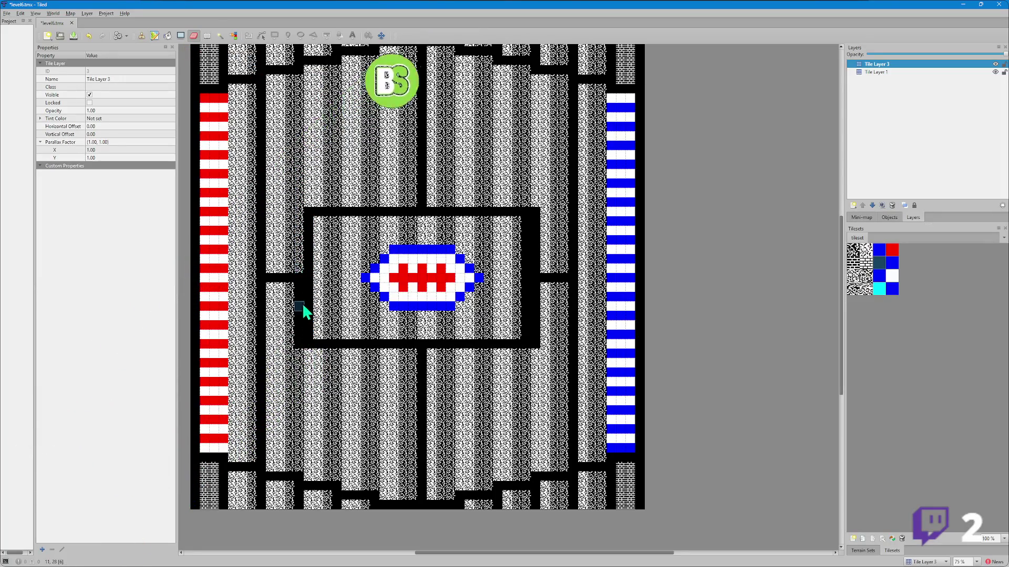
{"action": "mouse_move", "coordinate": [302, 297]}
{"action": "left_mouse_down"}
{"action": "mouse_move", "coordinate": [304, 349]}
{"action": "mouse_move", "coordinate": [558, 282]}
{"action": "mouse_move", "coordinate": [536, 219]}
{"action": "mouse_move", "coordinate": [540, 325]}
{"action": "left_mouse_up"}
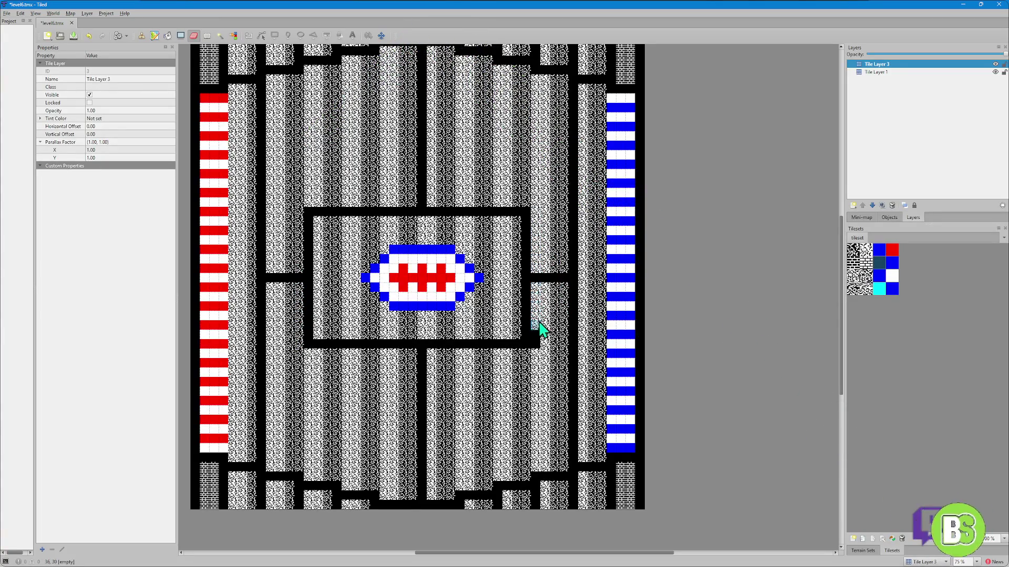
- Save level6.tmx and leave Tiled
{"action": "scroll", "coordinate": [541, 347], "scroll_direction": "down", "scroll_amount": 4}
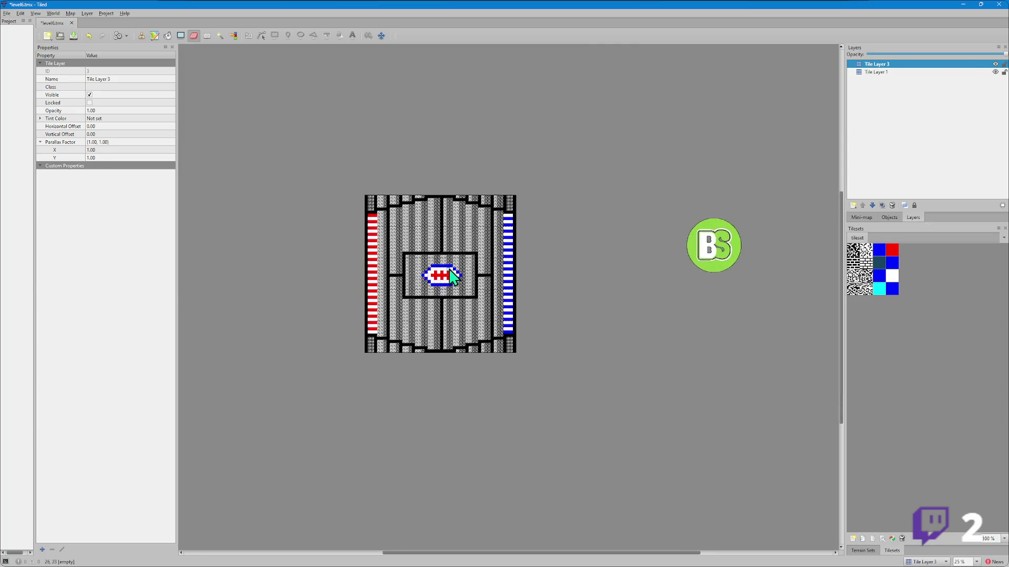
{"action": "scroll", "coordinate": [457, 260], "scroll_direction": "up", "scroll_amount": 2}
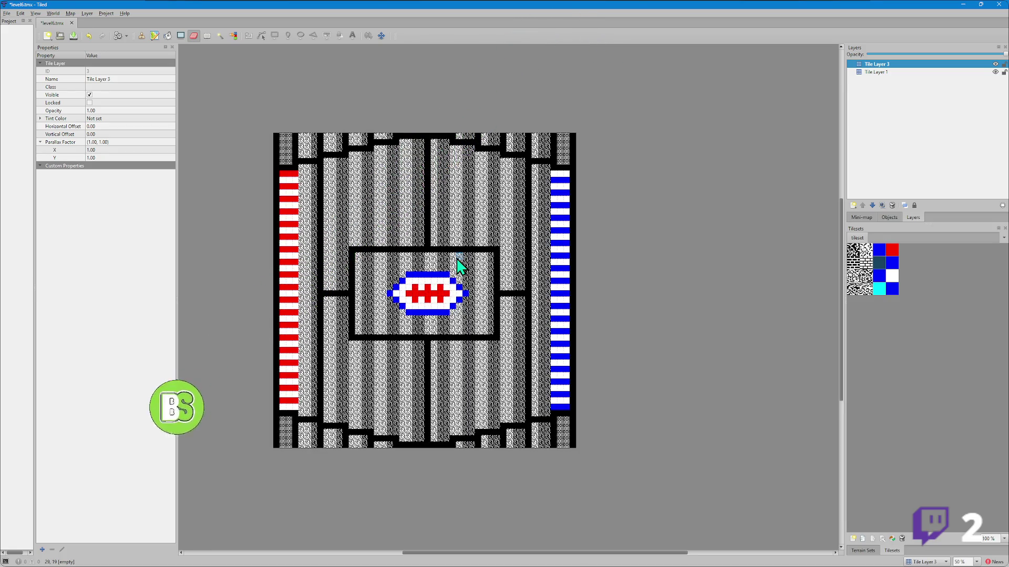
{"action": "key", "text": "ctrl+s"}
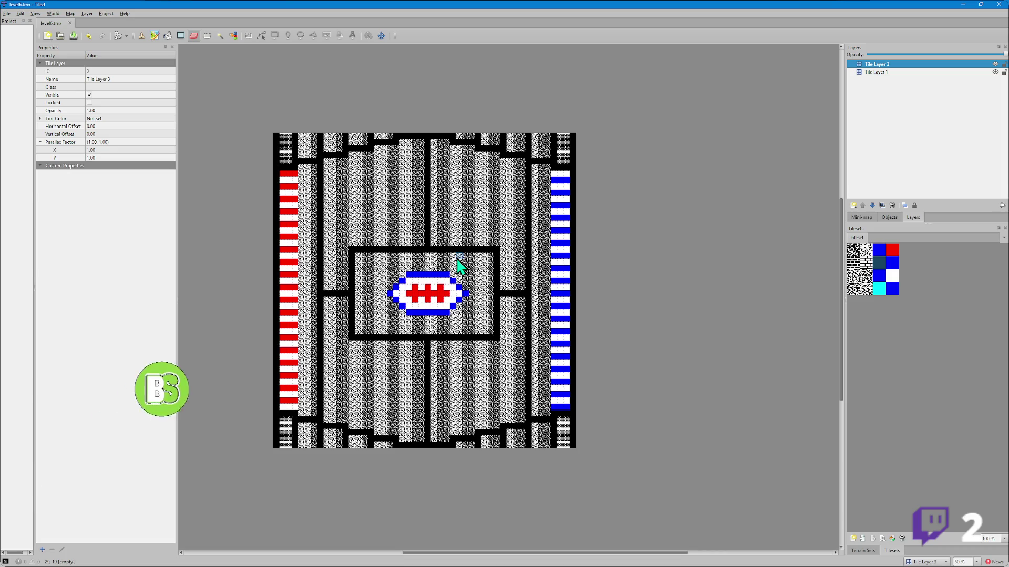
{"action": "left_click", "coordinate": [963, 4]}
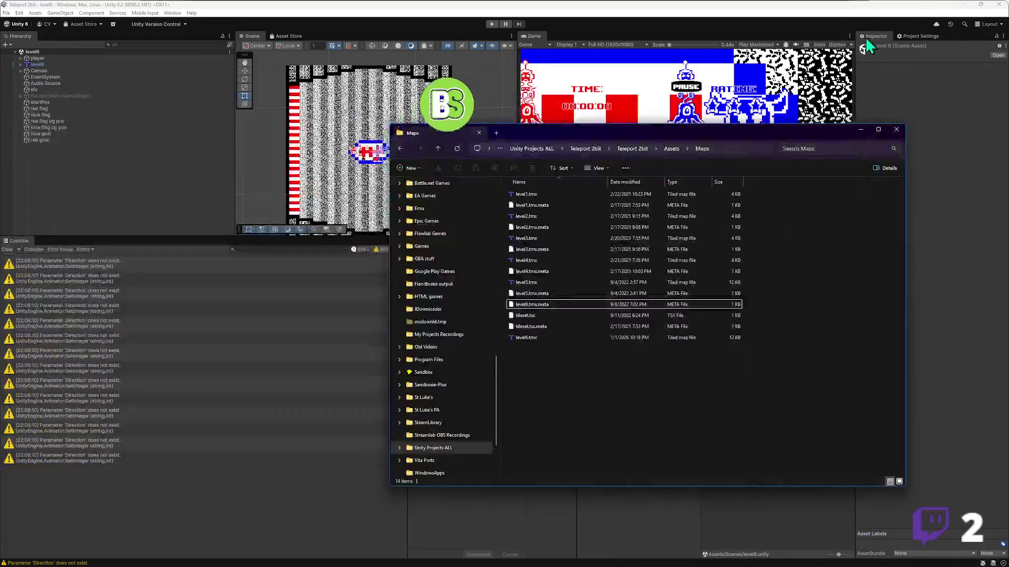
- Bring Unity forward, enlarge and frame the Scene view on level6, and select the red flag
{"action": "left_click", "coordinate": [420, 6]}
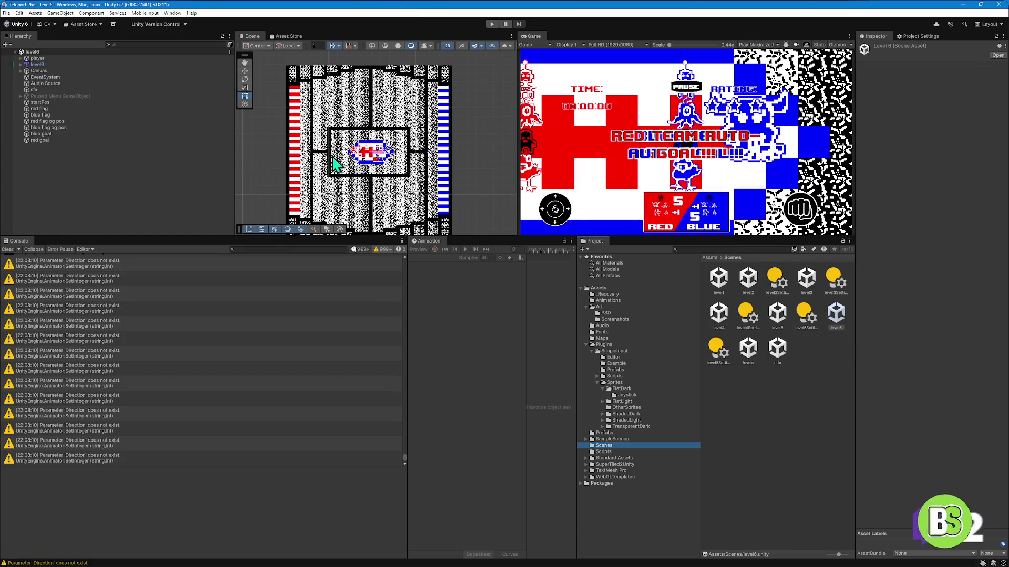
{"action": "left_click_drag", "start_coordinate": [186, 235], "coordinate": [210, 377]}
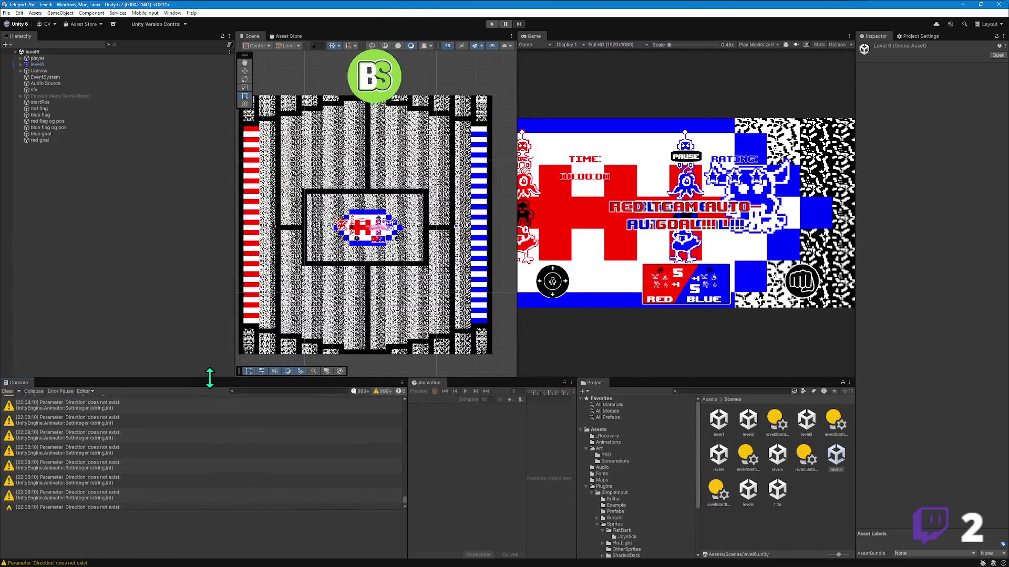
{"action": "key", "text": "f"}
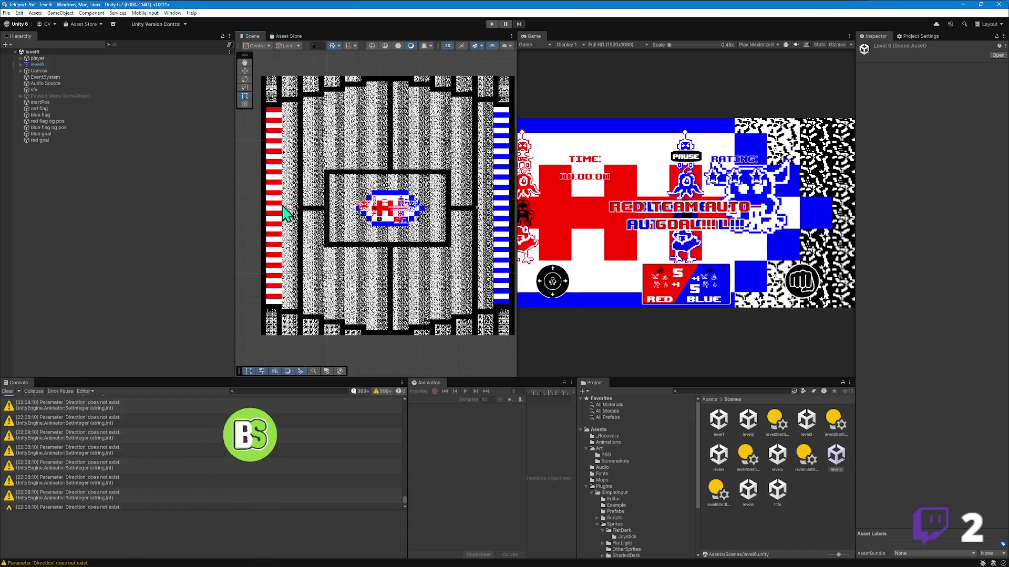
{"action": "scroll", "coordinate": [297, 220], "scroll_direction": "up", "scroll_amount": 10}
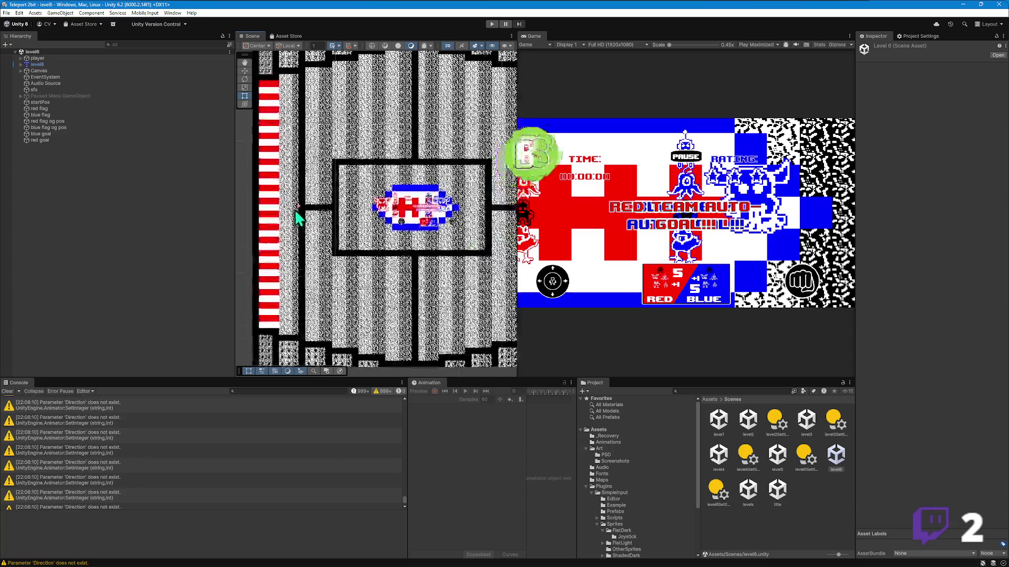
{"action": "scroll", "coordinate": [295, 190], "scroll_direction": "up", "scroll_amount": 8}
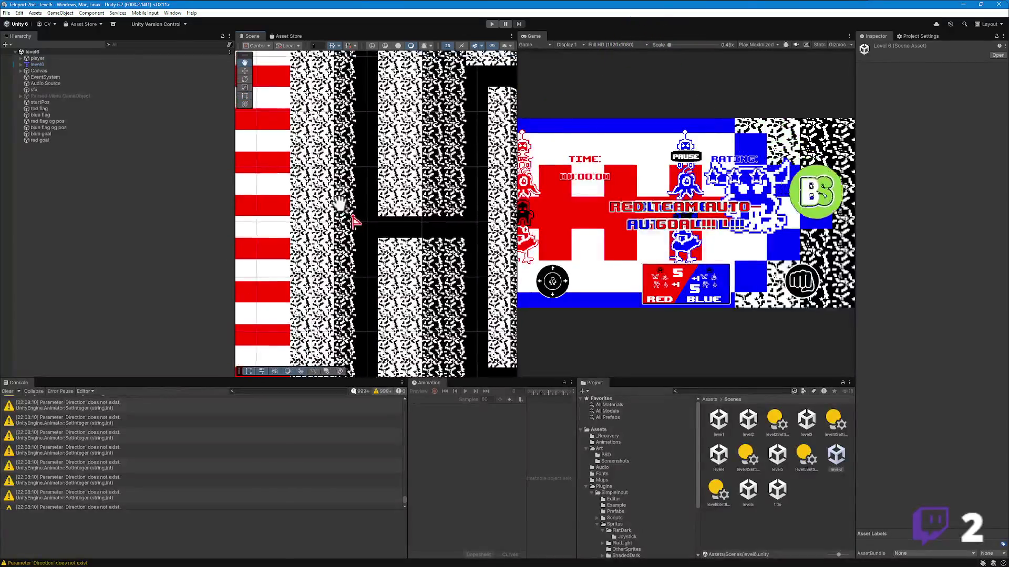
{"action": "left_click", "coordinate": [393, 220]}
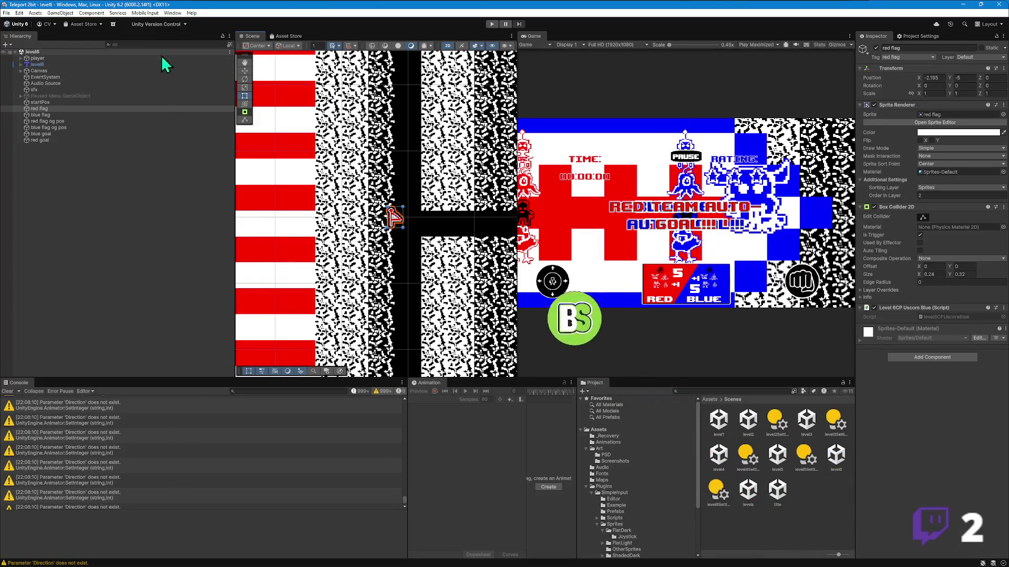
- Move the red flag left toward the wall and set its X position to -2.75
{"action": "left_click", "coordinate": [244, 70]}
{"action": "left_click_drag", "start_coordinate": [234, 91], "coordinate": [95, 112]}
{"action": "left_click_drag", "start_coordinate": [358, 218], "coordinate": [320, 226]}
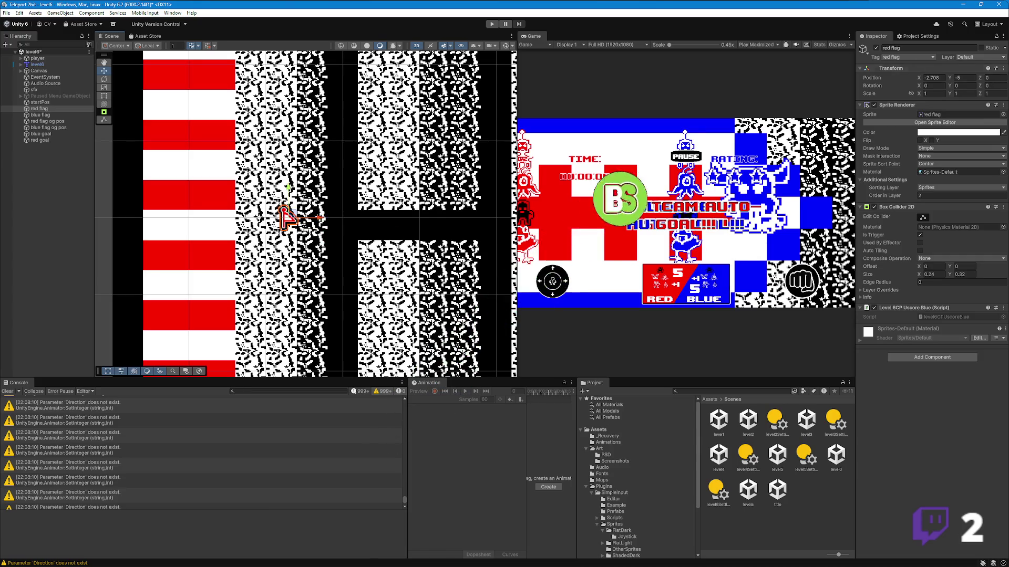
{"action": "left_click", "coordinate": [933, 77]}
{"action": "type", "text": "-2.75"}
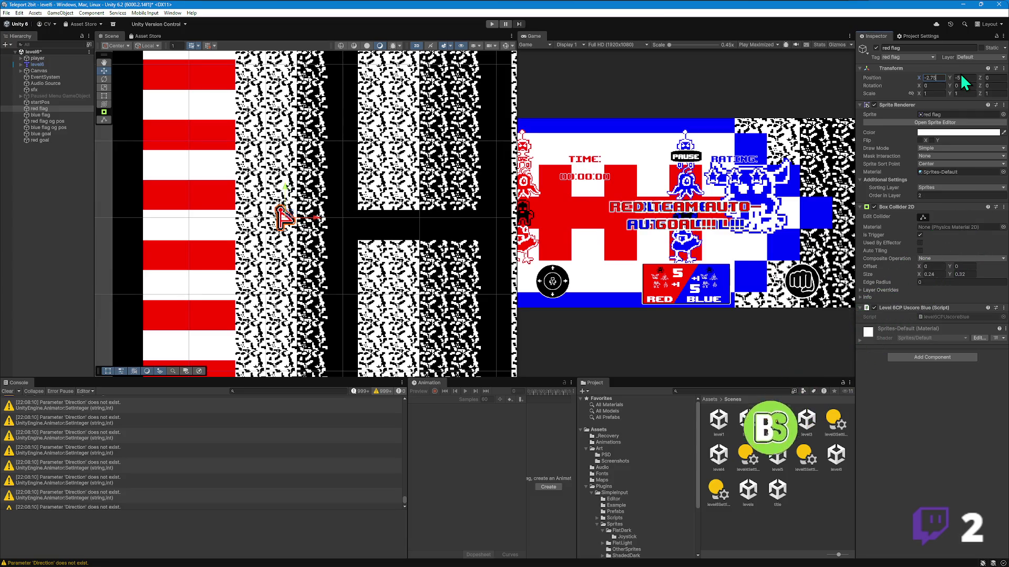
{"action": "scroll", "coordinate": [318, 191], "scroll_direction": "down", "scroll_amount": 5}
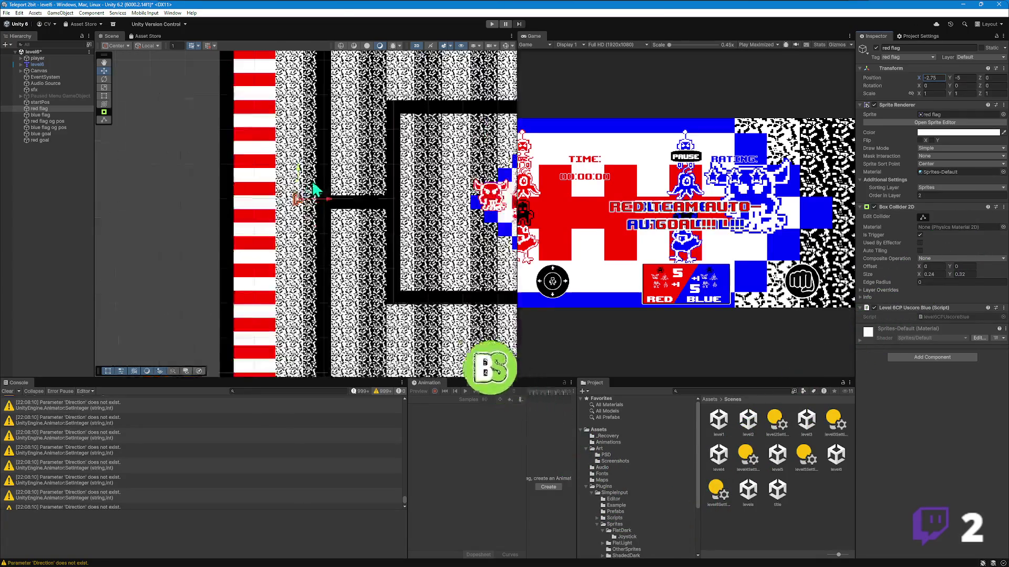
{"action": "scroll", "coordinate": [362, 171], "scroll_direction": "up", "scroll_amount": 3}
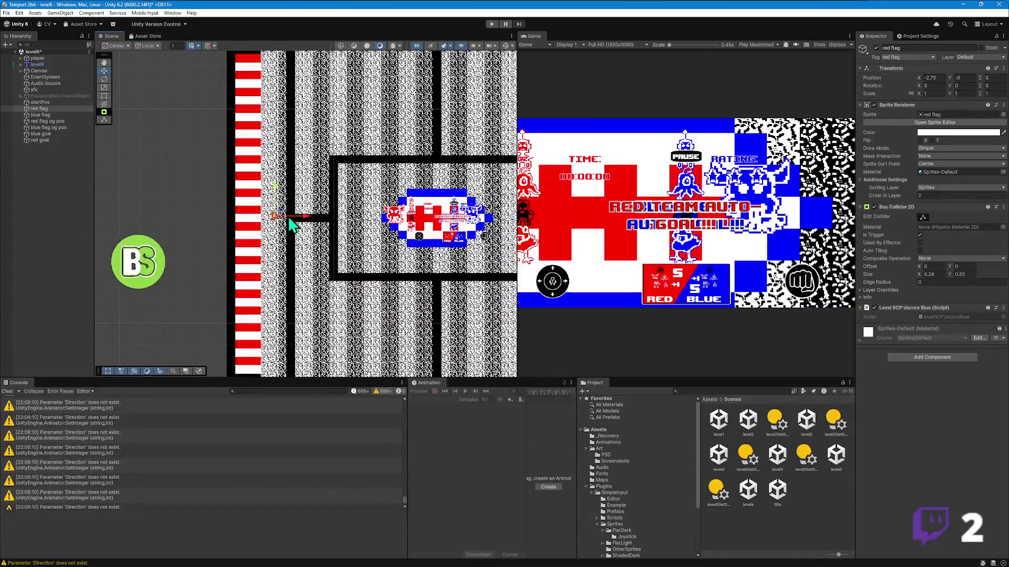
{"action": "scroll", "coordinate": [272, 223], "scroll_direction": "up", "scroll_amount": 4}
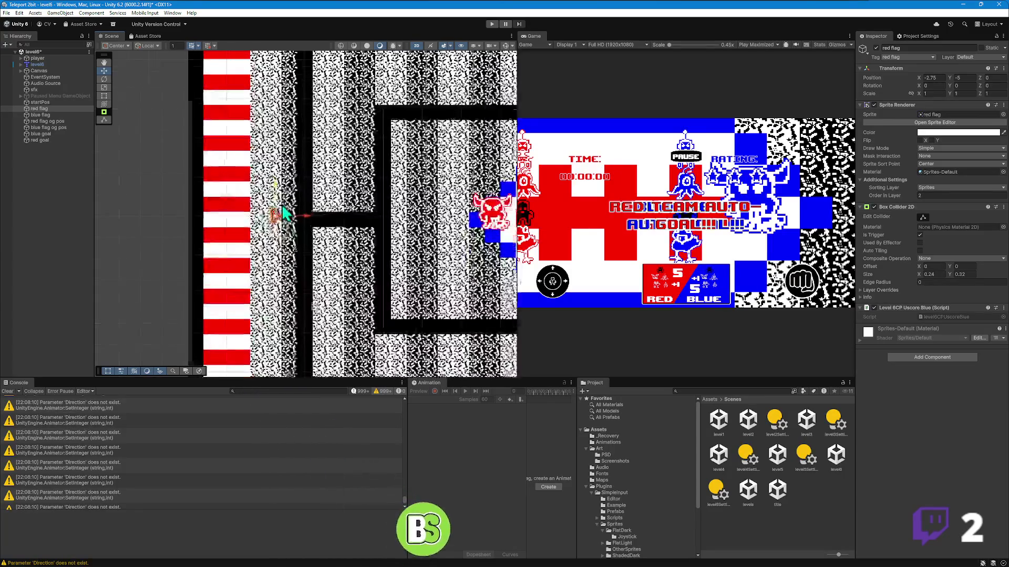
{"action": "scroll", "coordinate": [284, 212], "scroll_direction": "up", "scroll_amount": 1}
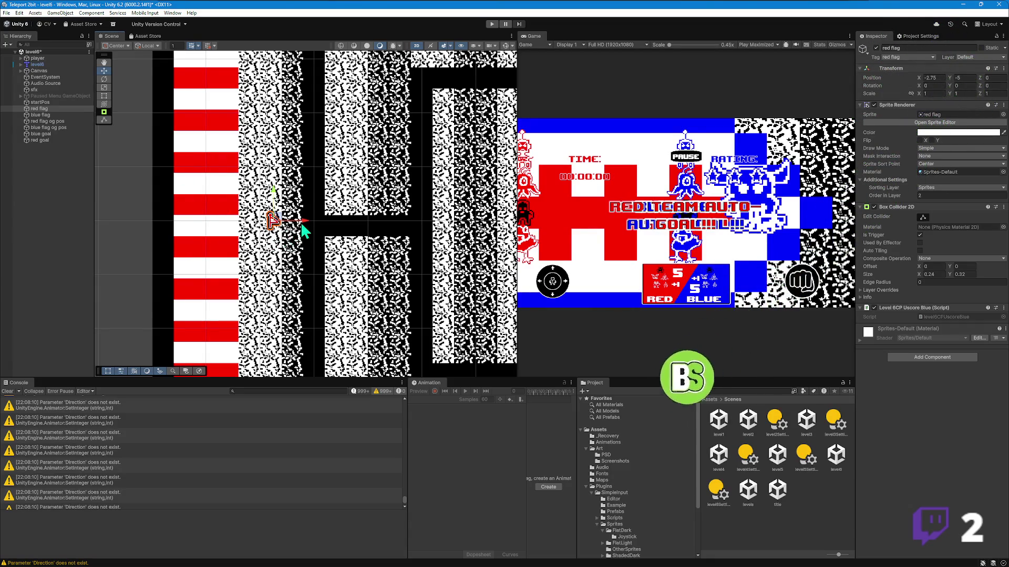
- Nudge the red flag slightly right and set its X position to -2.65
{"action": "left_click_drag", "start_coordinate": [308, 224], "coordinate": [308, 222]}
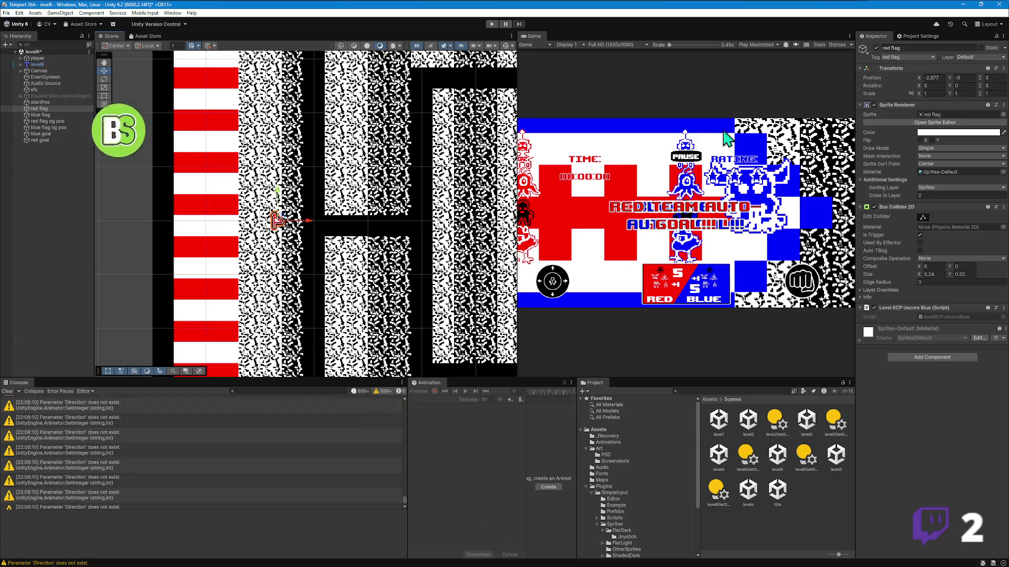
{"action": "left_click", "coordinate": [942, 77]}
{"action": "type", "text": "-2.65"}
{"action": "key", "text": "Tab"}
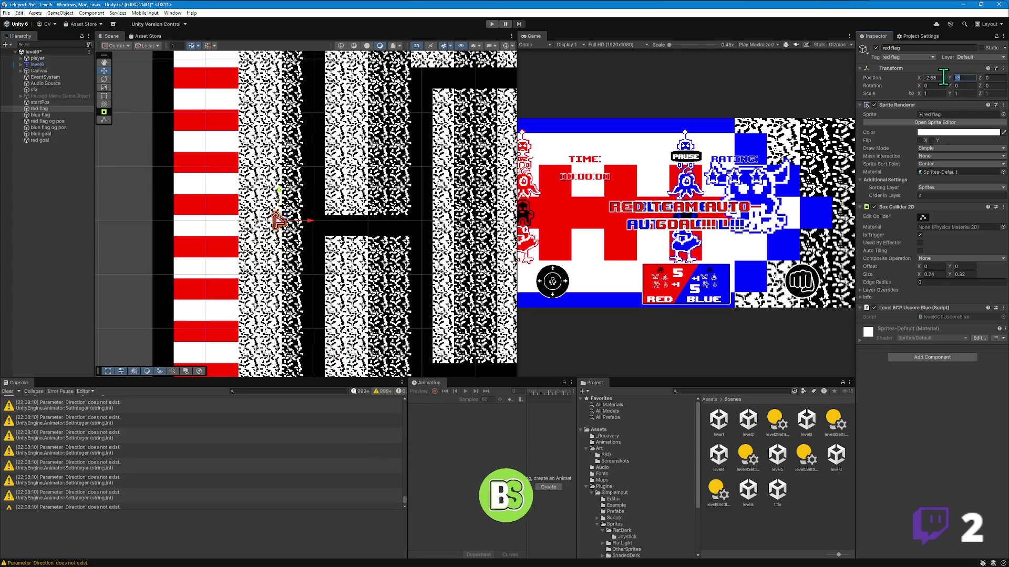
{"action": "scroll", "coordinate": [167, 216], "scroll_direction": "down", "scroll_amount": 5}
{"action": "scroll", "coordinate": [320, 218], "scroll_direction": "up", "scroll_amount": 4}
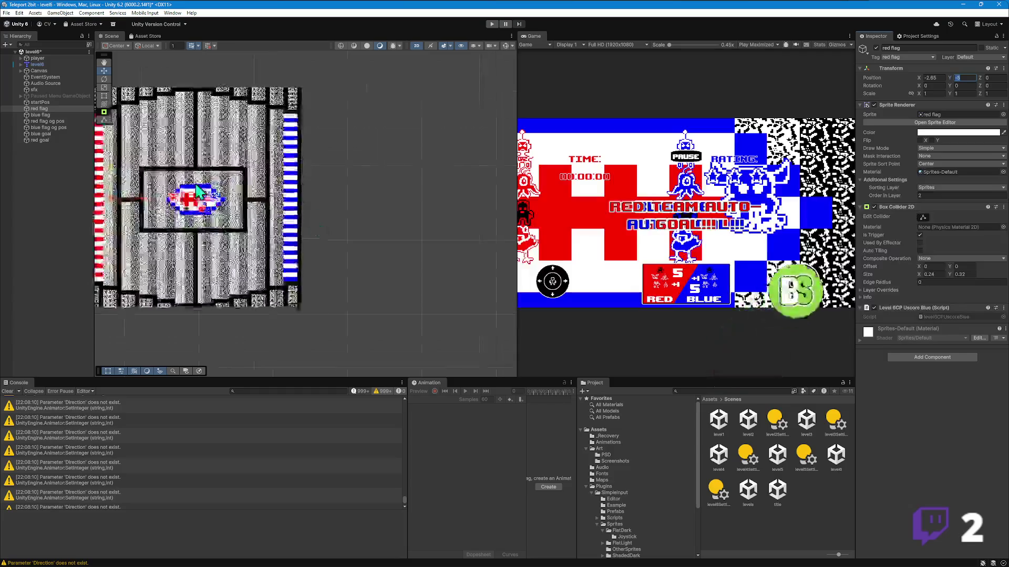
{"action": "scroll", "coordinate": [302, 210], "scroll_direction": "up", "scroll_amount": 2}
- Select the blue flag, shift it right toward the blue wall, and enter X position 5
{"action": "left_click", "coordinate": [291, 193]}
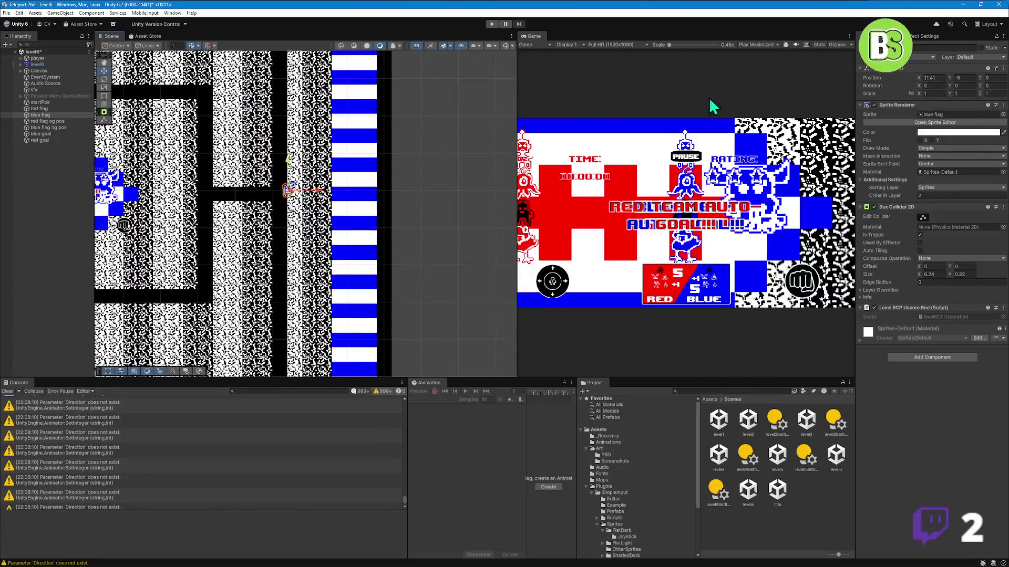
{"action": "left_click_drag", "start_coordinate": [322, 195], "coordinate": [331, 197]}
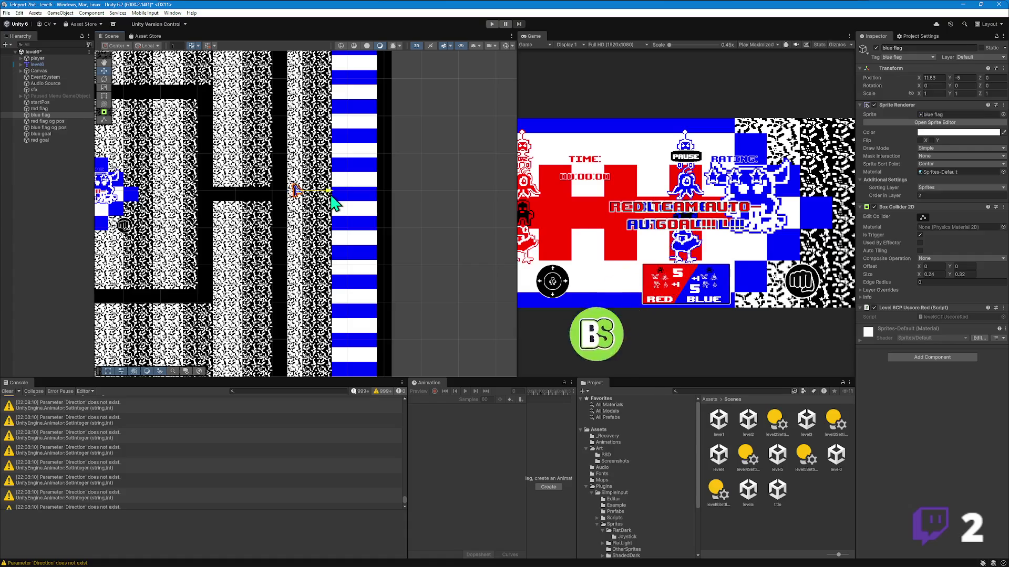
{"action": "left_click", "coordinate": [944, 78]}
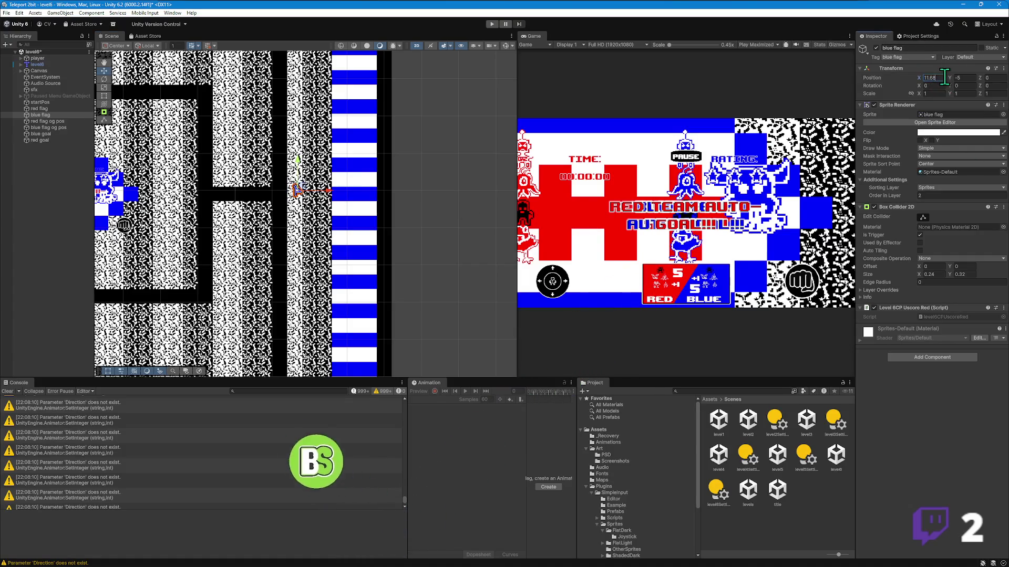
{"action": "type", "text": "5"}
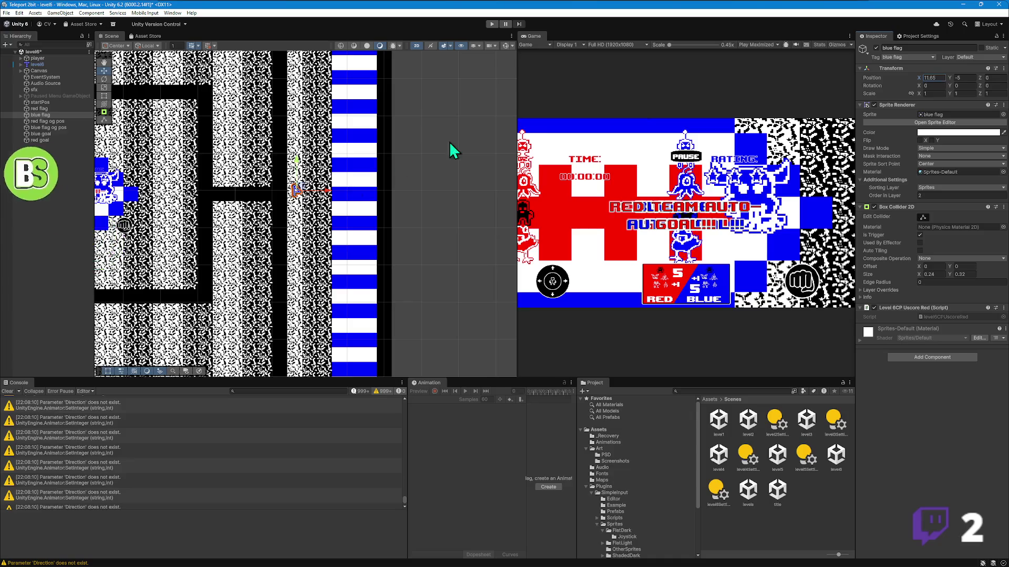
{"action": "scroll", "coordinate": [375, 257], "scroll_direction": "down", "scroll_amount": 10}
{"action": "mouse_move", "coordinate": [376, 257]}
{"action": "left_mouse_down"}
{"action": "mouse_move", "coordinate": [295, 254]}
{"action": "mouse_move", "coordinate": [273, 236]}
{"action": "mouse_move", "coordinate": [338, 227]}
{"action": "left_mouse_up"}
{"action": "scroll", "coordinate": [280, 232], "scroll_direction": "up", "scroll_amount": 2}
{"action": "scroll", "coordinate": [280, 231], "scroll_direction": "up", "scroll_amount": 3}
- Set the blue flag's X position to 12, then nudge it left to 11.9
{"action": "left_click", "coordinate": [939, 77]}
{"action": "type", "text": "12"}
{"action": "key", "text": "Tab"}
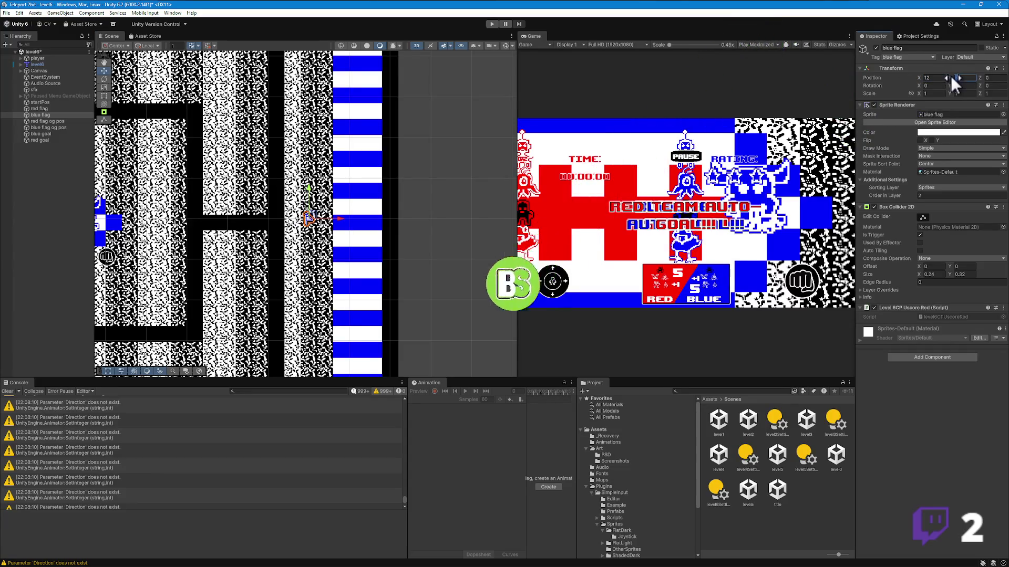
{"action": "scroll", "coordinate": [342, 239], "scroll_direction": "up", "scroll_amount": 3}
{"action": "left_click_drag", "start_coordinate": [339, 231], "coordinate": [333, 232]}
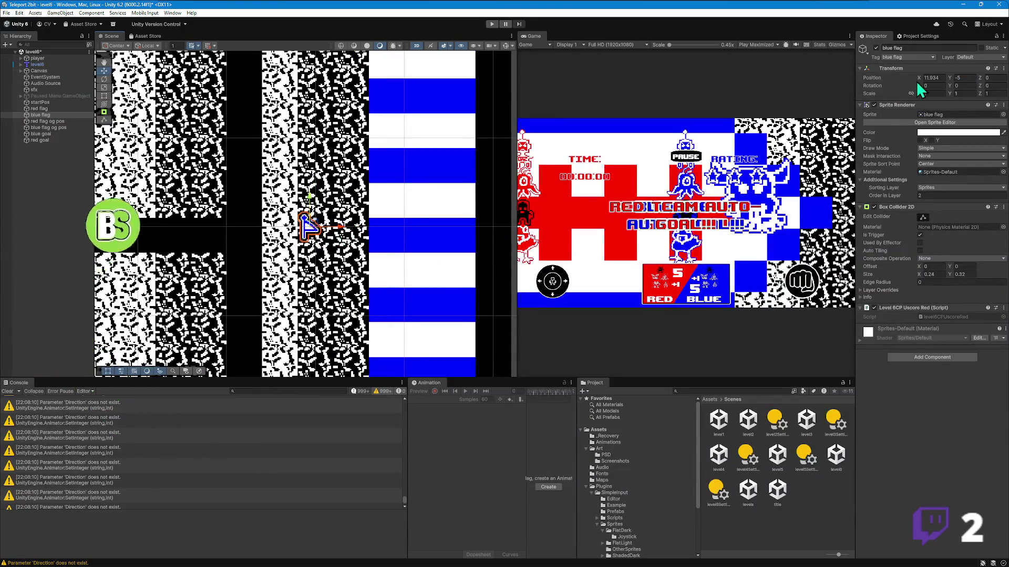
{"action": "left_click", "coordinate": [943, 77]}
{"action": "type", "text": "11.9"}
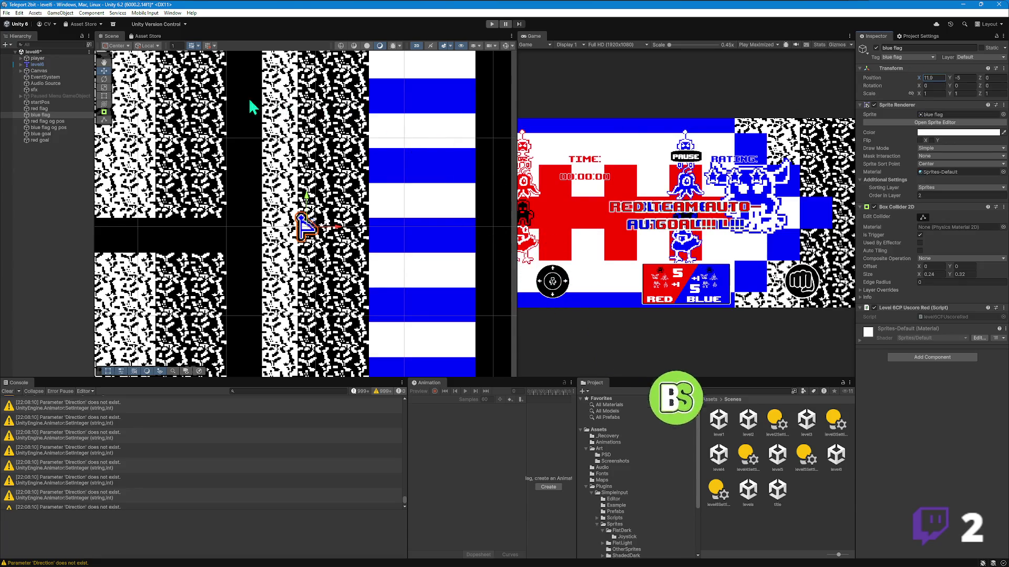
{"action": "scroll", "coordinate": [315, 242], "scroll_direction": "down", "scroll_amount": 5}
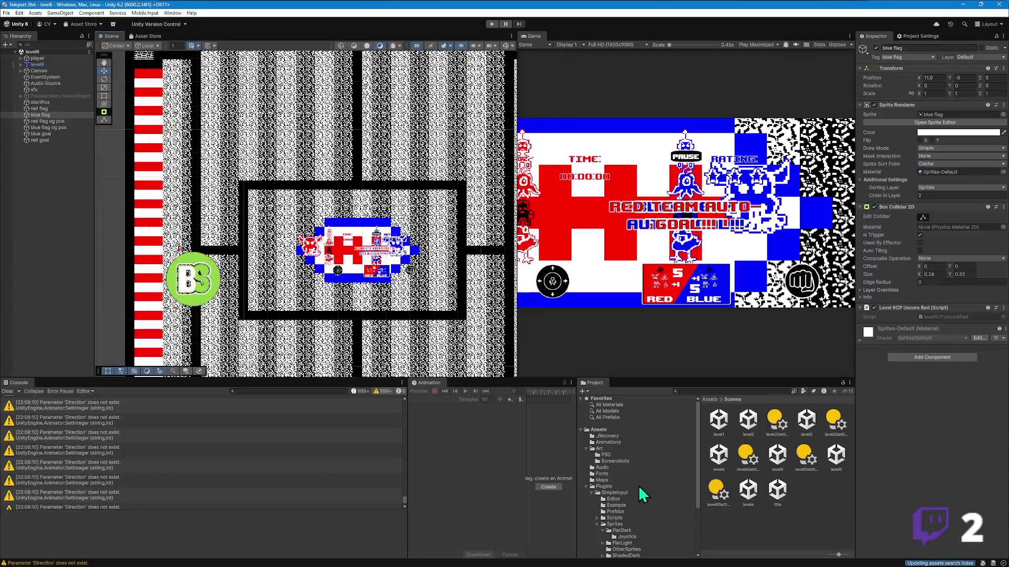
{"action": "scroll", "coordinate": [636, 487], "scroll_direction": "down", "scroll_amount": 3}
{"action": "left_click", "coordinate": [606, 503]}
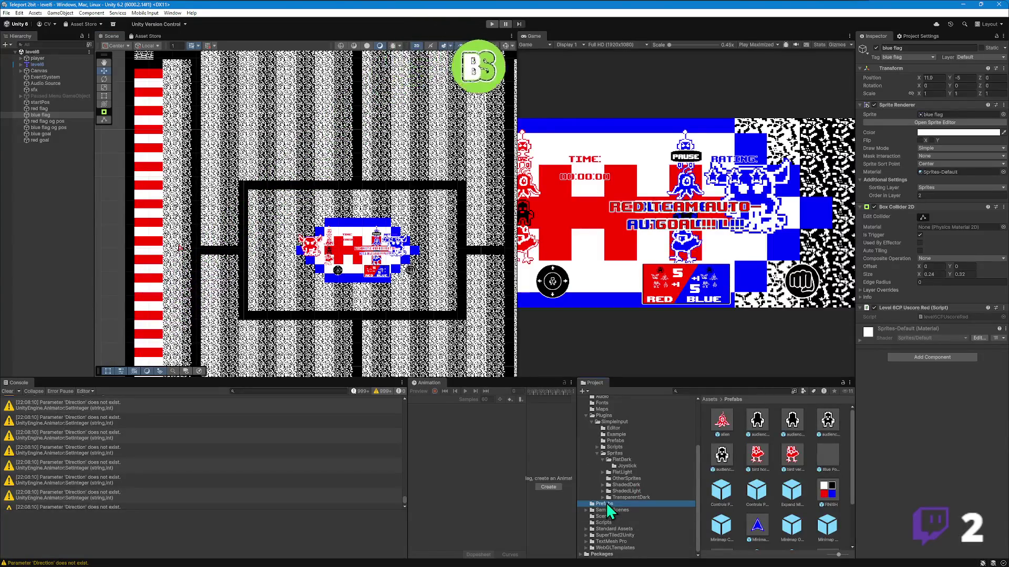
{"action": "scroll", "coordinate": [759, 468], "scroll_direction": "up", "scroll_amount": 2}
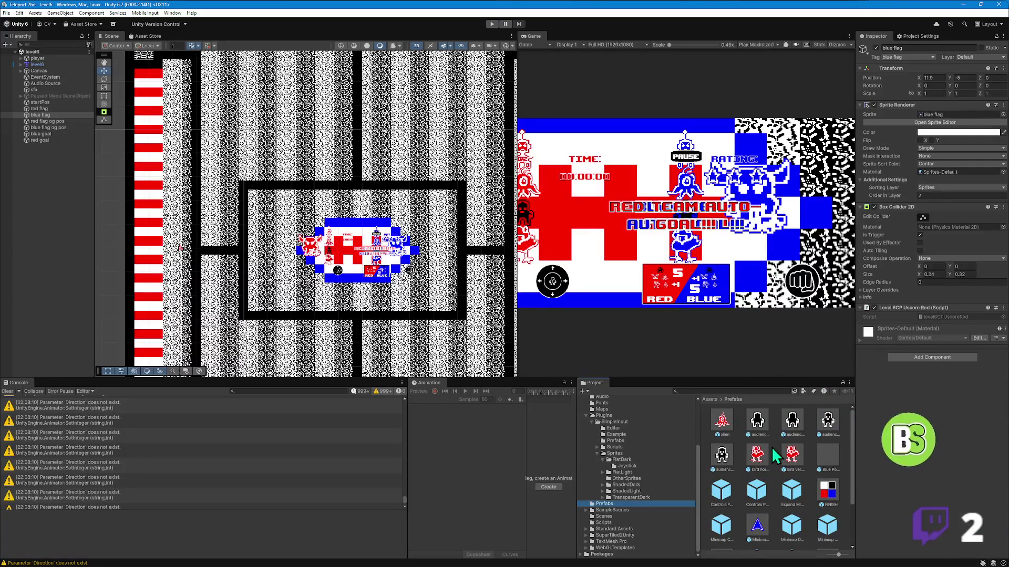
{"action": "scroll", "coordinate": [791, 494], "scroll_direction": "down", "scroll_amount": 2}
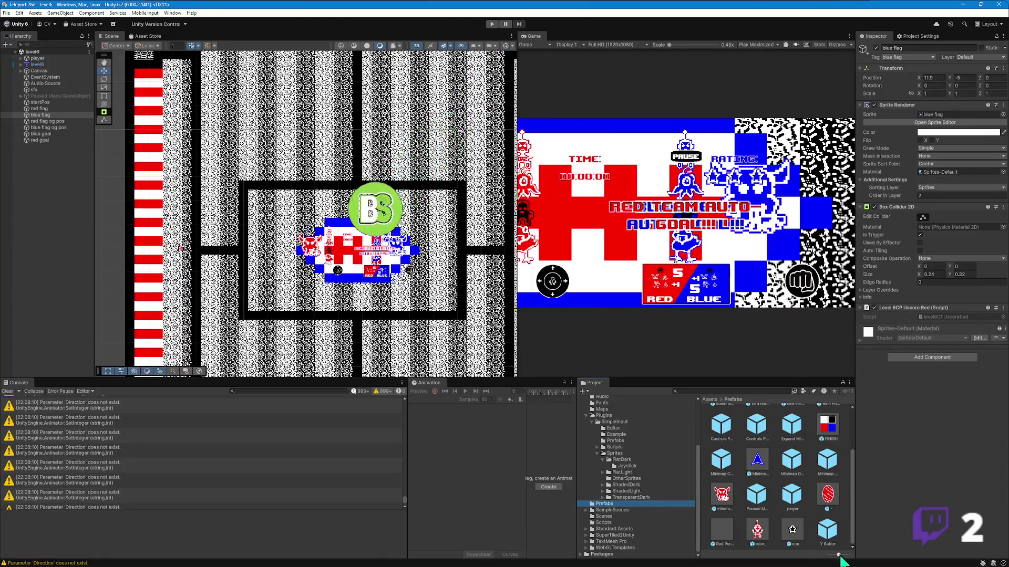
{"action": "left_click_drag", "start_coordinate": [839, 555], "coordinate": [829, 555]}
{"action": "scroll", "coordinate": [756, 517], "scroll_direction": "down", "scroll_amount": 1}
{"action": "left_click_drag", "start_coordinate": [828, 555], "coordinate": [837, 554]}
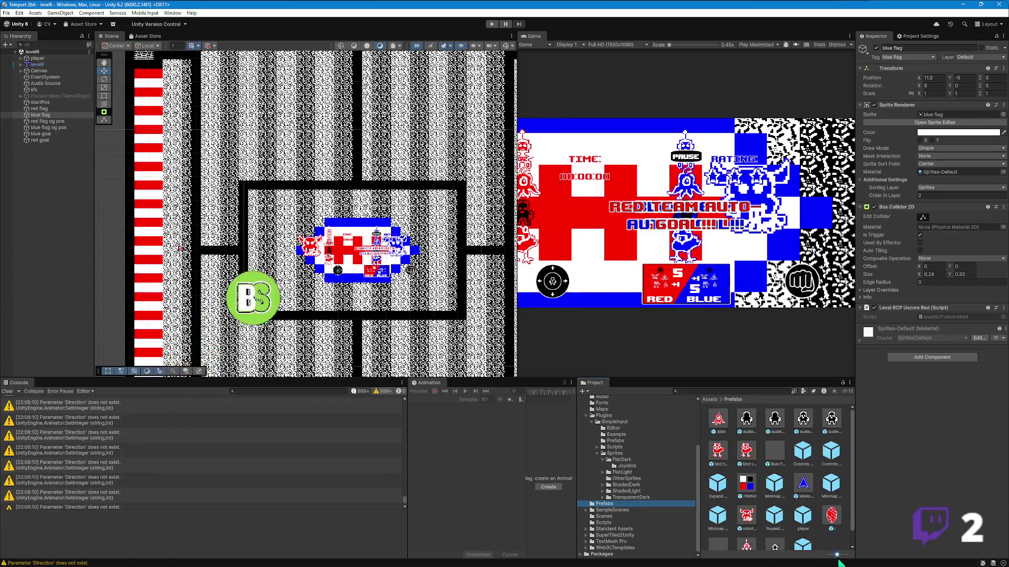
{"action": "mouse_move", "coordinate": [792, 495]}
{"action": "left_mouse_down"}
{"action": "mouse_move", "coordinate": [751, 525]}
{"action": "mouse_move", "coordinate": [704, 531]}
{"action": "mouse_move", "coordinate": [244, 225]}
{"action": "mouse_move", "coordinate": [258, 219]}
{"action": "left_mouse_up"}
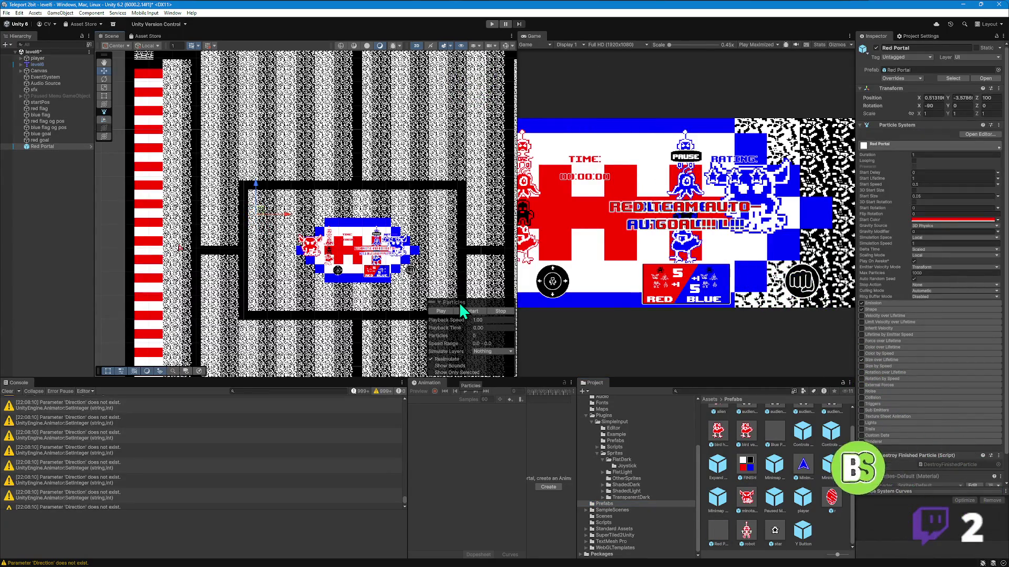
{"action": "key", "text": "Delete"}
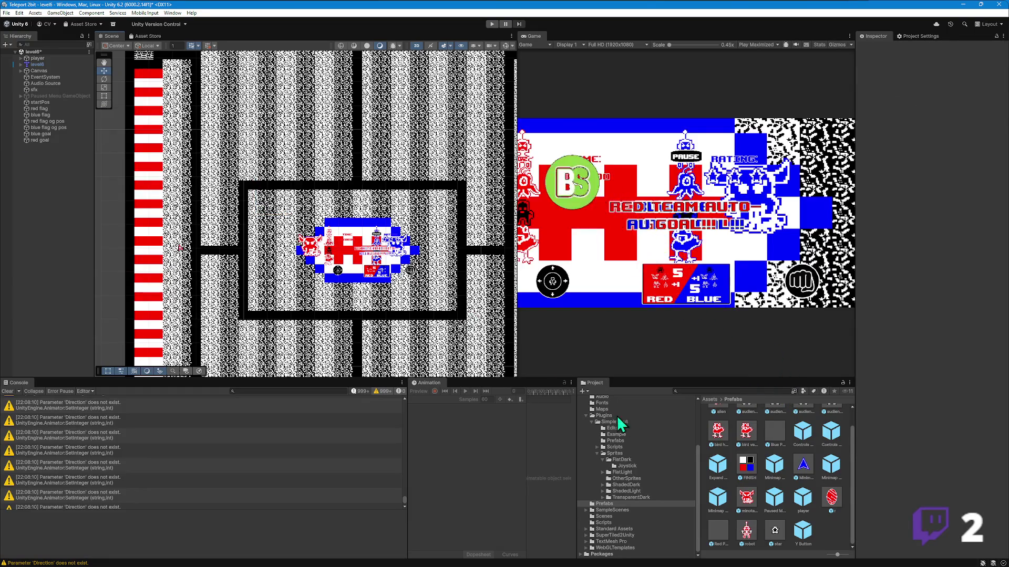
{"action": "scroll", "coordinate": [807, 496], "scroll_direction": "up", "scroll_amount": 2}
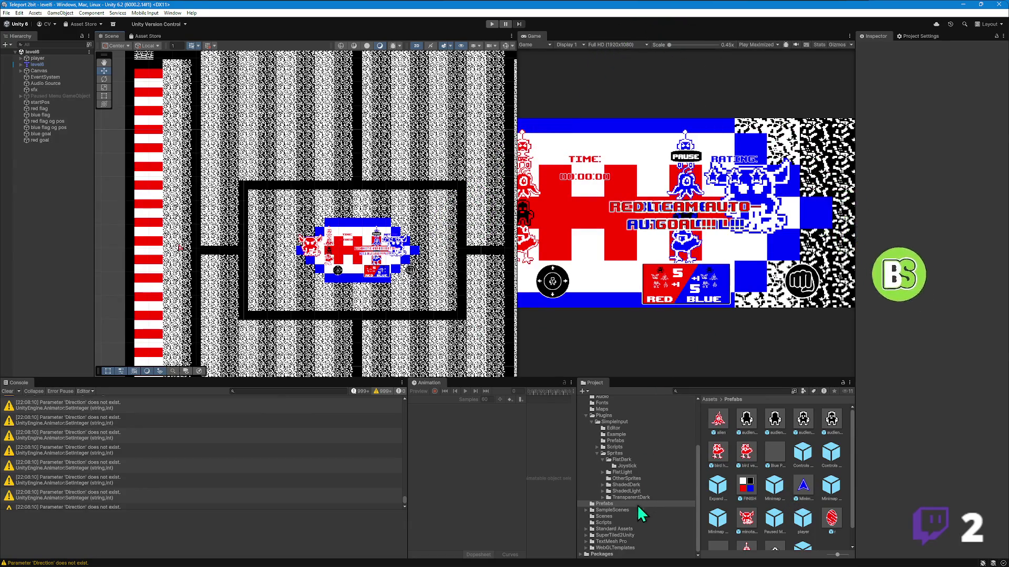
{"action": "left_click", "coordinate": [612, 518]}
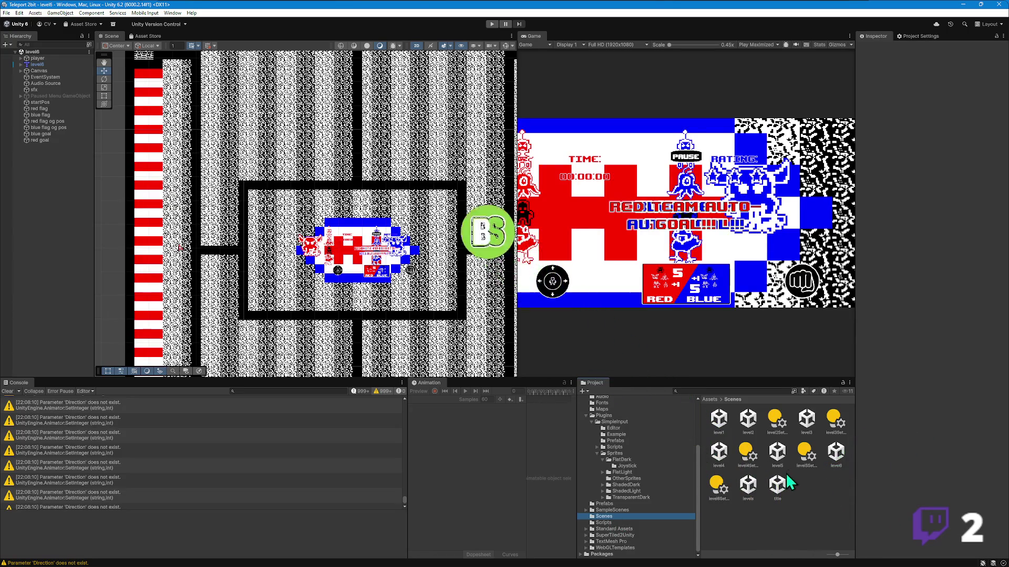
- Open the level5 scene from the Project's Scenes folder
{"action": "double_click", "coordinate": [774, 453]}
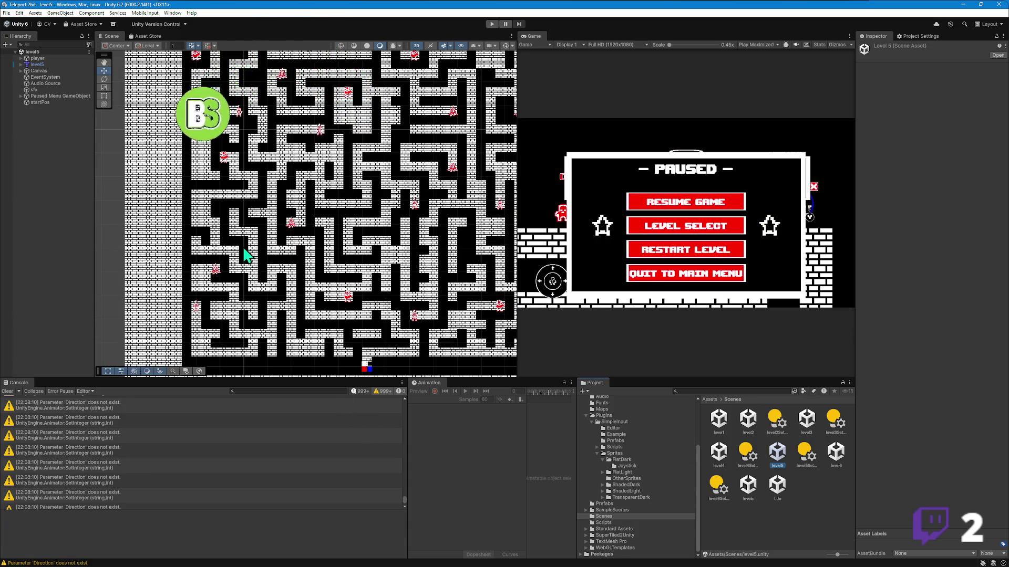
{"action": "scroll", "coordinate": [251, 155], "scroll_direction": "up", "scroll_amount": 2}
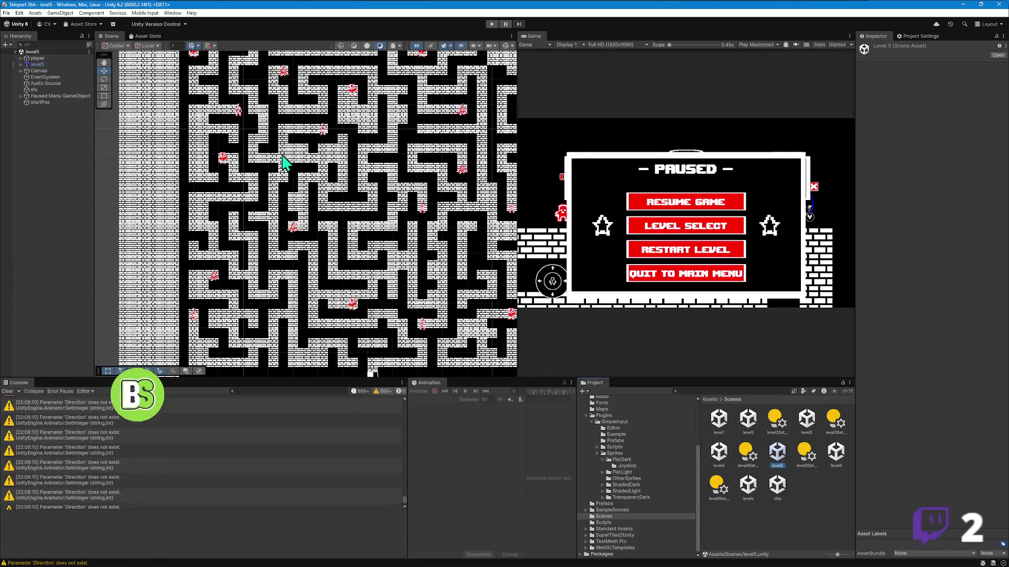
{"action": "scroll", "coordinate": [333, 148], "scroll_direction": "down", "scroll_amount": 2}
{"action": "scroll", "coordinate": [308, 247], "scroll_direction": "down", "scroll_amount": 1}
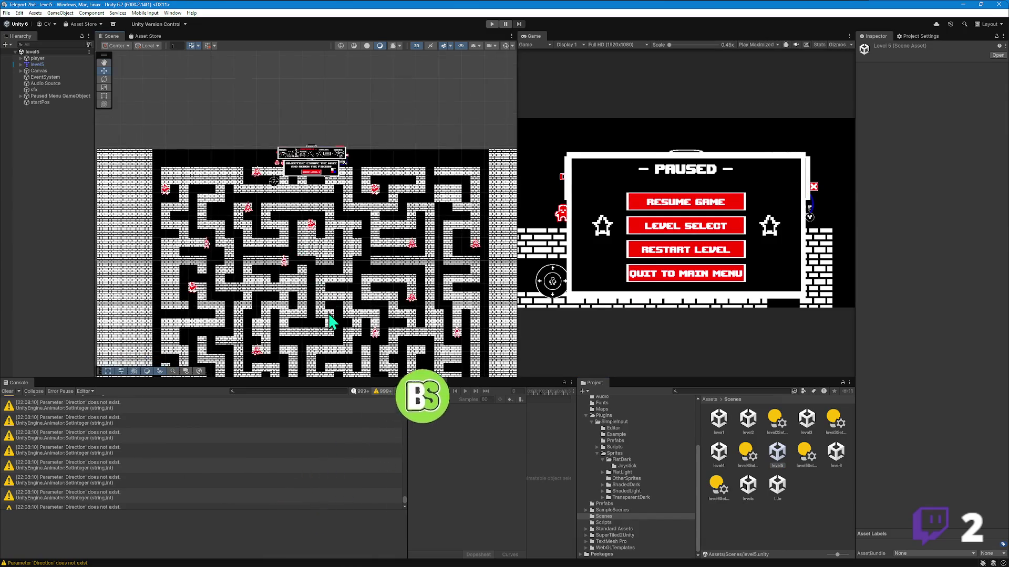
{"action": "scroll", "coordinate": [331, 320], "scroll_direction": "down", "scroll_amount": 1}
{"action": "scroll", "coordinate": [329, 316], "scroll_direction": "down", "scroll_amount": 1}
{"action": "scroll", "coordinate": [326, 292], "scroll_direction": "down", "scroll_amount": 1}
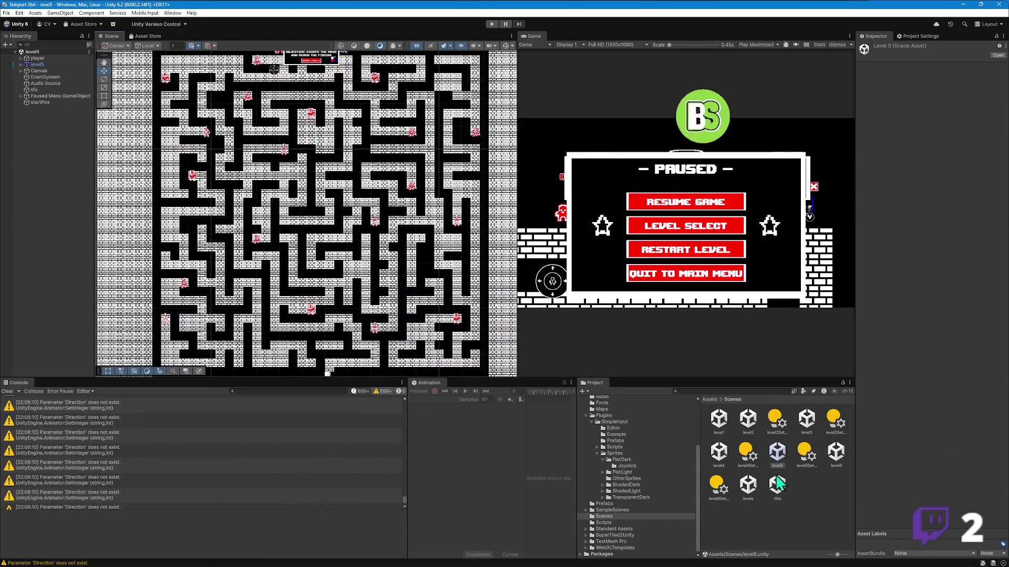
- Open the level4 scene and select its blue portal in the Scene view
{"action": "double_click", "coordinate": [721, 454]}
{"action": "scroll", "coordinate": [301, 264], "scroll_direction": "up", "scroll_amount": 5}
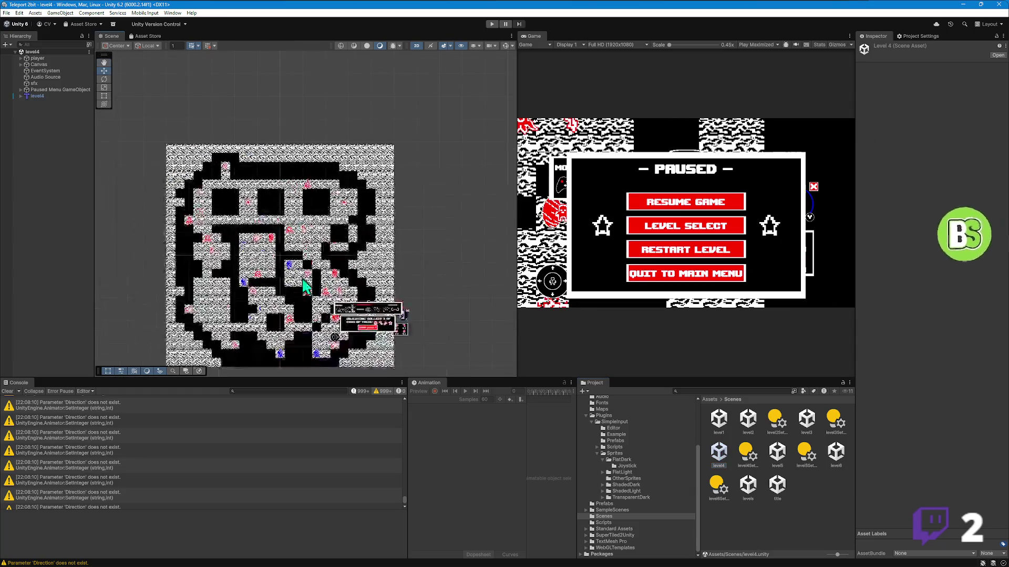
{"action": "left_click", "coordinate": [298, 254]}
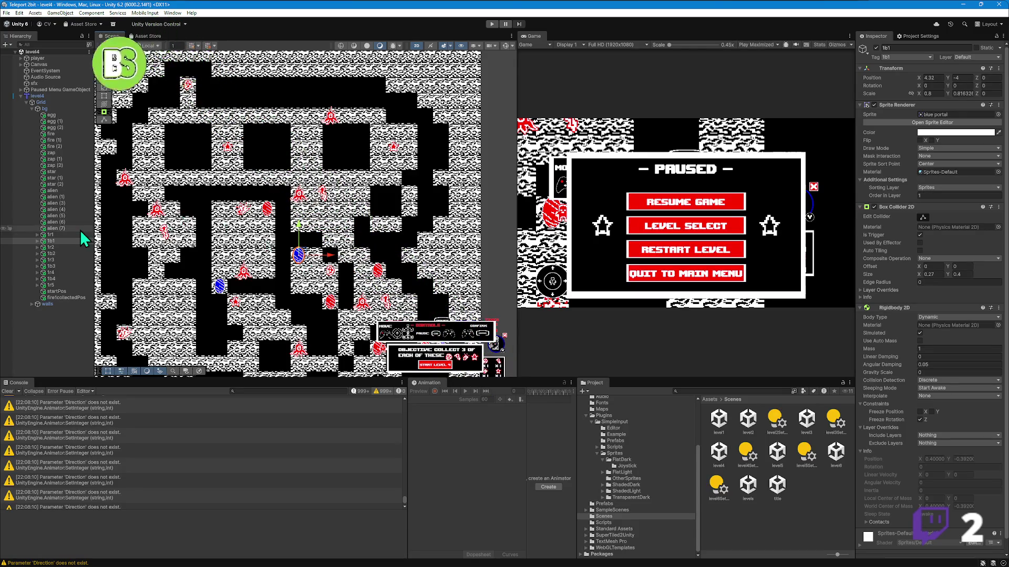
{"action": "scroll", "coordinate": [282, 263], "scroll_direction": "up", "scroll_amount": 1}
{"action": "scroll", "coordinate": [281, 257], "scroll_direction": "up", "scroll_amount": 3}
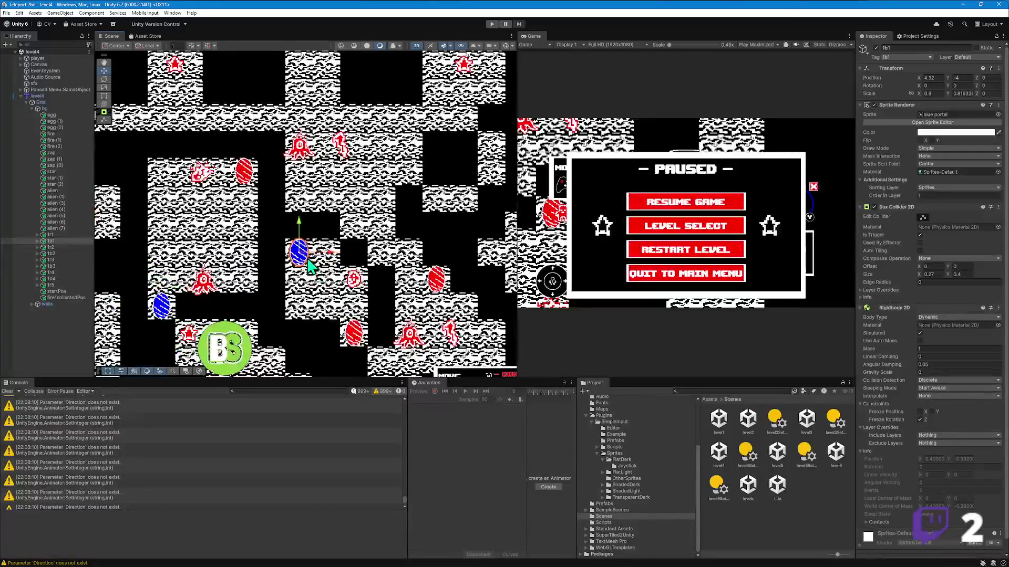
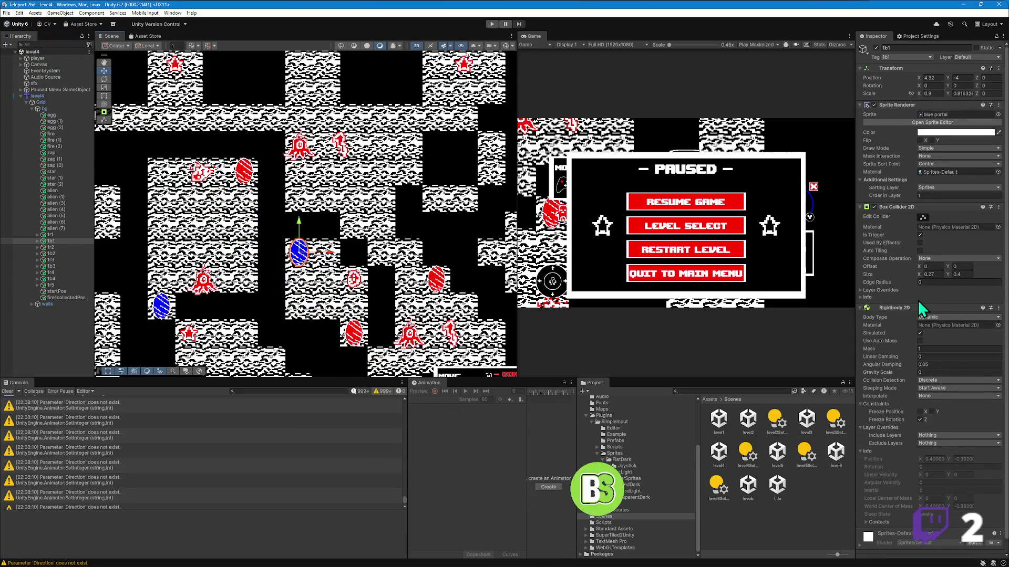
- Check the tag choices for the 1b1 object and leave its tag unchanged
{"action": "left_click", "coordinate": [899, 58]}
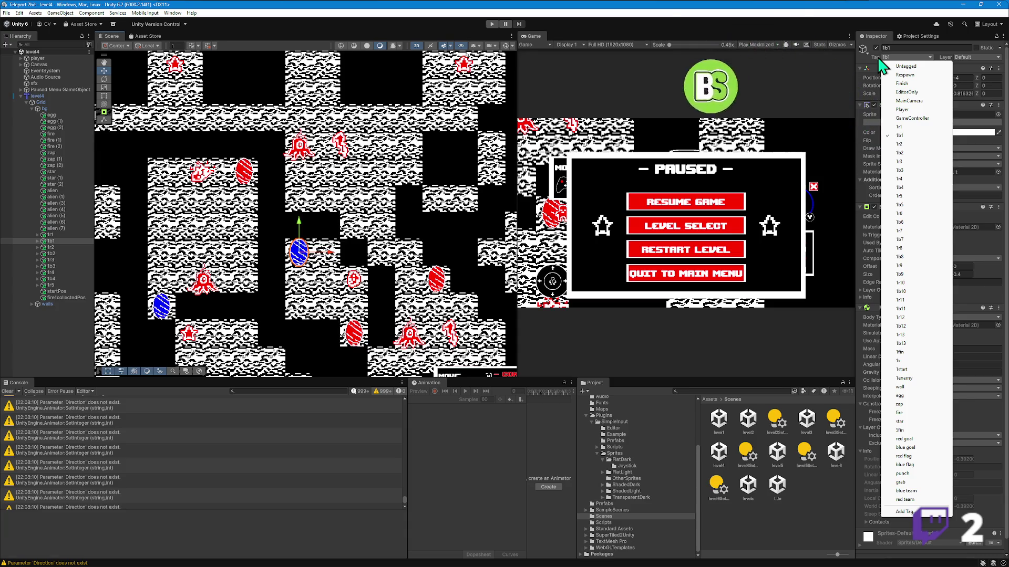
{"action": "left_click", "coordinate": [905, 48]}
{"action": "left_click", "coordinate": [907, 58]}
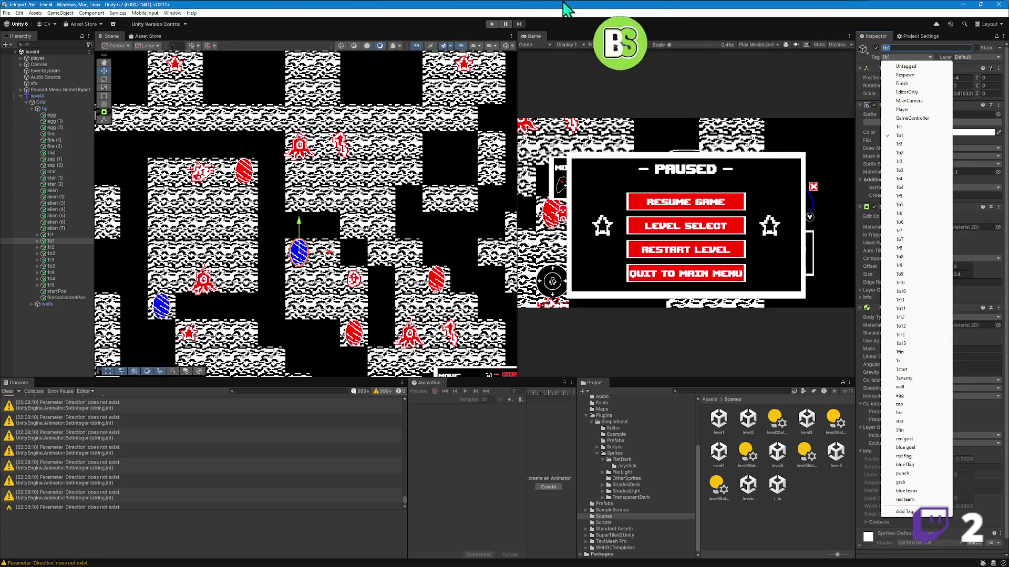
{"action": "left_click", "coordinate": [546, 8]}
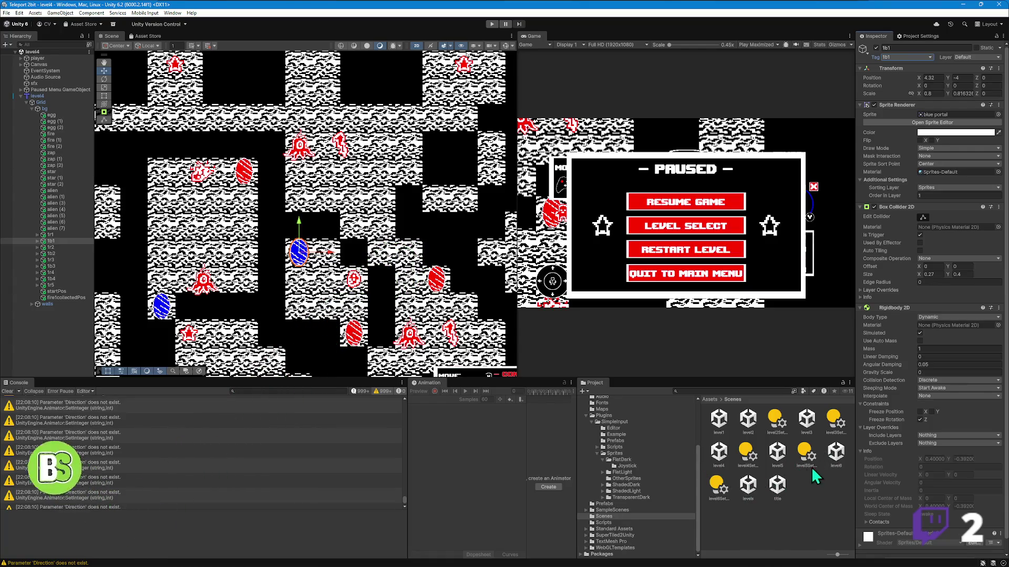
- Open the level6 scene and drop the red portal prefab r near the central room
{"action": "left_click", "coordinate": [831, 453]}
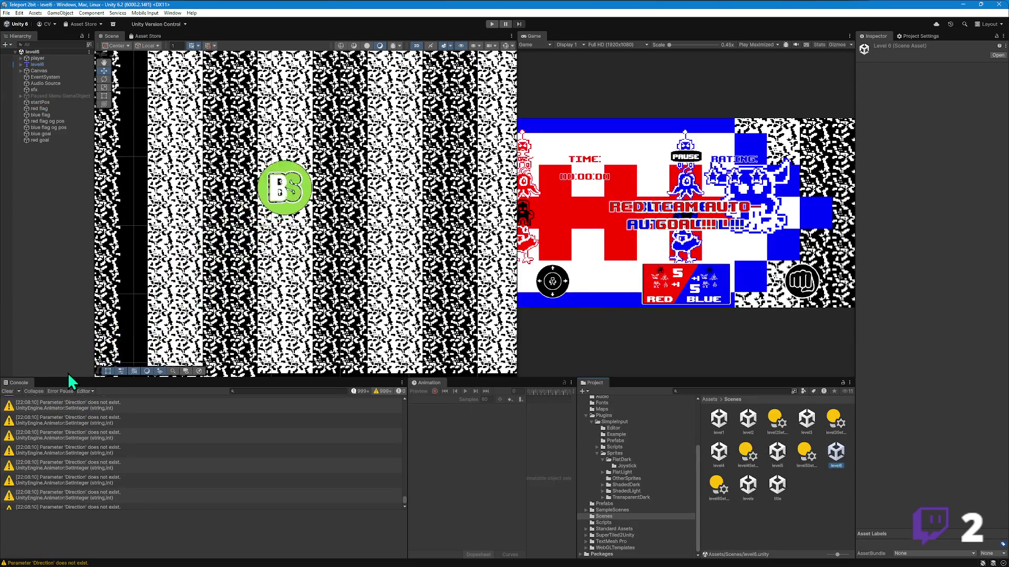
{"action": "scroll", "coordinate": [173, 281], "scroll_direction": "down", "scroll_amount": 6}
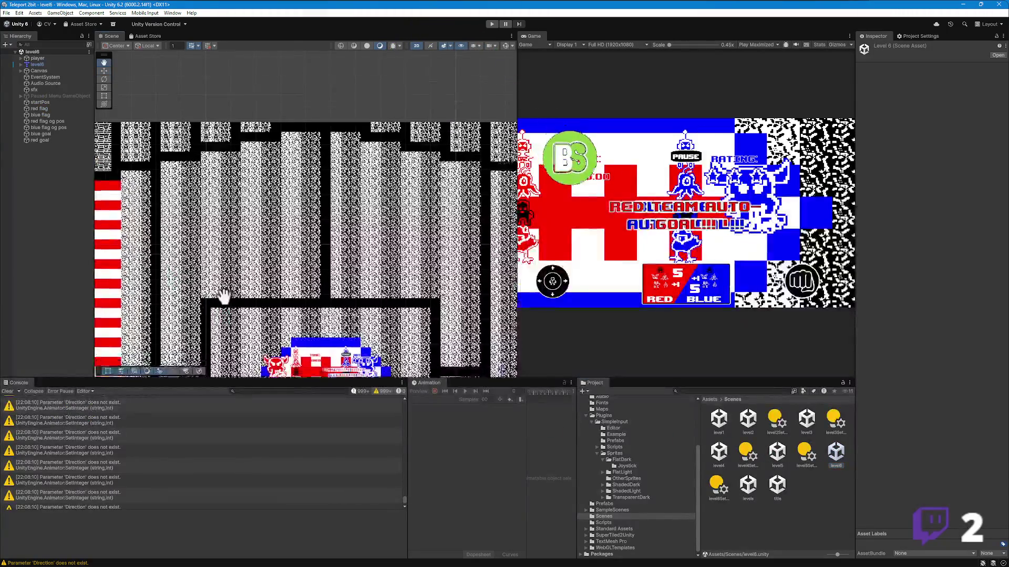
{"action": "left_click_drag", "start_coordinate": [261, 312], "coordinate": [259, 262]}
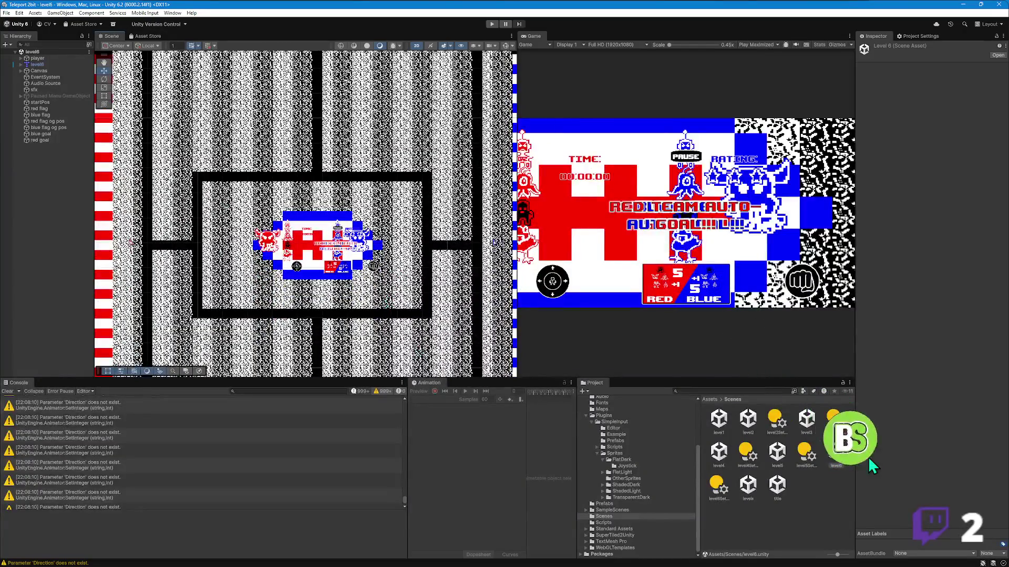
{"action": "left_click", "coordinate": [607, 503]}
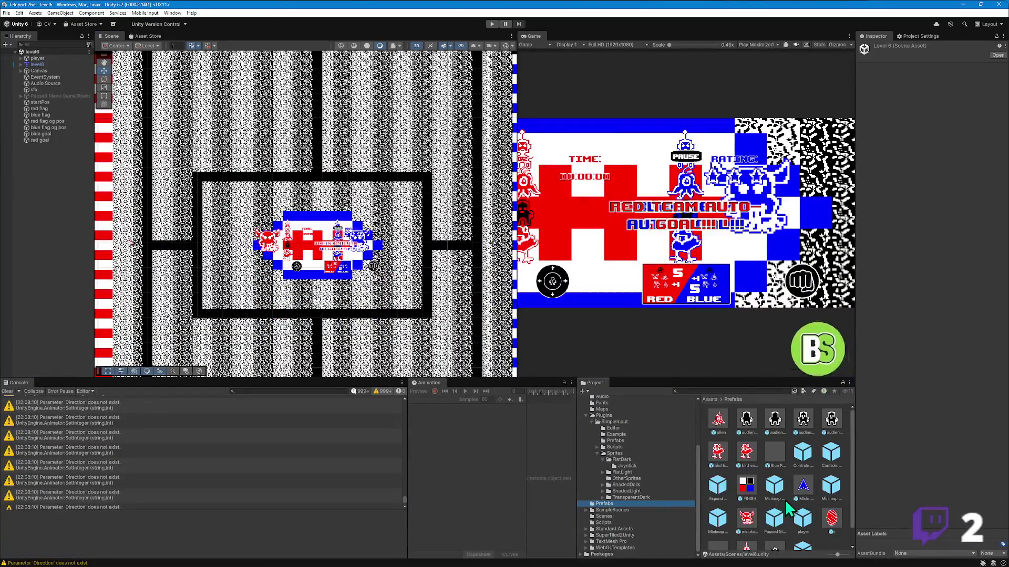
{"action": "left_click", "coordinate": [833, 501]}
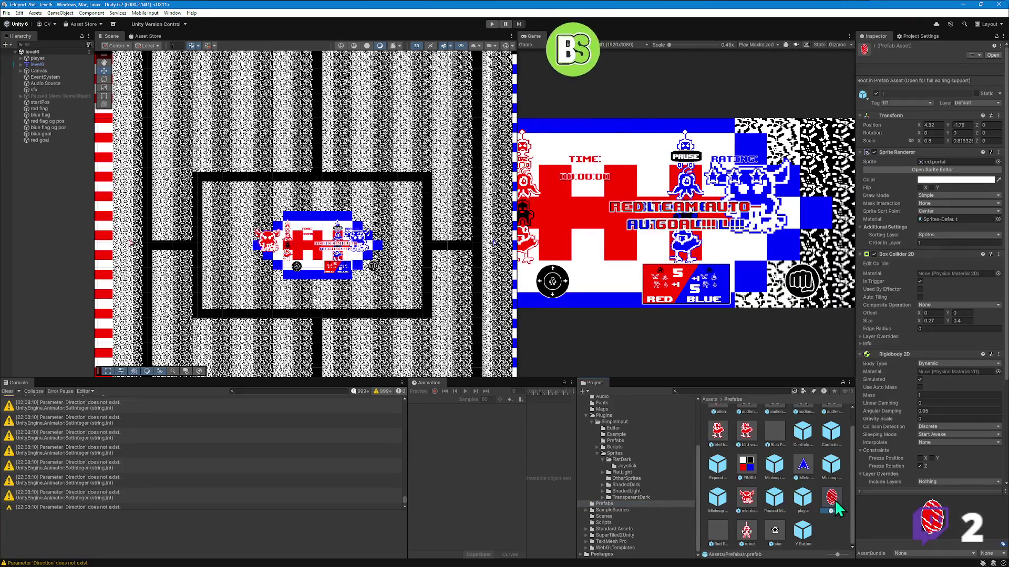
{"action": "mouse_move", "coordinate": [833, 502]}
{"action": "left_mouse_down"}
{"action": "mouse_move", "coordinate": [220, 221]}
{"action": "mouse_move", "coordinate": [209, 199]}
{"action": "left_mouse_up"}
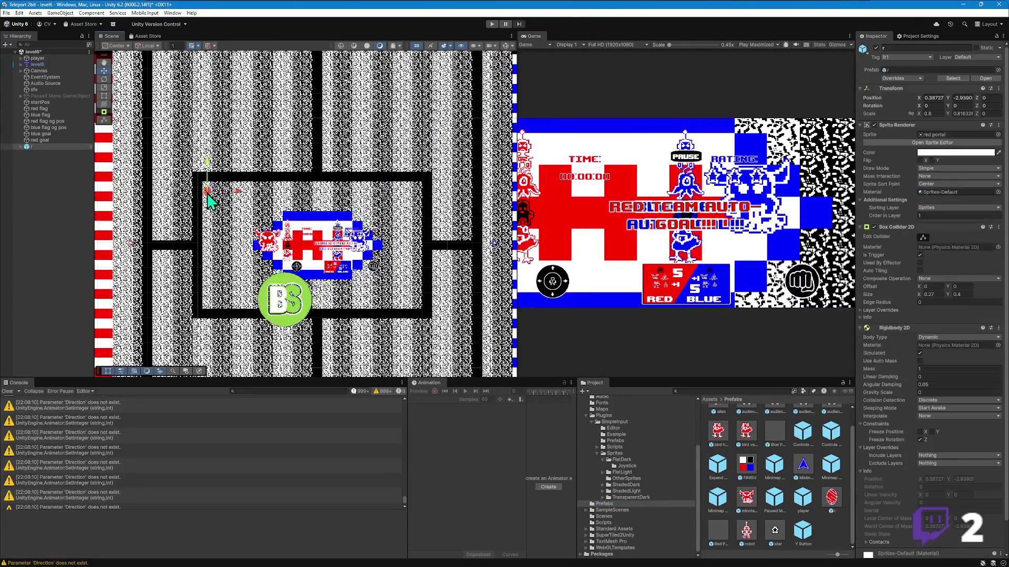
{"action": "scroll", "coordinate": [209, 199], "scroll_direction": "up", "scroll_amount": 5}
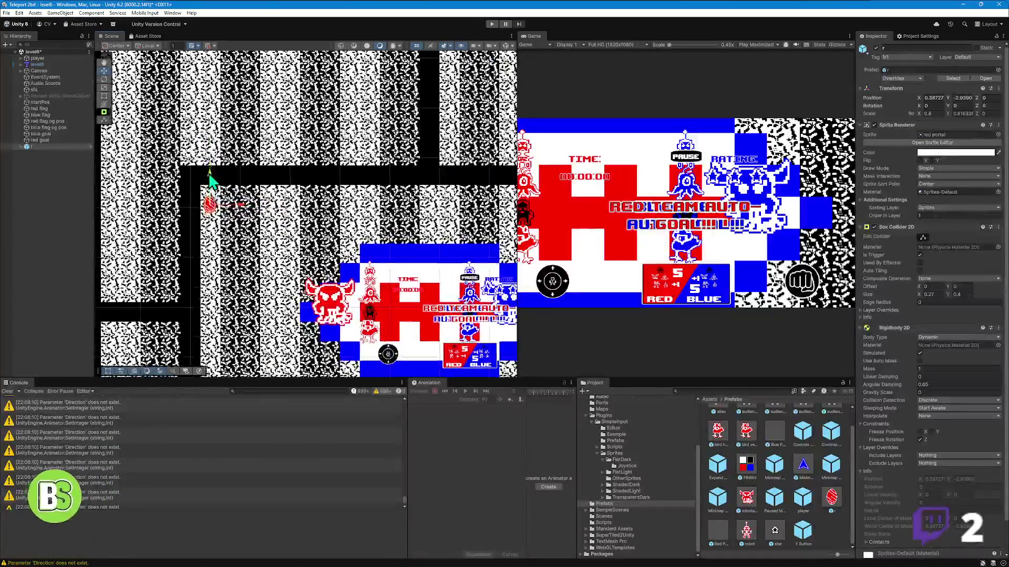
- Unpack r from its prefab and nudge it right to 0.478, -2.856
{"action": "right_click", "coordinate": [37, 147]}
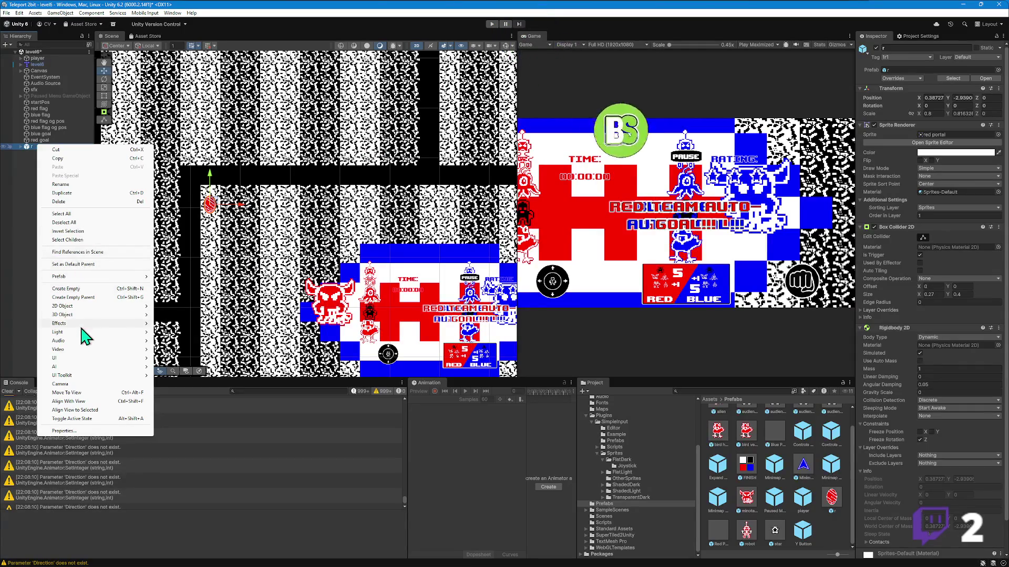
{"action": "mouse_move", "coordinate": [73, 277]}
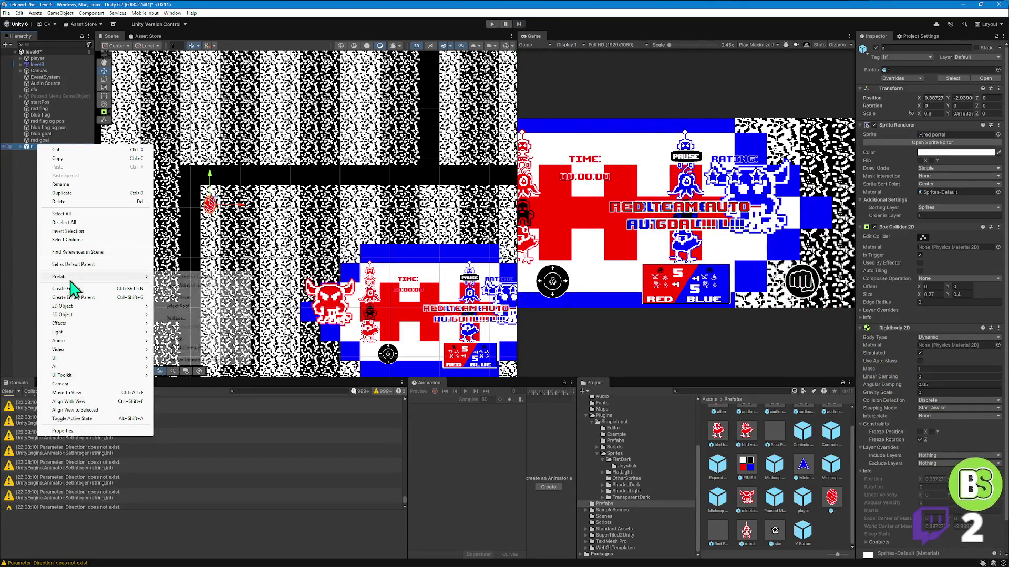
{"action": "left_click", "coordinate": [187, 348]}
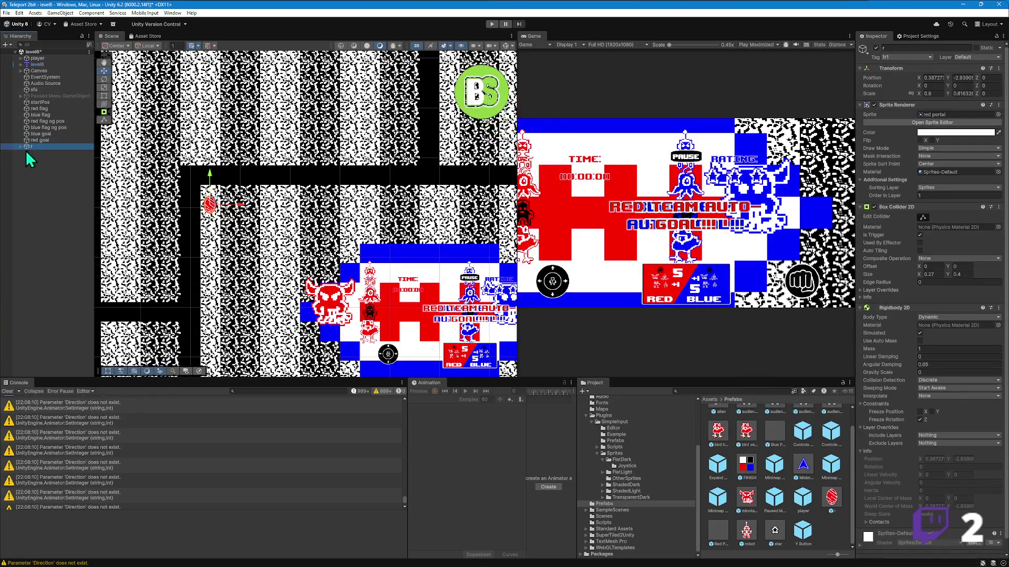
{"action": "scroll", "coordinate": [278, 221], "scroll_direction": "down", "scroll_amount": 5}
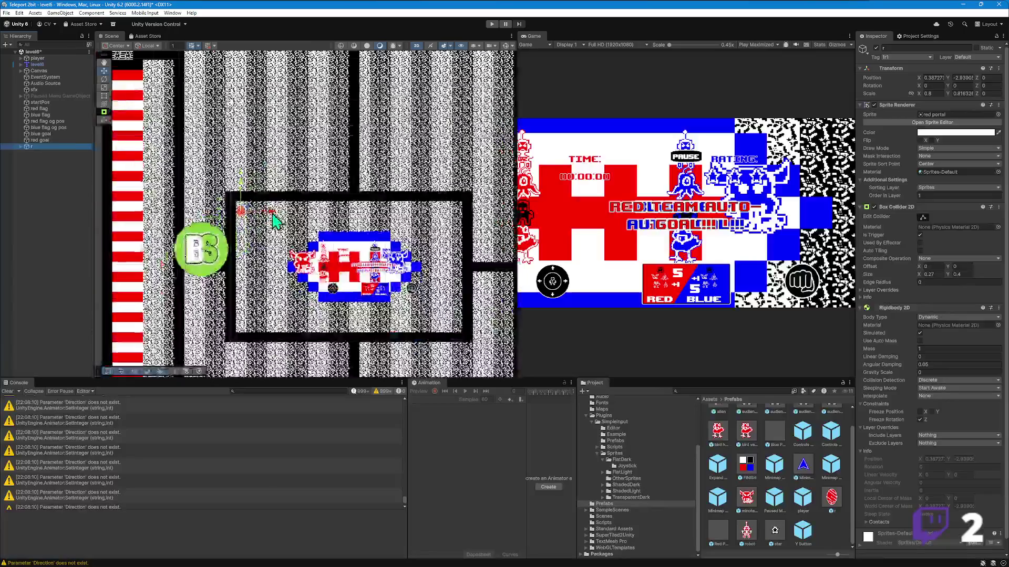
{"action": "scroll", "coordinate": [278, 220], "scroll_direction": "up", "scroll_amount": 1}
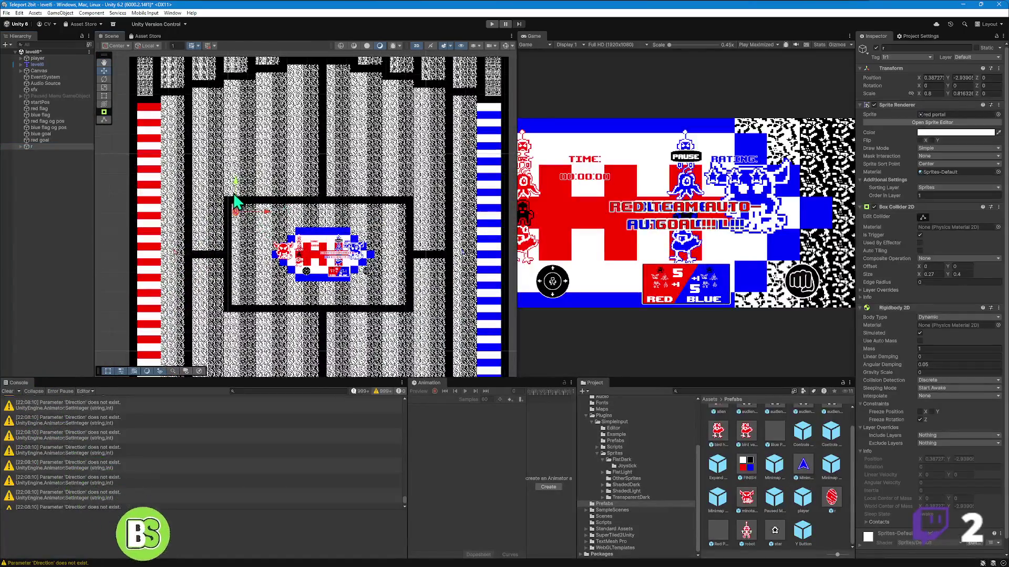
{"action": "scroll", "coordinate": [232, 197], "scroll_direction": "up", "scroll_amount": 1}
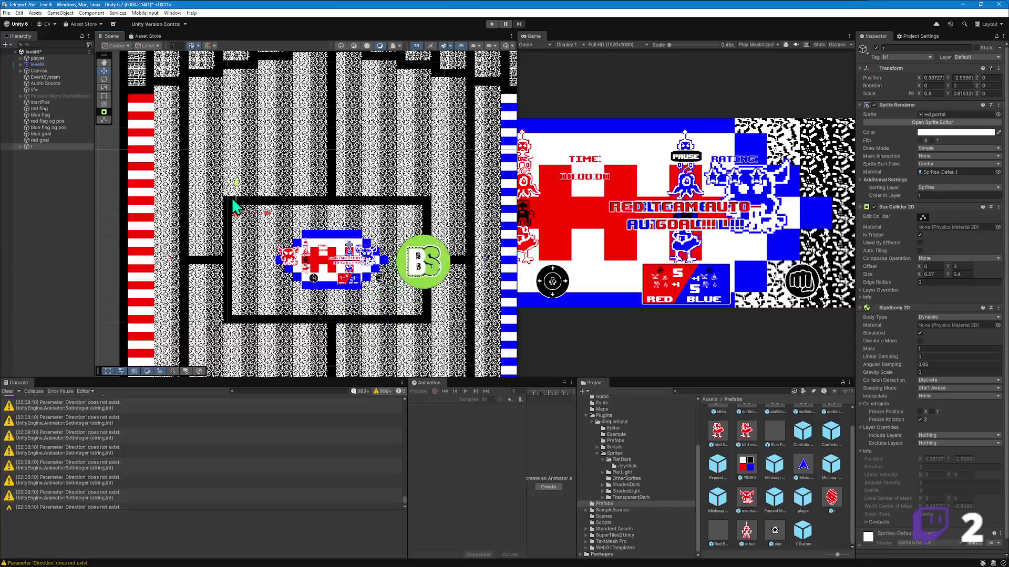
{"action": "scroll", "coordinate": [234, 205], "scroll_direction": "up", "scroll_amount": 3}
{"action": "left_click_drag", "start_coordinate": [242, 216], "coordinate": [245, 214]}
{"action": "scroll", "coordinate": [208, 186], "scroll_direction": "down", "scroll_amount": 4}
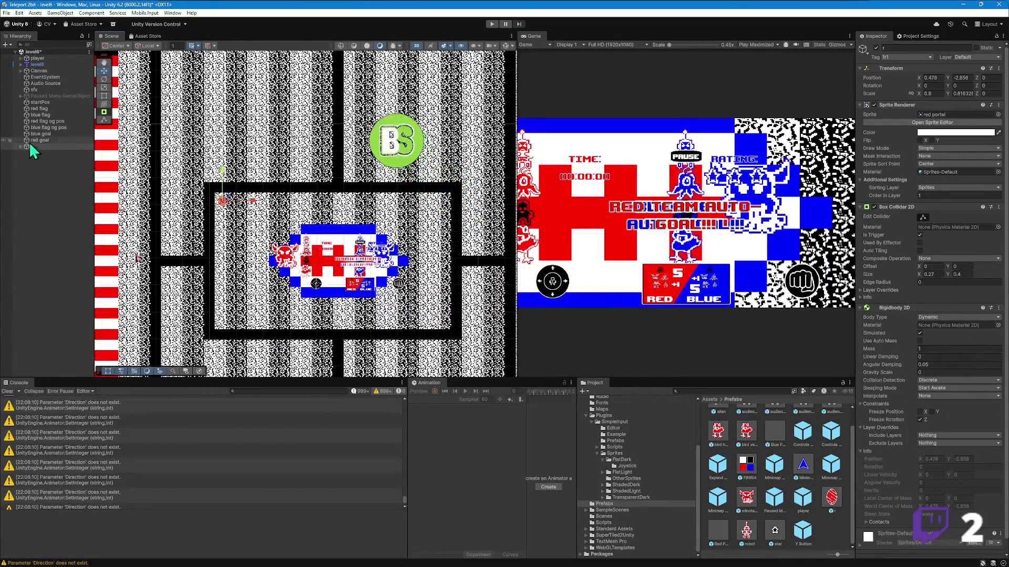
{"action": "left_click", "coordinate": [20, 65]}
- Rename the red portal to 1r1, nest it under Grid, and shift it slightly
{"action": "left_click", "coordinate": [25, 72]}
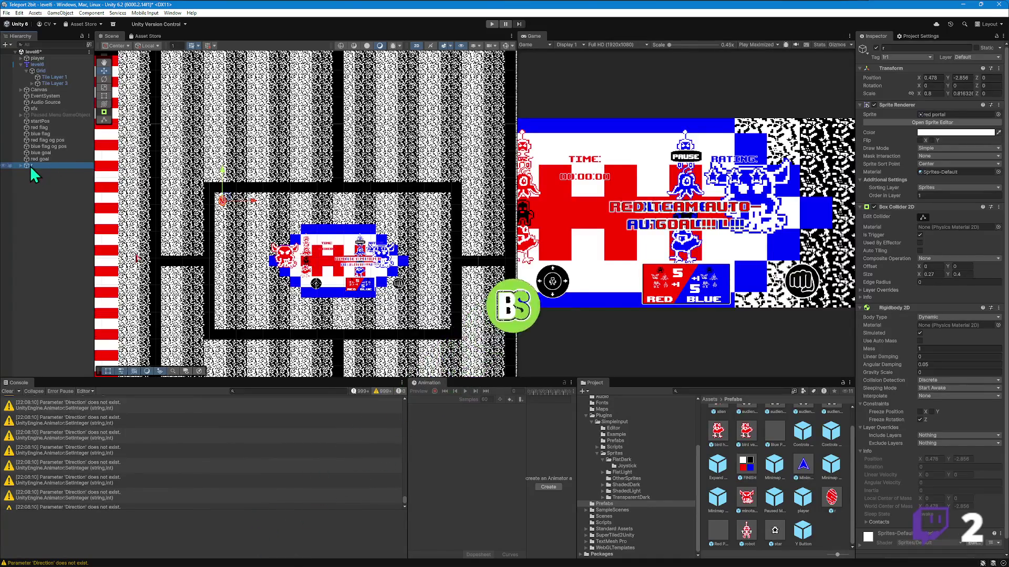
{"action": "type", "text": "1r1"}
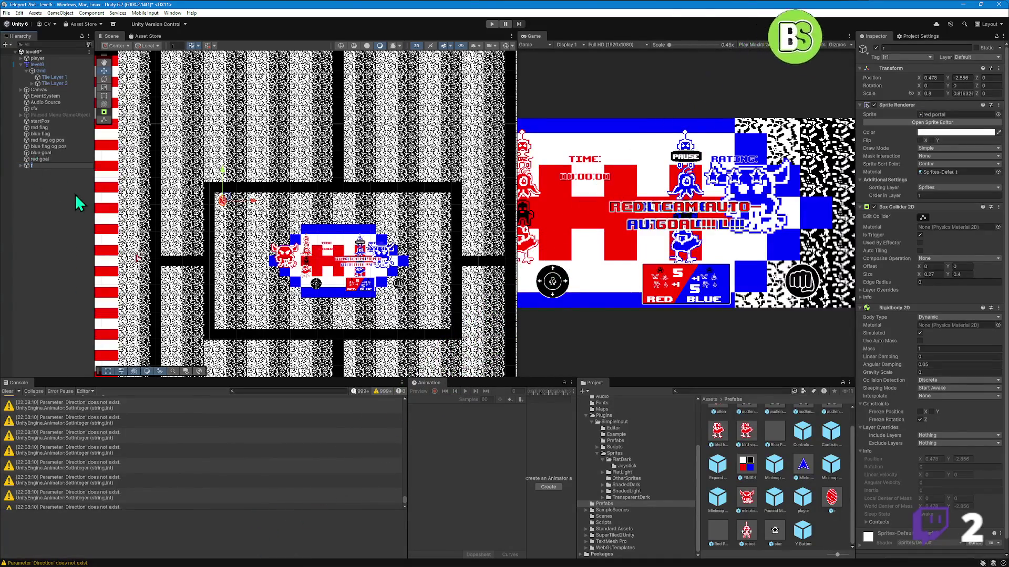
{"action": "key", "text": "Return"}
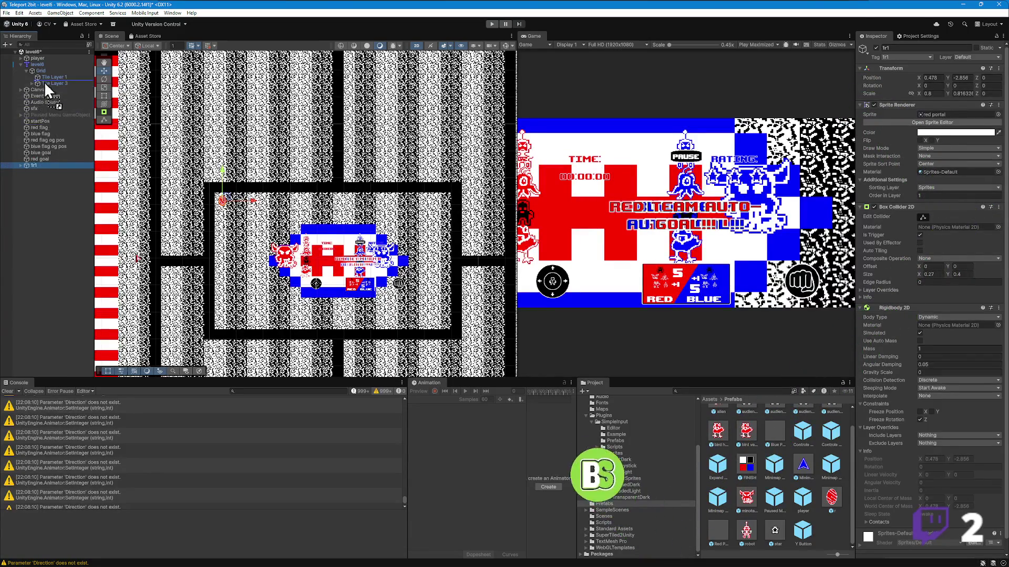
{"action": "left_click_drag", "start_coordinate": [46, 75], "coordinate": [46, 74]}
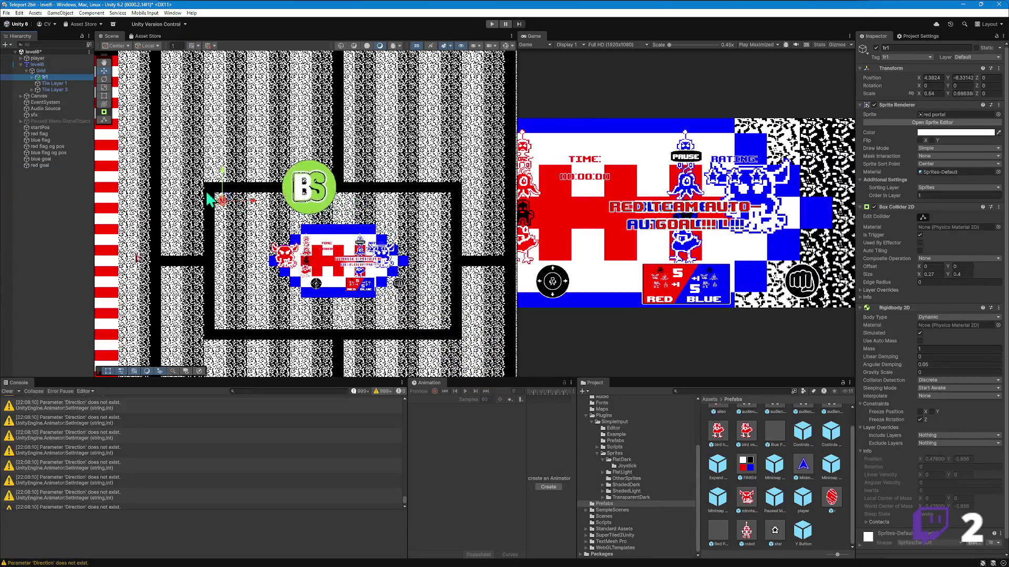
{"action": "mouse_move", "coordinate": [229, 205]}
{"action": "left_mouse_down"}
{"action": "mouse_move", "coordinate": [240, 210]}
{"action": "mouse_move", "coordinate": [251, 132]}
{"action": "left_mouse_up"}
- Undo and delete 1r1, then drag a fresh r prefab into Grid
{"action": "key", "text": "ctrl+z"}
{"action": "key", "text": "ctrl+z"}
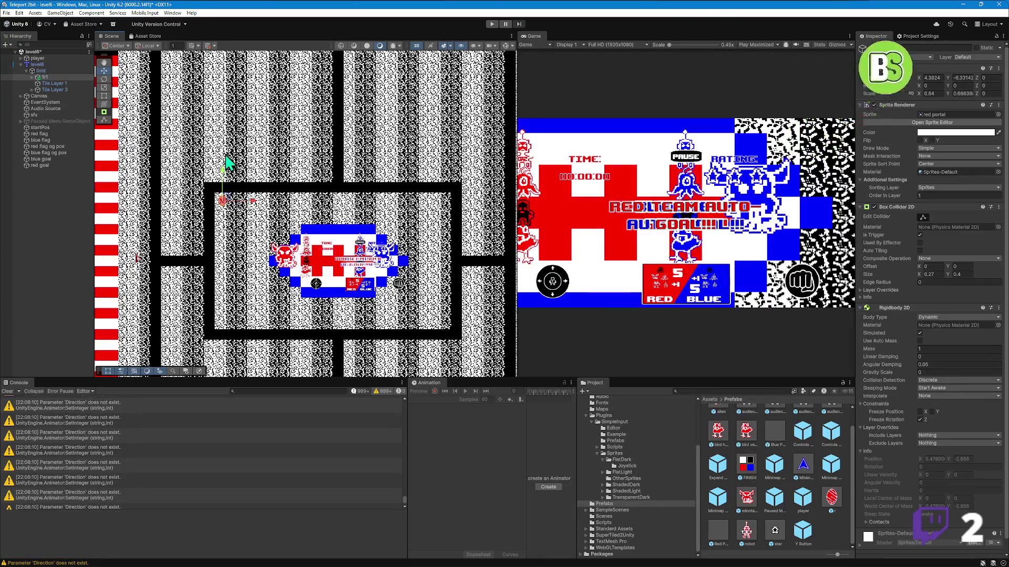
{"action": "key", "text": "Delete"}
{"action": "mouse_move", "coordinate": [831, 497]}
{"action": "left_mouse_down"}
{"action": "mouse_move", "coordinate": [186, 261]}
{"action": "mouse_move", "coordinate": [33, 77]}
{"action": "mouse_move", "coordinate": [42, 77]}
{"action": "left_mouse_up"}
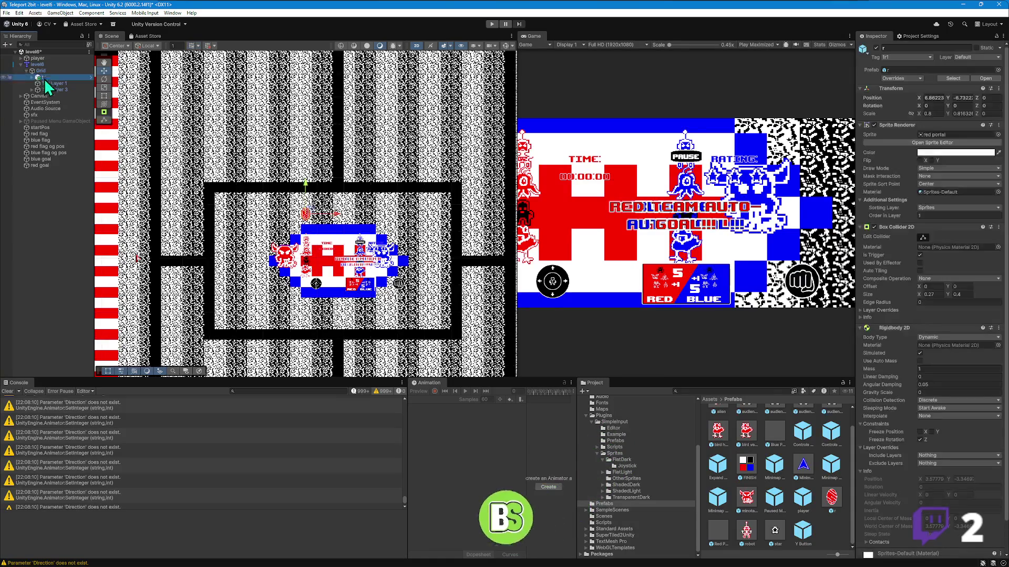
- Shift the red portal r left and unpack it from its prefab
{"action": "left_click_drag", "start_coordinate": [308, 215], "coordinate": [251, 206]}
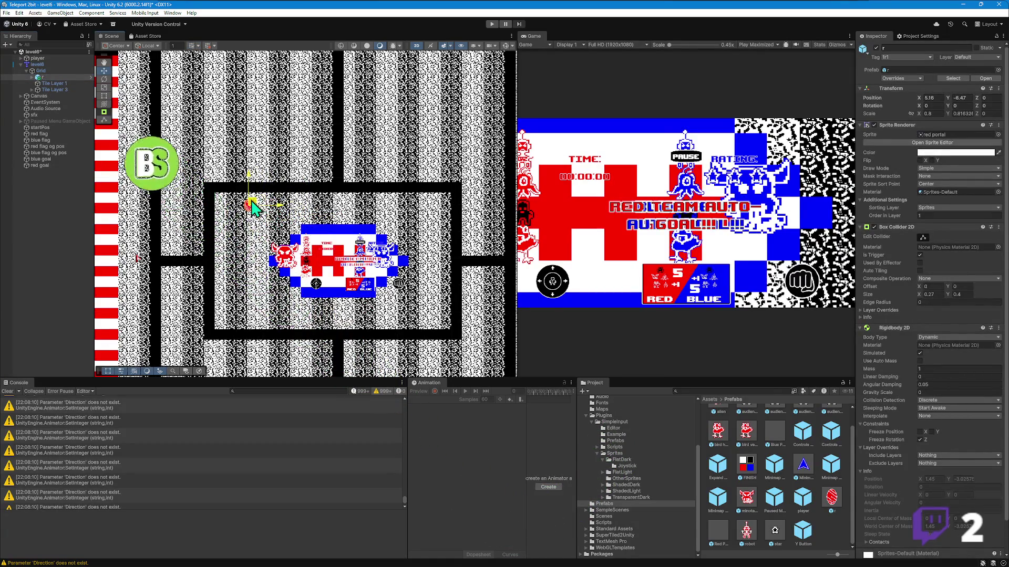
{"action": "right_click", "coordinate": [45, 76]}
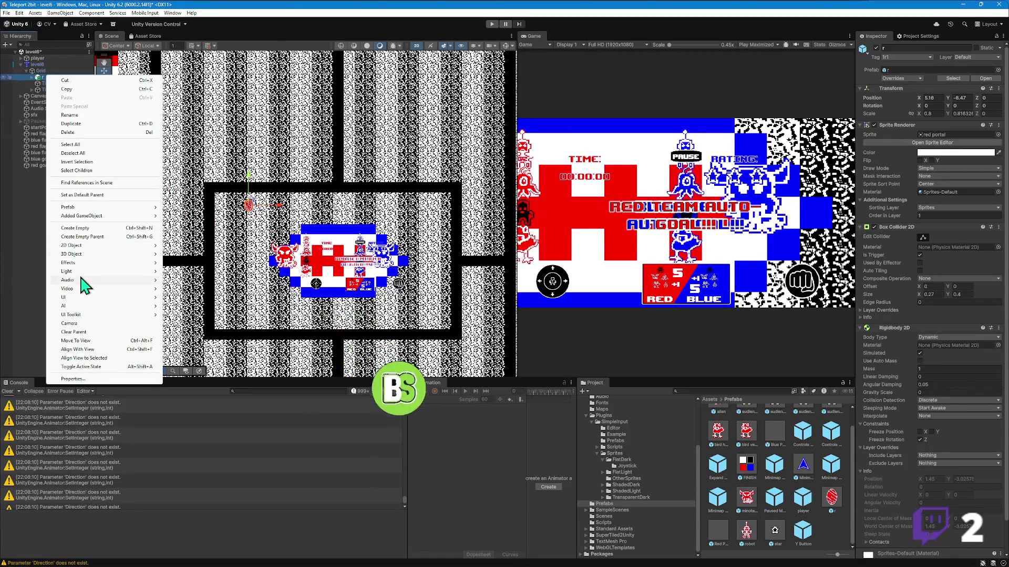
{"action": "mouse_move", "coordinate": [78, 208]}
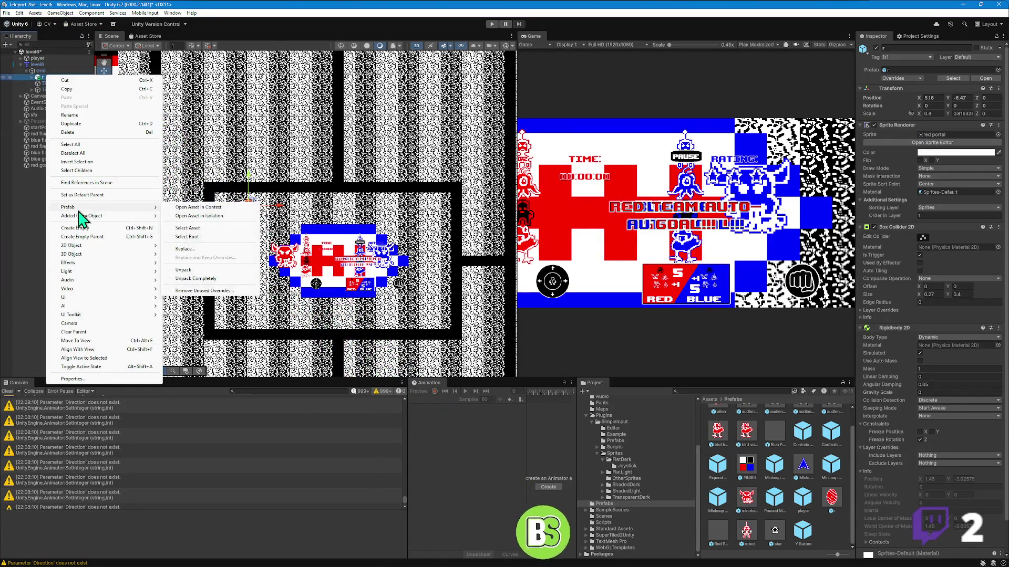
{"action": "left_click", "coordinate": [200, 272]}
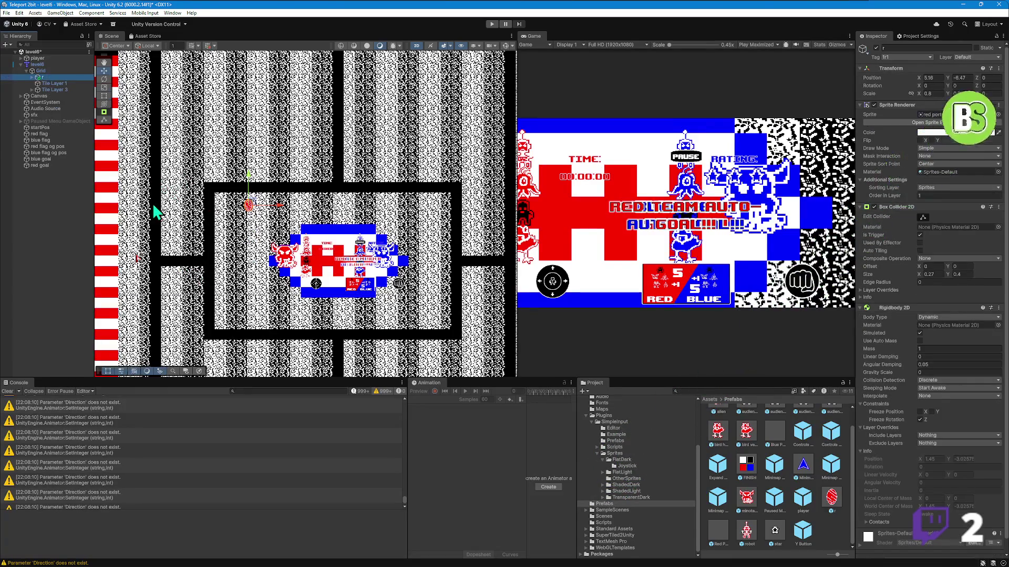
- Place the portal at the central room's left doorway
{"action": "scroll", "coordinate": [248, 168], "scroll_direction": "up", "scroll_amount": 3}
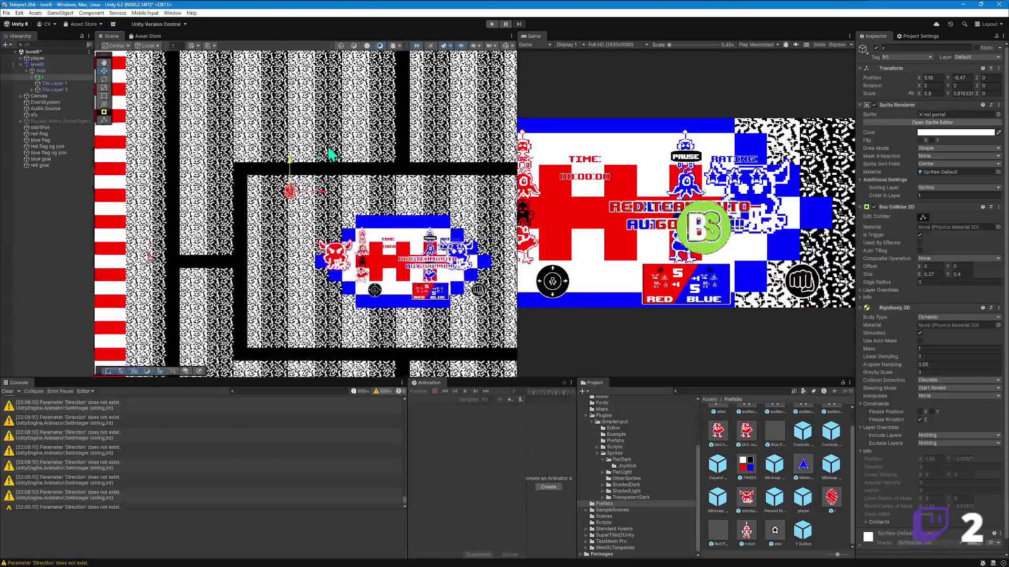
{"action": "scroll", "coordinate": [287, 192], "scroll_direction": "up", "scroll_amount": 3}
{"action": "mouse_move", "coordinate": [294, 196]}
{"action": "left_mouse_down"}
{"action": "mouse_move", "coordinate": [291, 237]}
{"action": "mouse_move", "coordinate": [271, 278]}
{"action": "mouse_move", "coordinate": [254, 279]}
{"action": "left_mouse_up"}
{"action": "scroll", "coordinate": [262, 283], "scroll_direction": "down", "scroll_amount": 3}
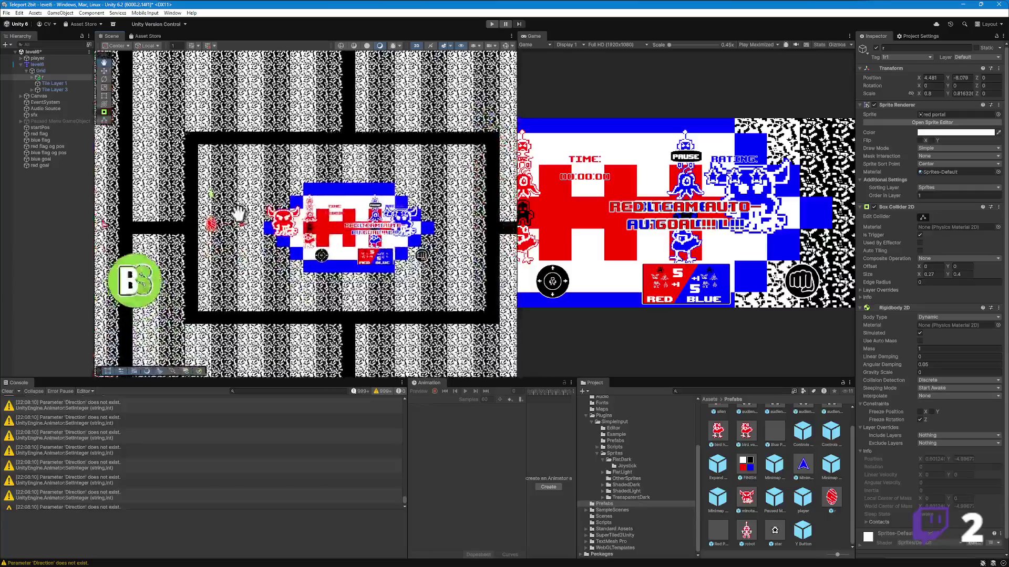
{"action": "left_click_drag", "start_coordinate": [213, 229], "coordinate": [210, 227]}
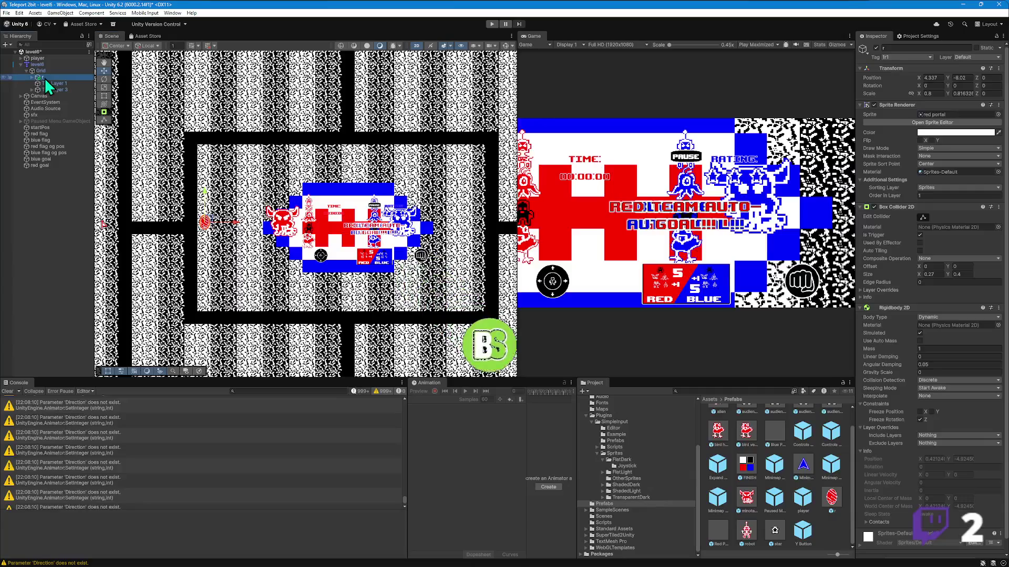
- Rename the portal 1r1 and duplicate it
{"action": "type", "text": "1r1"}
{"action": "key", "text": "Return"}
{"action": "key", "text": "ctrl+d"}
- Move the duplicate portal along X to the central room's right doorway
{"action": "left_click_drag", "start_coordinate": [239, 233], "coordinate": [472, 227]}
{"action": "scroll", "coordinate": [297, 173], "scroll_direction": "down", "scroll_amount": 2}
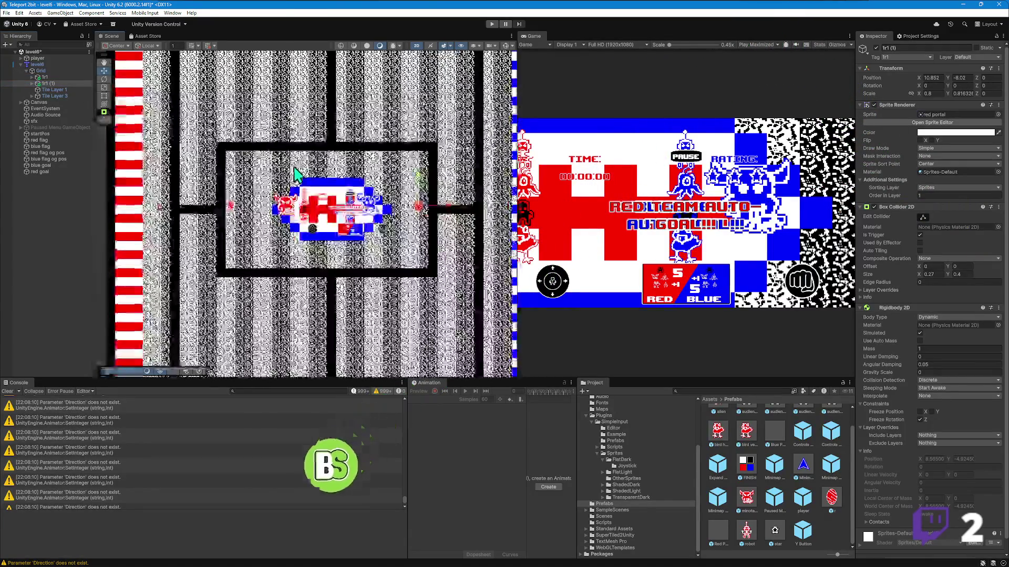
{"action": "scroll", "coordinate": [420, 210], "scroll_direction": "up", "scroll_amount": 3}
{"action": "left_click_drag", "start_coordinate": [418, 206], "coordinate": [422, 208]}
{"action": "left_click_drag", "start_coordinate": [158, 128], "coordinate": [230, 133]}
- Select only the duplicate 1r1 (1) and rename it 1b1
{"action": "left_click", "coordinate": [44, 77], "text": "ctrl"}
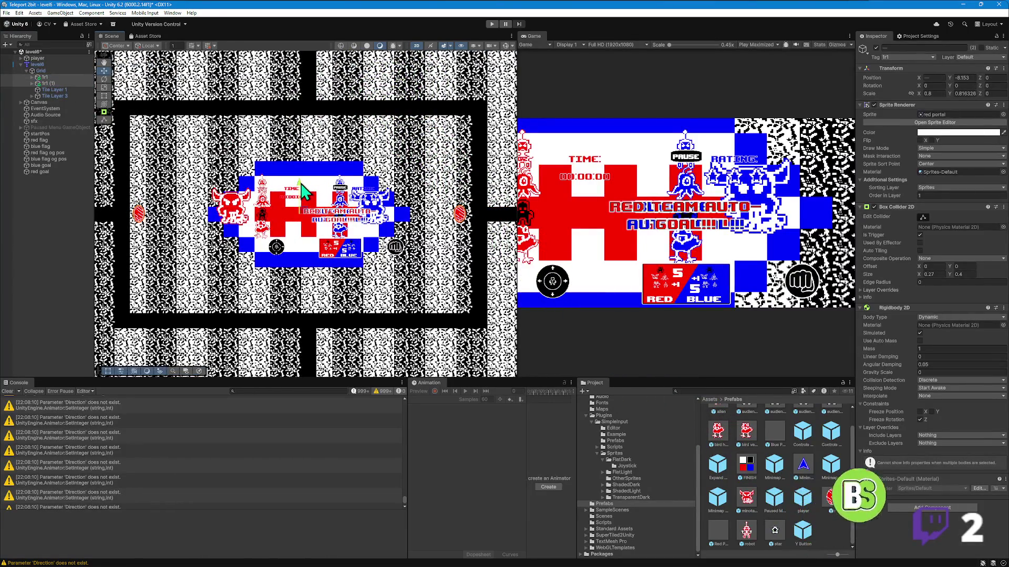
{"action": "left_click", "coordinate": [43, 83]}
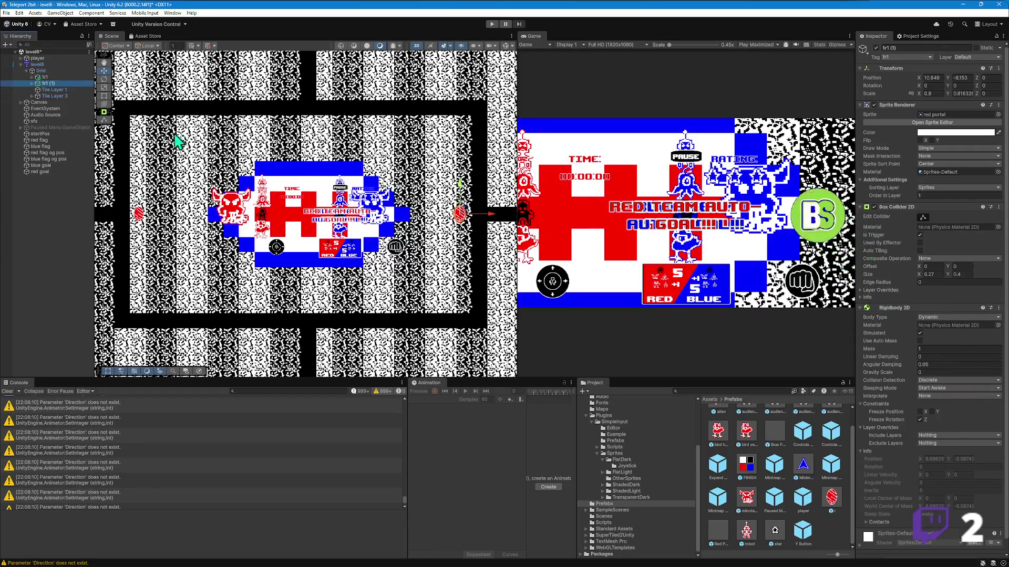
{"action": "left_click", "coordinate": [45, 83]}
{"action": "type", "text": "tb1"}
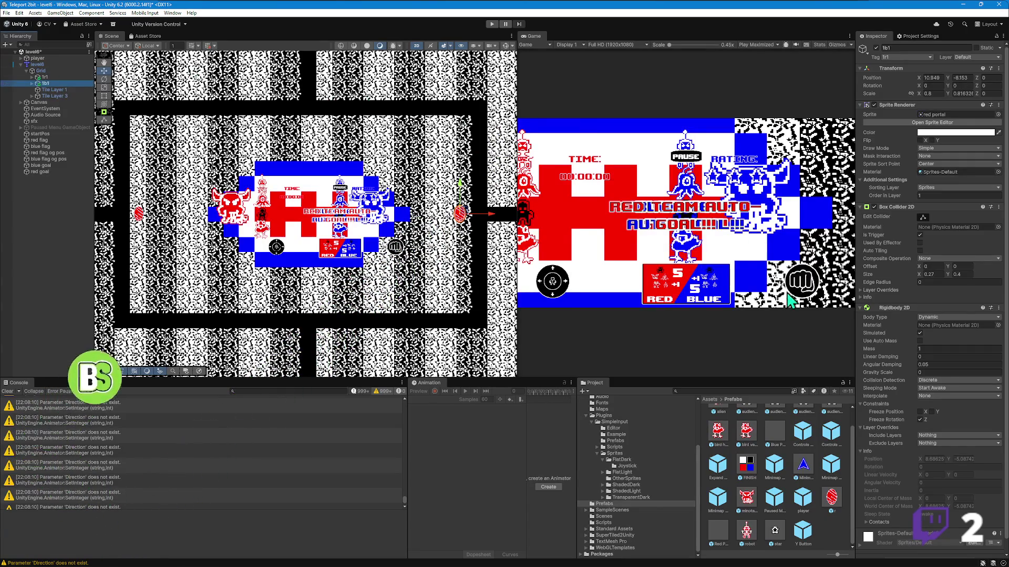
{"action": "scroll", "coordinate": [646, 463], "scroll_direction": "up", "scroll_amount": 3}
- In the Art folder, expand the level 6 sprite sheet to list its portal sprites
{"action": "left_click", "coordinate": [599, 449]}
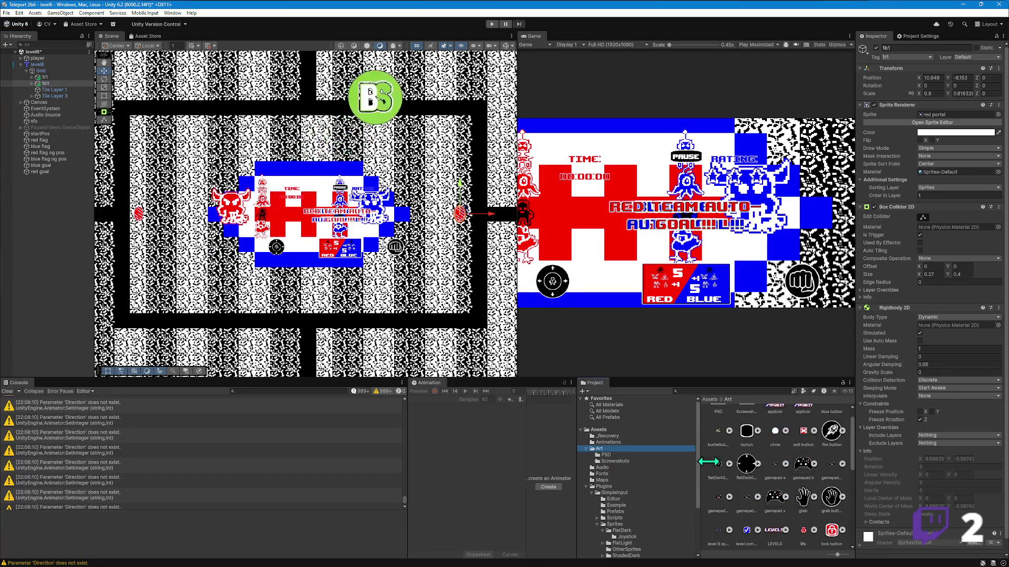
{"action": "scroll", "coordinate": [804, 517], "scroll_direction": "down", "scroll_amount": 5}
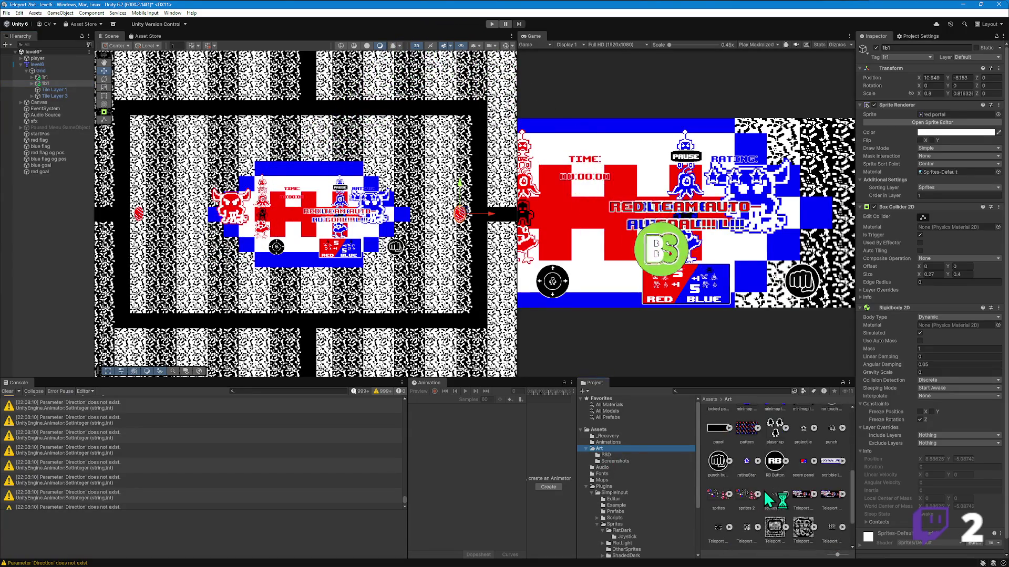
{"action": "scroll", "coordinate": [774, 473], "scroll_direction": "down", "scroll_amount": 2}
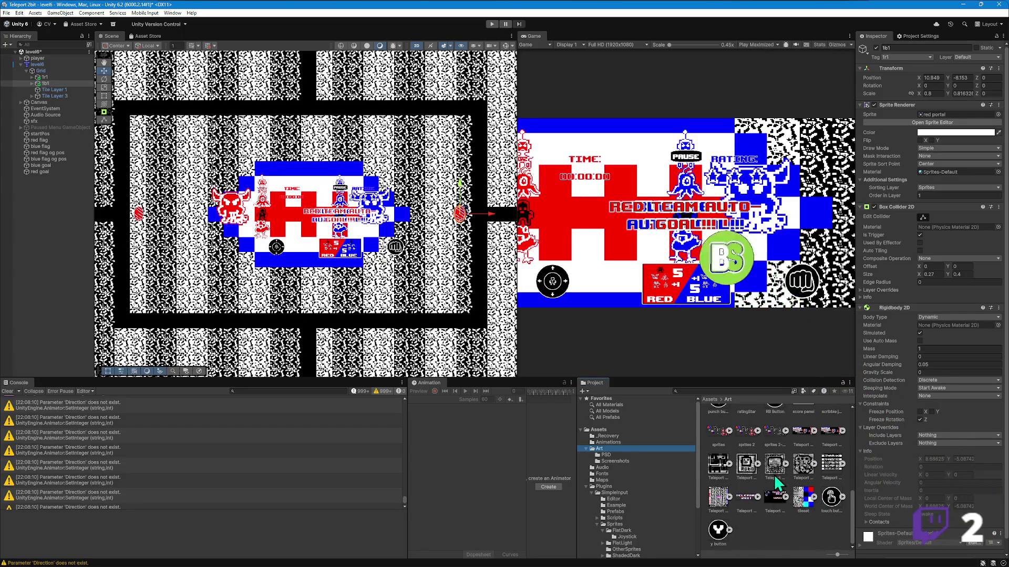
{"action": "scroll", "coordinate": [791, 494], "scroll_direction": "up", "scroll_amount": 1}
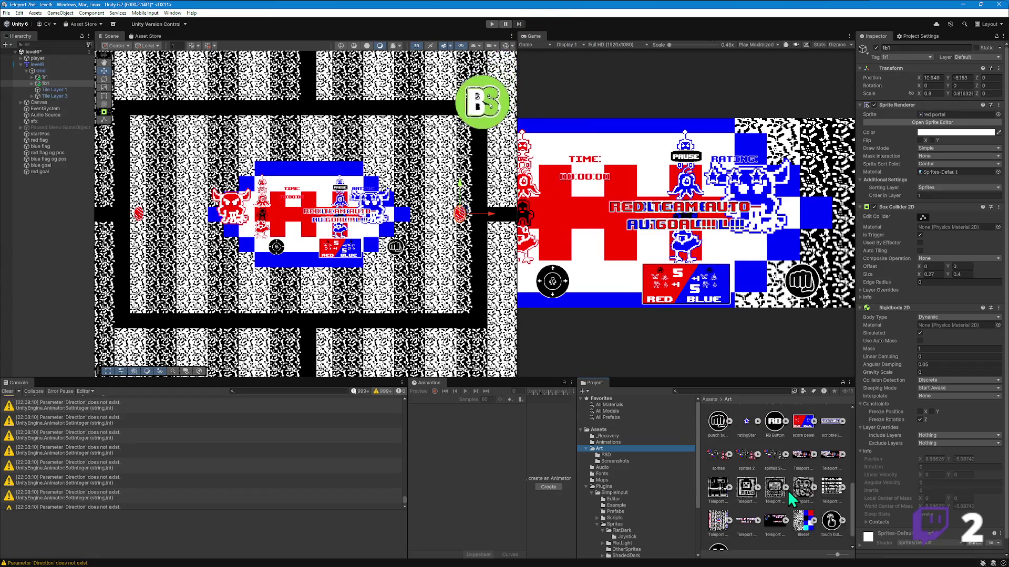
{"action": "scroll", "coordinate": [808, 488], "scroll_direction": "up", "scroll_amount": 3}
{"action": "scroll", "coordinate": [808, 488], "scroll_direction": "up", "scroll_amount": 1}
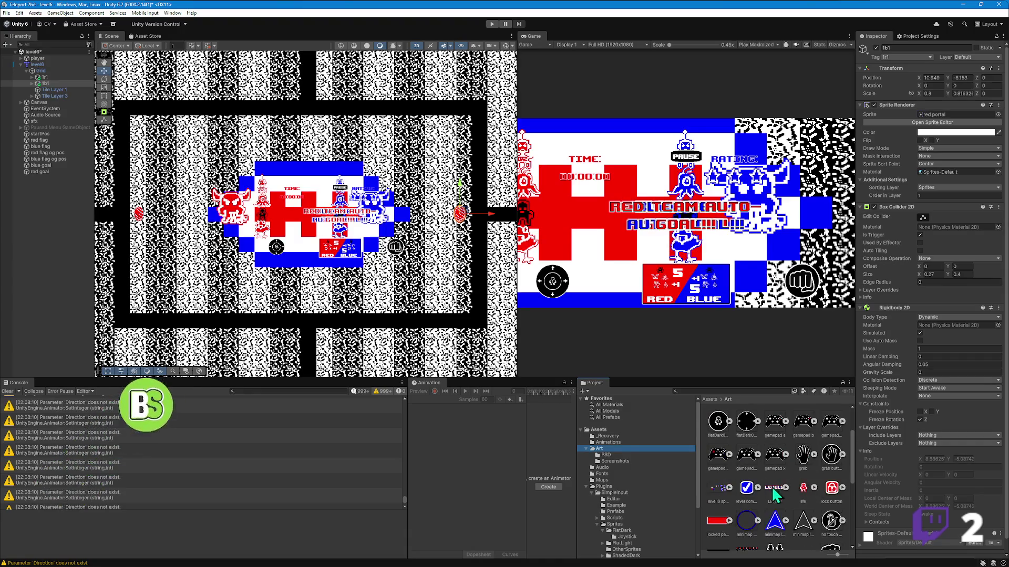
{"action": "left_click", "coordinate": [729, 488]}
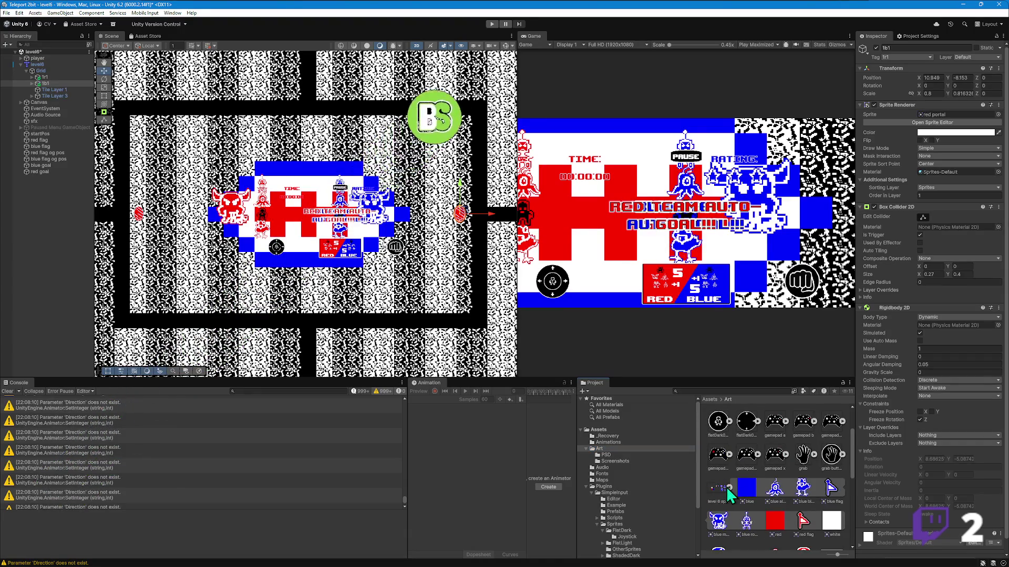
{"action": "scroll", "coordinate": [728, 489], "scroll_direction": "up", "scroll_amount": 2}
- Assign the blue portal sprite to 1b1's Sprite Renderer
{"action": "scroll", "coordinate": [792, 480], "scroll_direction": "down", "scroll_amount": 10}
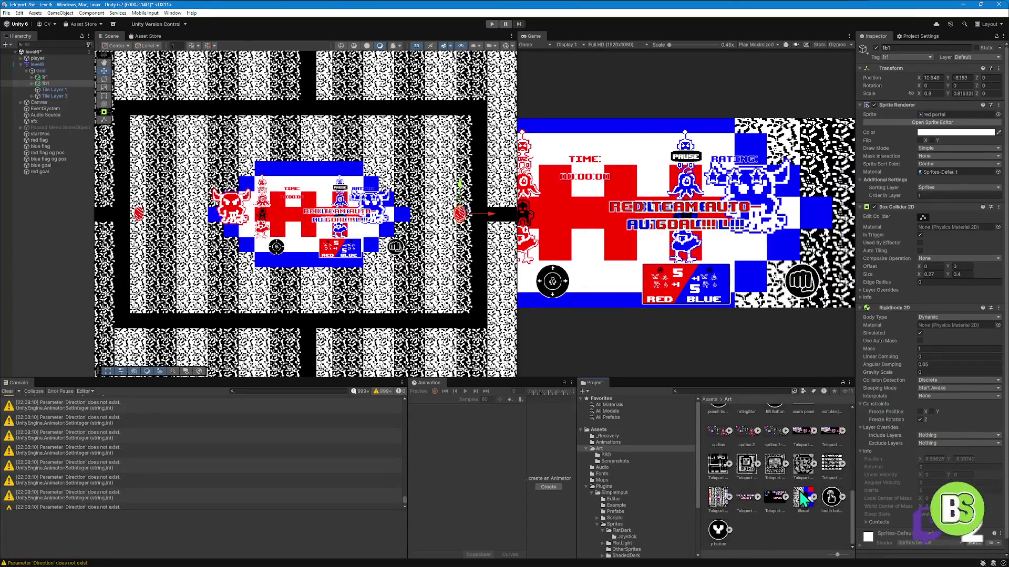
{"action": "left_click", "coordinate": [729, 431]}
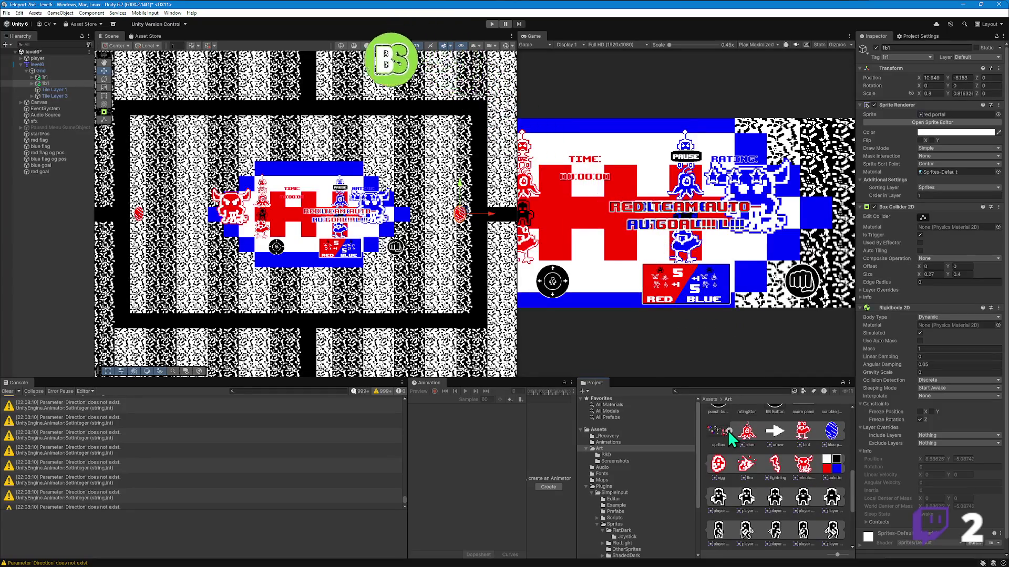
{"action": "left_click_drag", "start_coordinate": [833, 433], "coordinate": [944, 114]}
{"action": "mouse_move", "coordinate": [290, 172]}
{"action": "left_mouse_down"}
{"action": "mouse_move", "coordinate": [298, 184]}
{"action": "mouse_move", "coordinate": [255, 219]}
{"action": "left_mouse_up"}
{"action": "scroll", "coordinate": [298, 183], "scroll_direction": "down", "scroll_amount": 4}
{"action": "scroll", "coordinate": [271, 162], "scroll_direction": "up", "scroll_amount": 1}
{"action": "scroll", "coordinate": [261, 226], "scroll_direction": "up", "scroll_amount": 1}
{"action": "left_click_drag", "start_coordinate": [369, 267], "coordinate": [374, 262]}
- Duplicate 1b1 into copies 1b1 (1)–(3) placed in the upper-left, lower and right corridors
{"action": "left_click", "coordinate": [50, 85]}
{"action": "key", "text": "ctrl+d"}
{"action": "mouse_move", "coordinate": [371, 315]}
{"action": "left_mouse_down"}
{"action": "mouse_move", "coordinate": [318, 133]}
{"action": "mouse_move", "coordinate": [289, 208]}
{"action": "mouse_move", "coordinate": [281, 166]}
{"action": "left_mouse_up"}
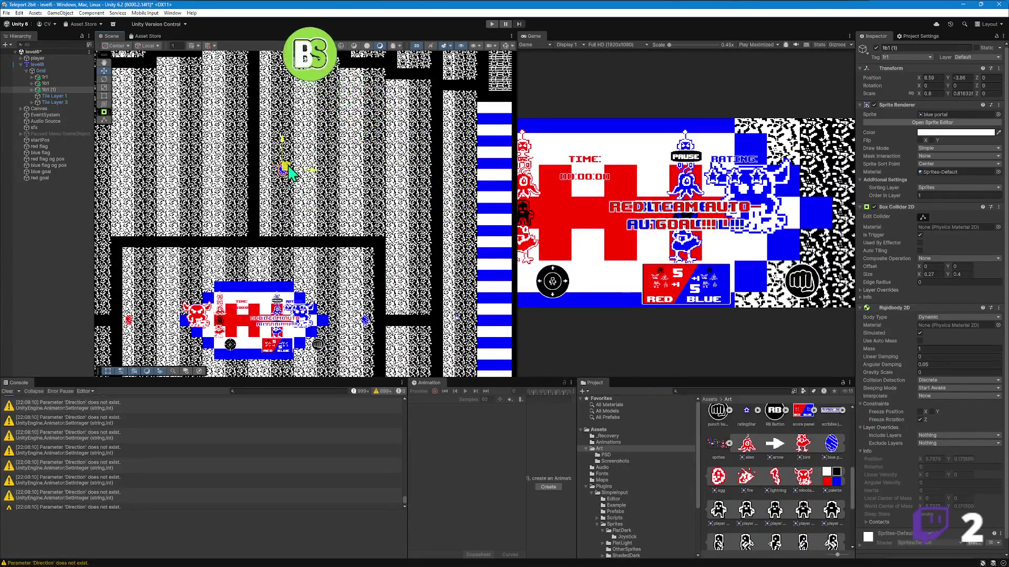
{"action": "scroll", "coordinate": [292, 174], "scroll_direction": "down", "scroll_amount": 2}
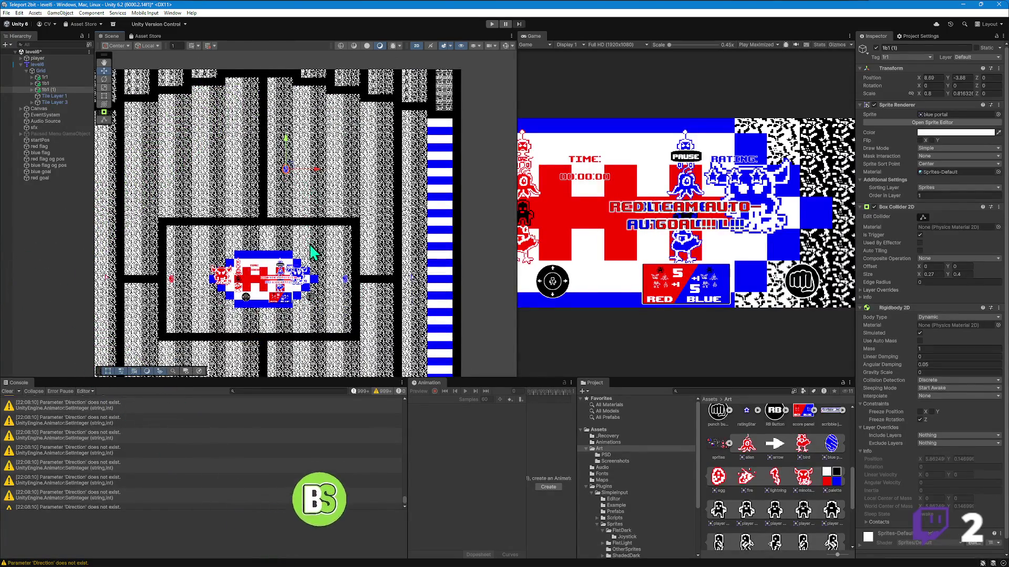
{"action": "left_click_drag", "start_coordinate": [309, 252], "coordinate": [342, 153]}
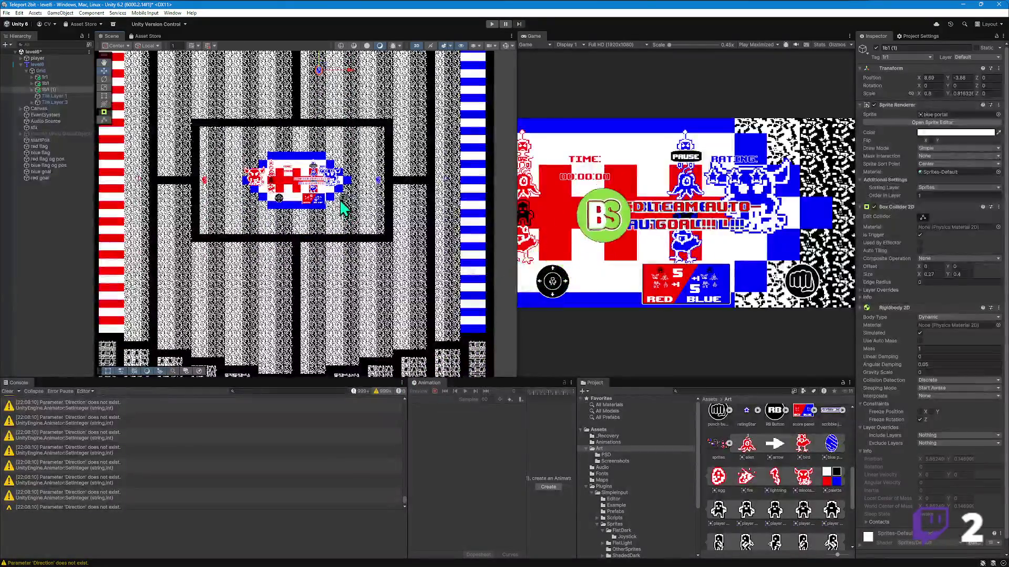
{"action": "left_click_drag", "start_coordinate": [336, 174], "coordinate": [337, 192]}
{"action": "mouse_move", "coordinate": [322, 97]}
{"action": "left_mouse_down"}
{"action": "mouse_move", "coordinate": [333, 94]}
{"action": "mouse_move", "coordinate": [349, 292]}
{"action": "mouse_move", "coordinate": [371, 237]}
{"action": "mouse_move", "coordinate": [367, 207]}
{"action": "mouse_move", "coordinate": [320, 303]}
{"action": "mouse_move", "coordinate": [328, 137]}
{"action": "left_mouse_up"}
{"action": "scroll", "coordinate": [372, 236], "scroll_direction": "up", "scroll_amount": 1}
{"action": "key", "text": "ctrl+d"}
{"action": "key", "text": "ctrl+d"}
{"action": "left_click_drag", "start_coordinate": [326, 175], "coordinate": [467, 175]}
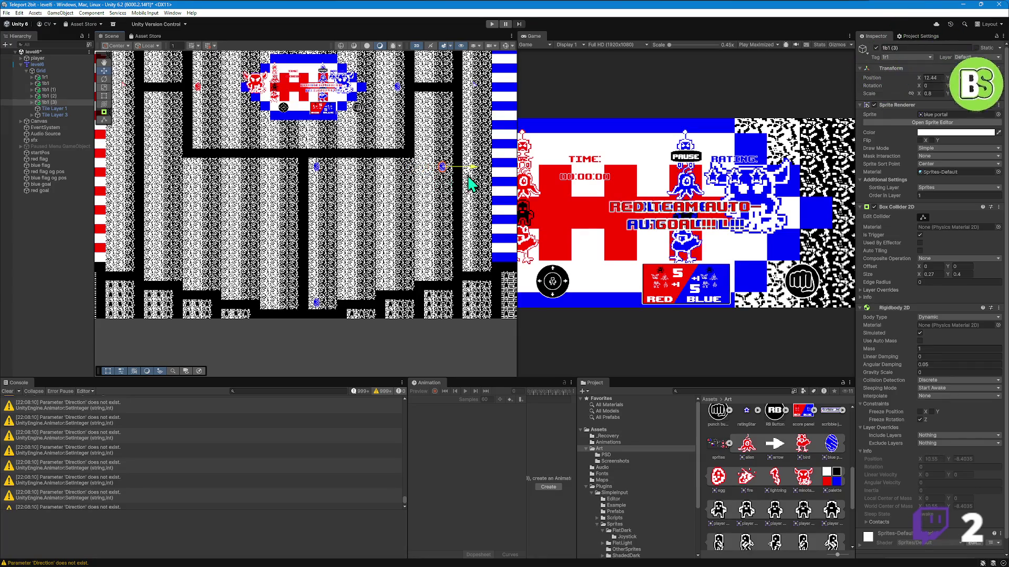
{"action": "left_click_drag", "start_coordinate": [443, 139], "coordinate": [473, 275]}
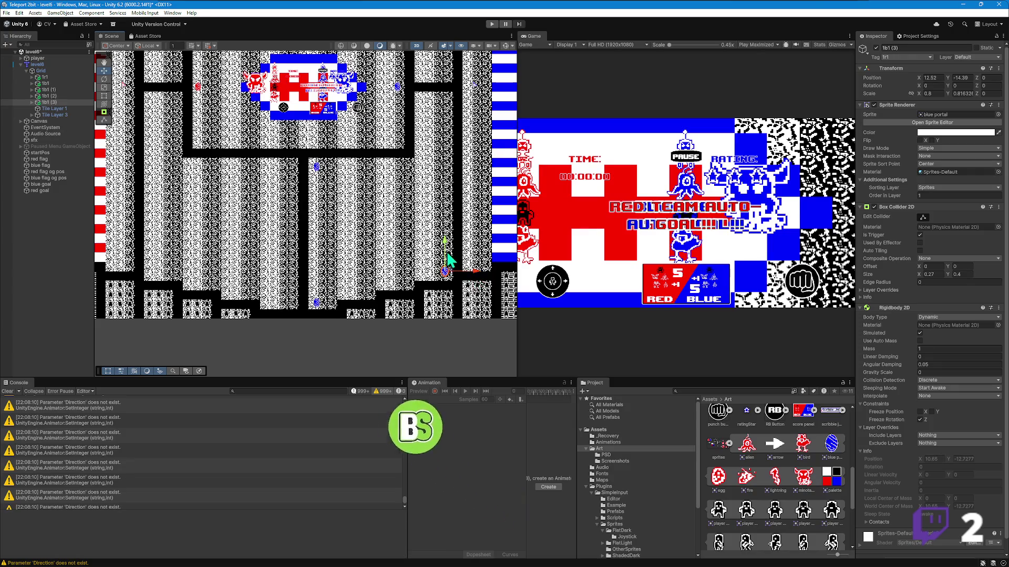
- Add blue copies 1b1 (4)–(6), placing each in another maze corridor
{"action": "key", "text": "ctrl+d"}
{"action": "left_click_drag", "start_coordinate": [447, 252], "coordinate": [454, 80]}
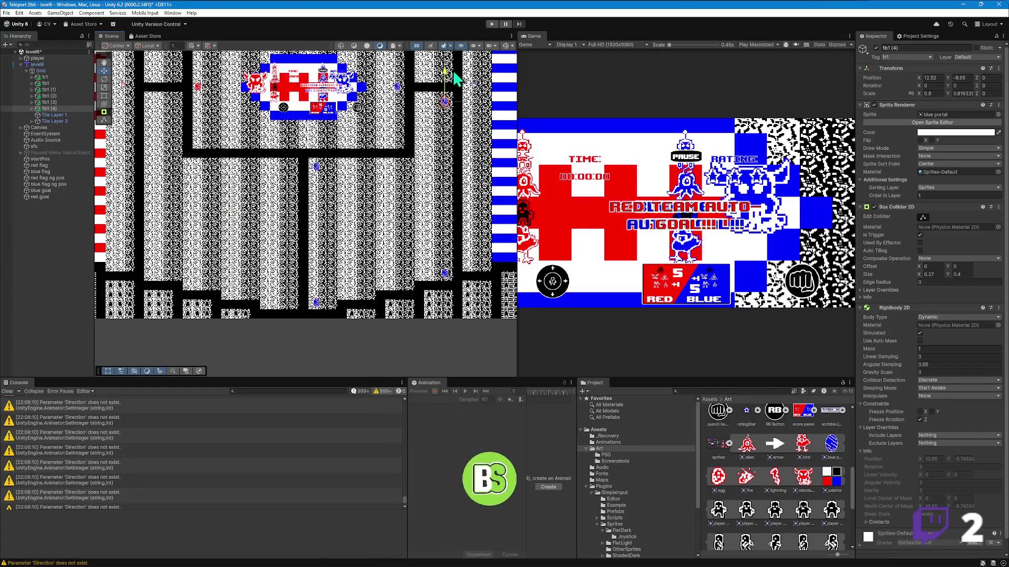
{"action": "left_click_drag", "start_coordinate": [356, 135], "coordinate": [349, 322]}
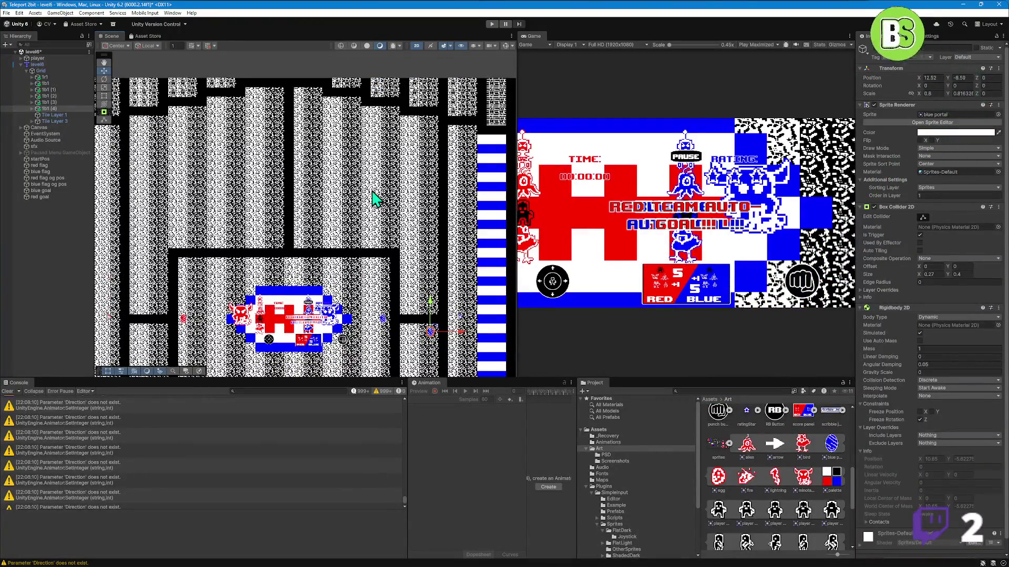
{"action": "key", "text": "ctrl+d"}
{"action": "left_click_drag", "start_coordinate": [430, 308], "coordinate": [437, 102]}
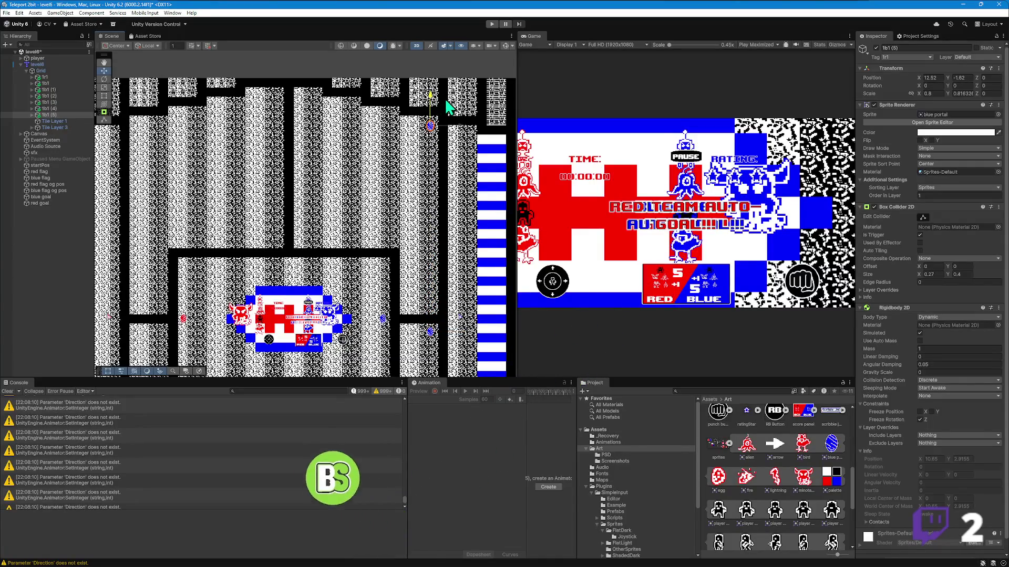
{"action": "key", "text": "ctrl+d"}
{"action": "left_click_drag", "start_coordinate": [434, 121], "coordinate": [306, 237]}
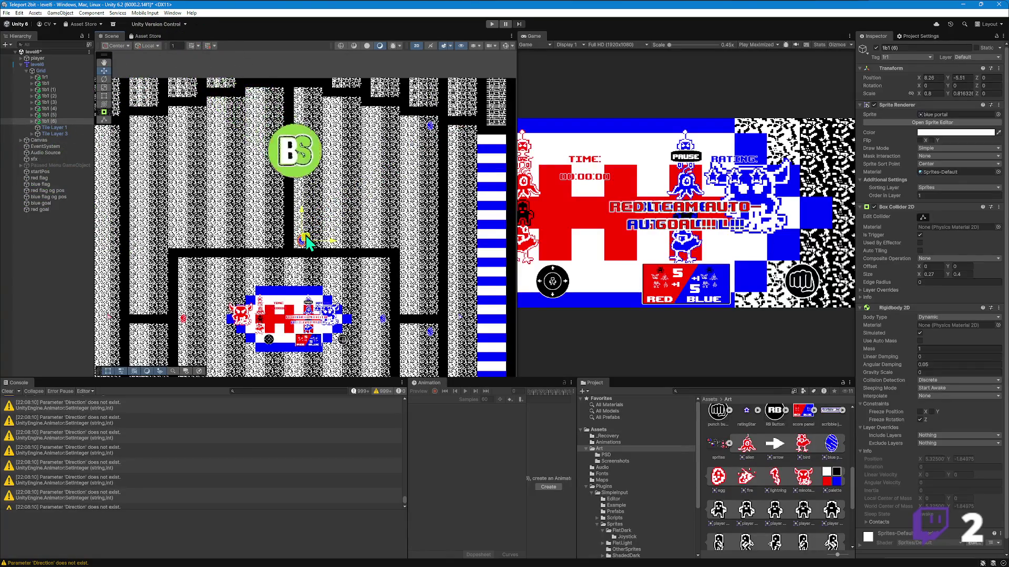
- Select the red portal 1r1 and duplicate it
{"action": "scroll", "coordinate": [306, 239], "scroll_direction": "down", "scroll_amount": 3}
{"action": "left_click", "coordinate": [290, 294]}
{"action": "key", "text": "ctrl+d"}
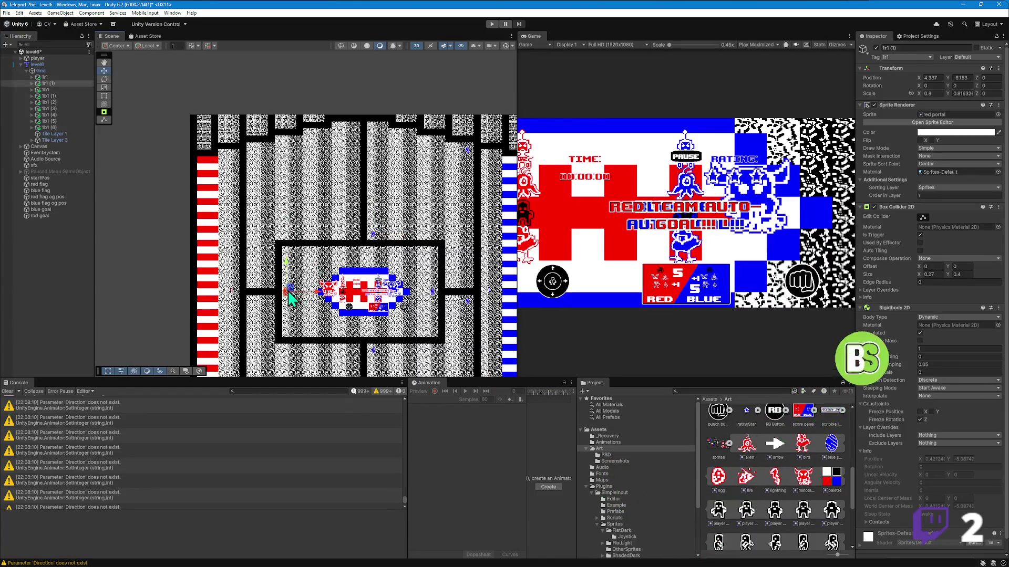
- Place red copies 1r1 (1) and 1r1 (2) up the corridors
{"action": "left_click_drag", "start_coordinate": [292, 299], "coordinate": [362, 238]}
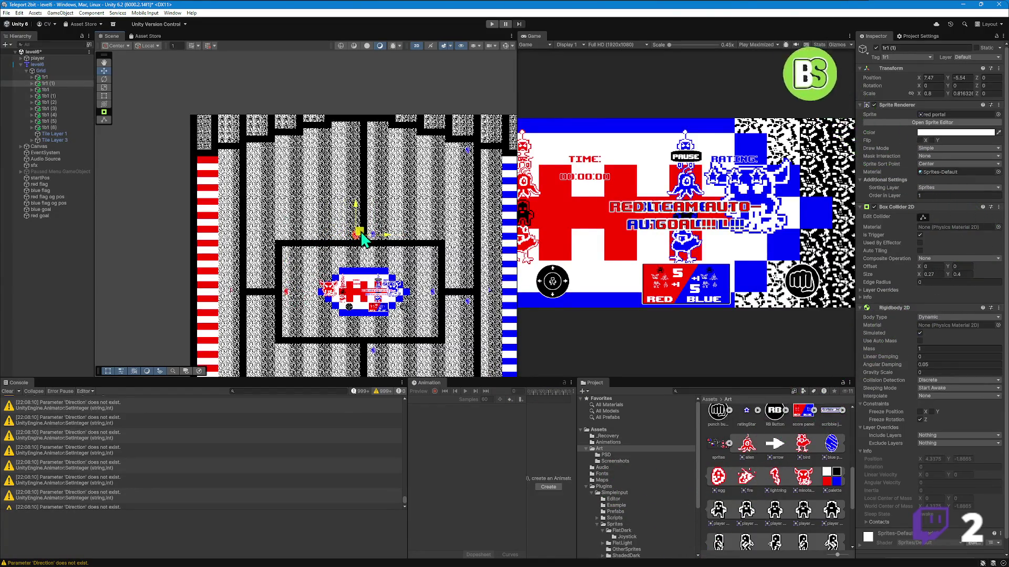
{"action": "scroll", "coordinate": [387, 237], "scroll_direction": "up", "scroll_amount": 5}
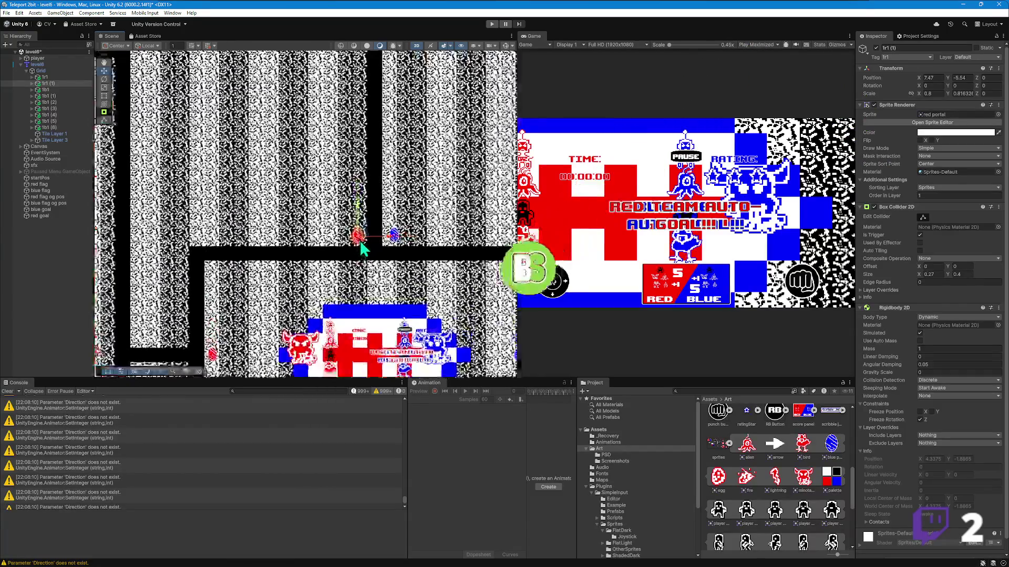
{"action": "left_click_drag", "start_coordinate": [351, 236], "coordinate": [349, 232]}
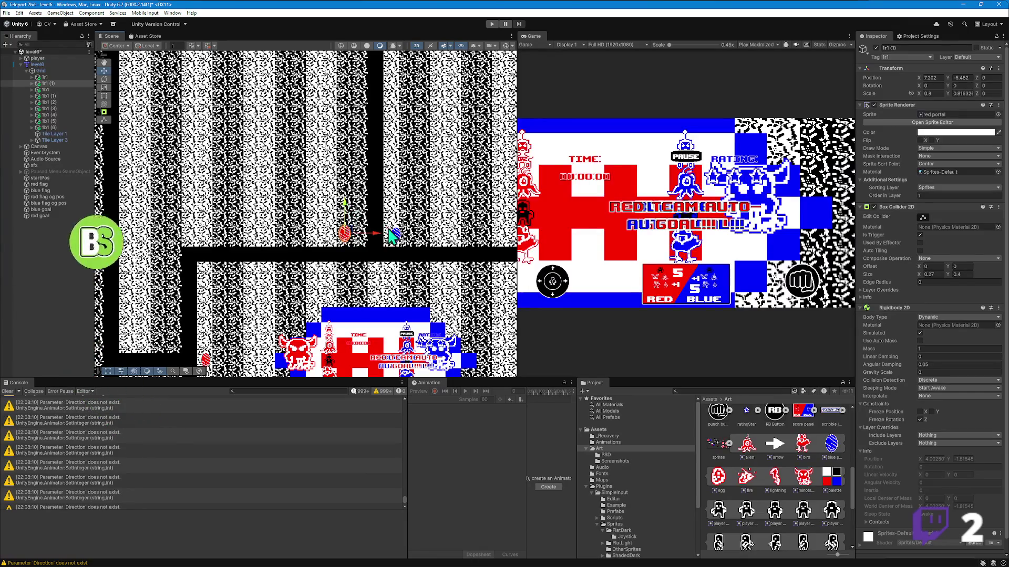
{"action": "scroll", "coordinate": [360, 238], "scroll_direction": "down", "scroll_amount": 5}
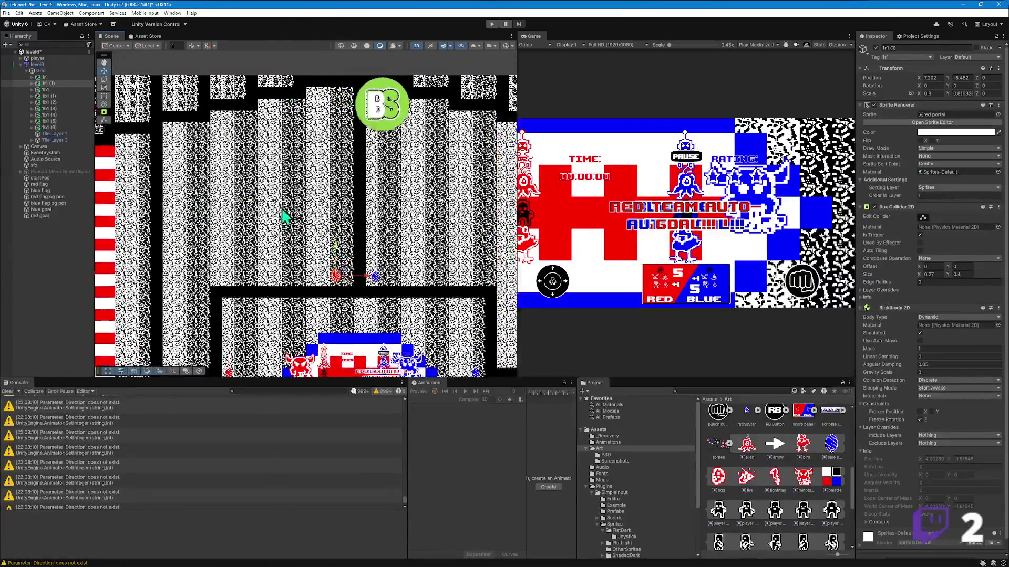
{"action": "key", "text": "ctrl+d"}
{"action": "mouse_move", "coordinate": [332, 264]}
{"action": "left_mouse_down"}
{"action": "mouse_move", "coordinate": [241, 165]}
{"action": "mouse_move", "coordinate": [203, 154]}
{"action": "left_mouse_up"}
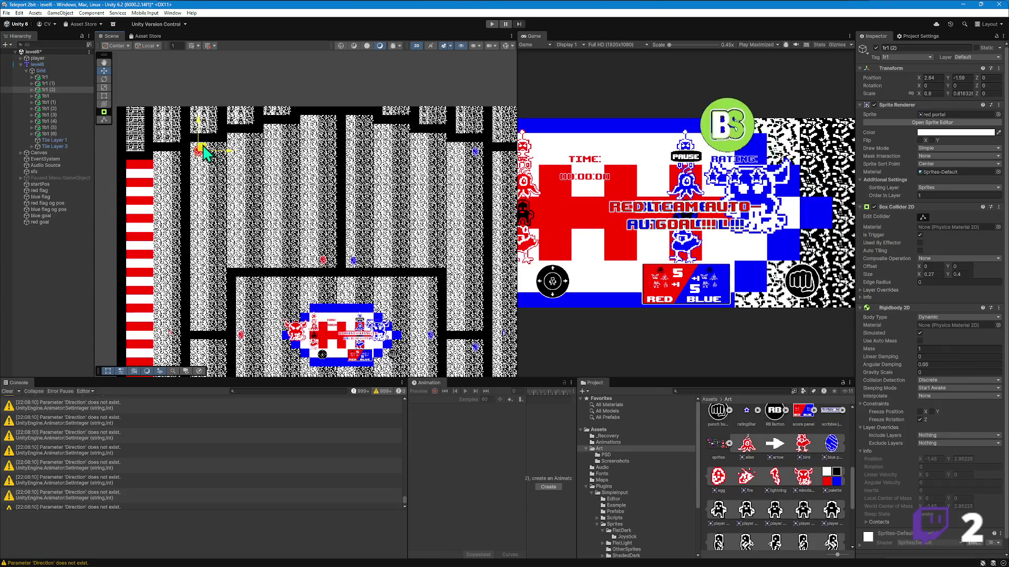
{"action": "scroll", "coordinate": [210, 158], "scroll_direction": "down", "scroll_amount": 5}
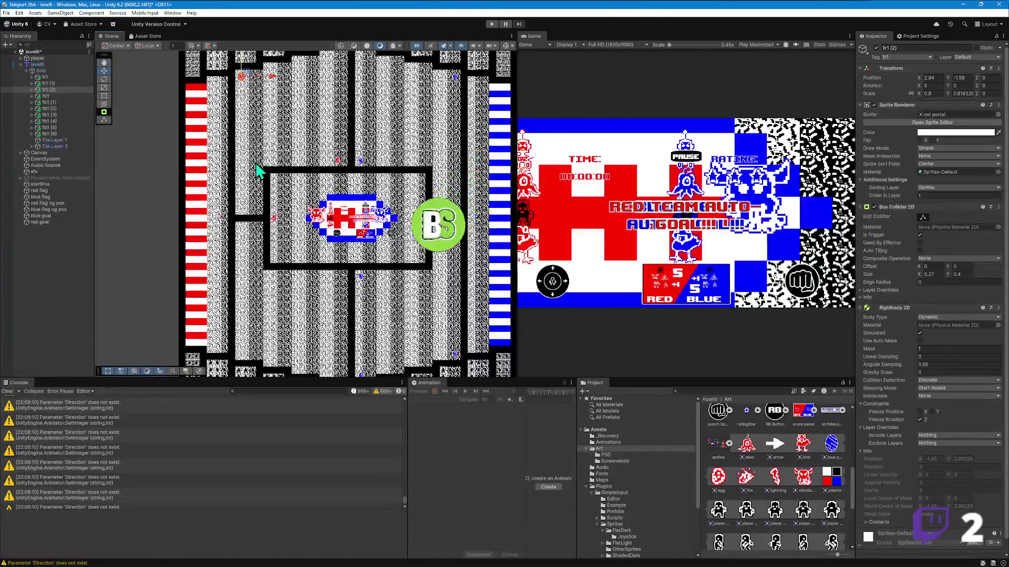
{"action": "scroll", "coordinate": [257, 171], "scroll_direction": "down", "scroll_amount": 1}
- Duplicate 1r1 (3) and move it down the left corridor
{"action": "key", "text": "ctrl+d"}
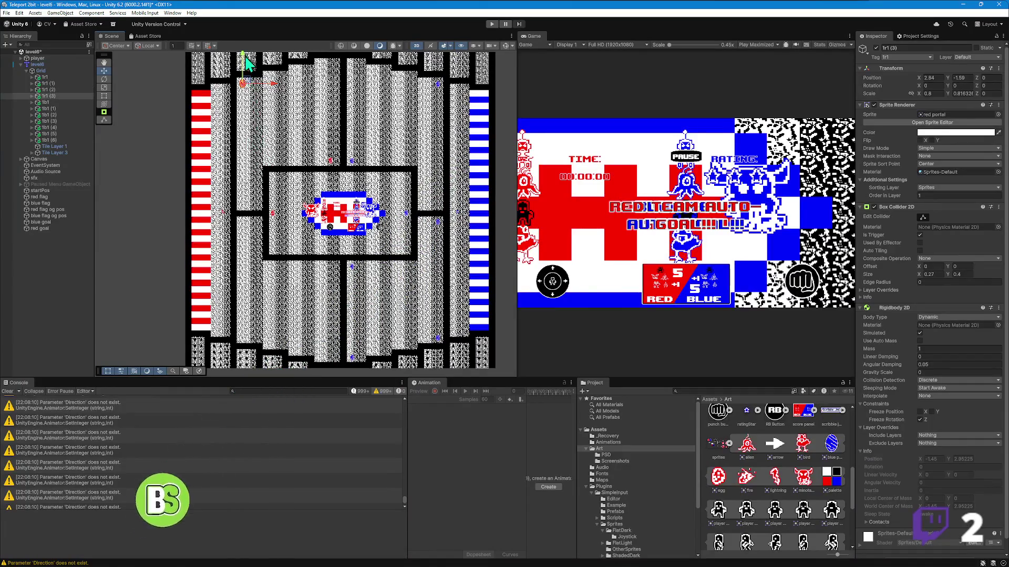
{"action": "left_click", "coordinate": [271, 202]}
{"action": "left_click", "coordinate": [272, 205], "text": "ctrl"}
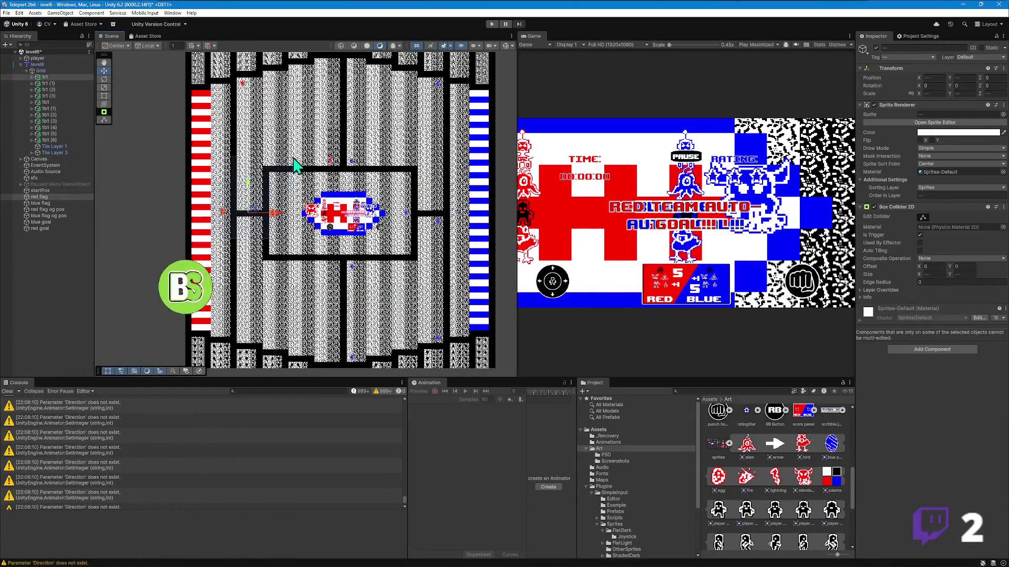
{"action": "key", "text": "ctrl+z"}
{"action": "key", "text": "ctrl+z"}
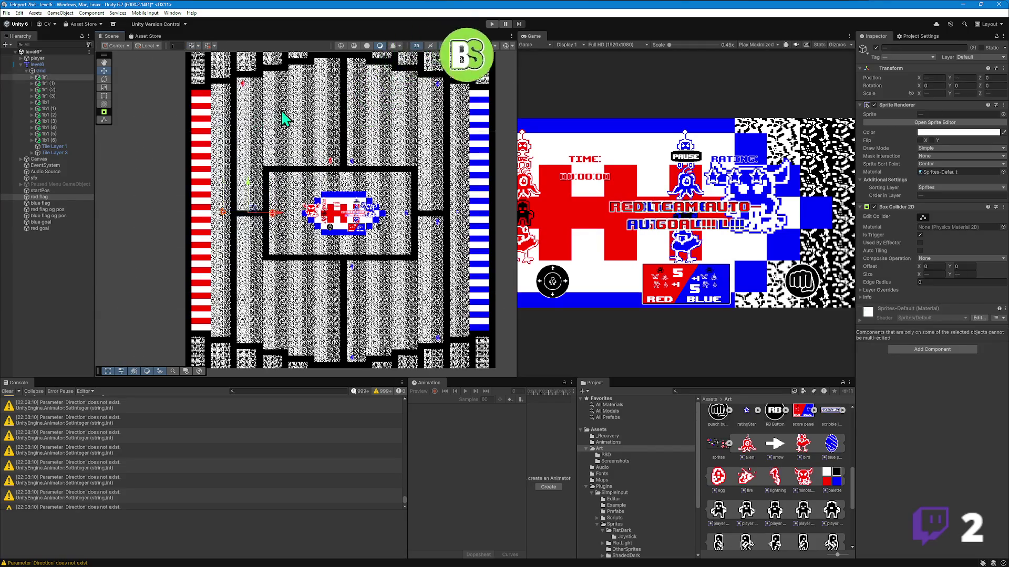
{"action": "left_click_drag", "start_coordinate": [245, 61], "coordinate": [272, 200]}
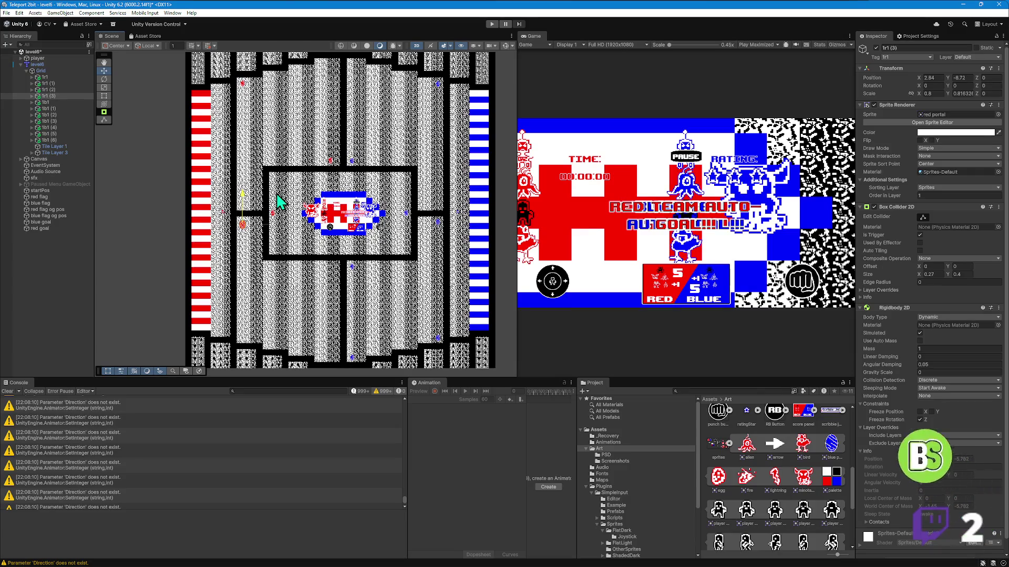
{"action": "scroll", "coordinate": [288, 205], "scroll_direction": "down", "scroll_amount": 2}
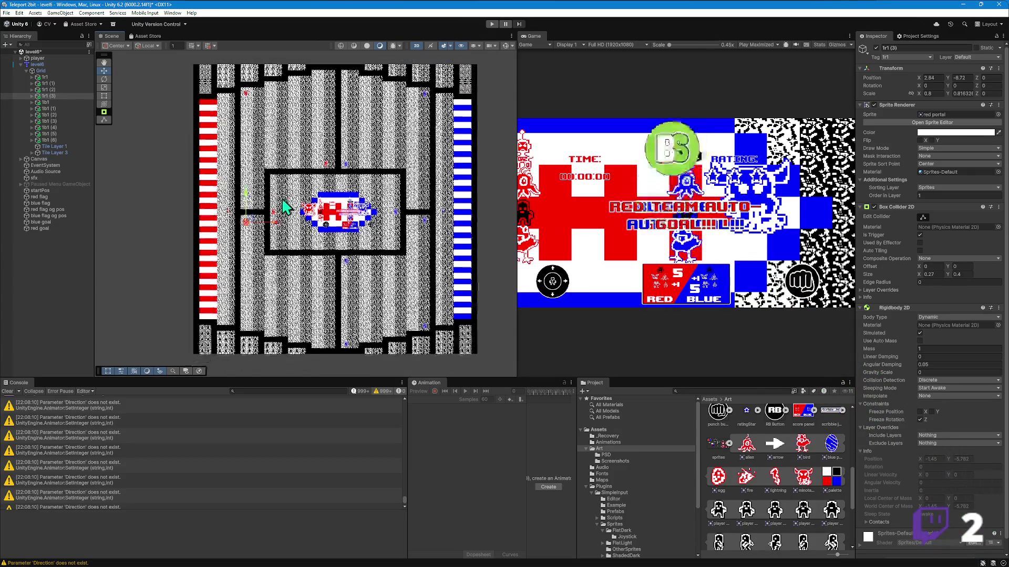
{"action": "scroll", "coordinate": [259, 166], "scroll_direction": "up", "scroll_amount": 2}
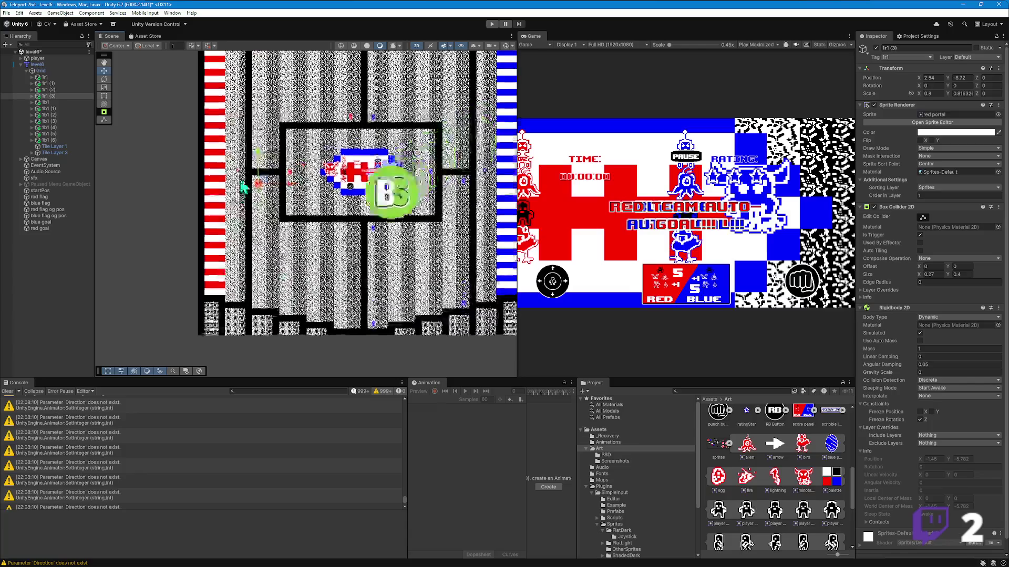
- Add red copies 1r1 (4)–(7), placing 1r1 (7) at 1.867, -8.57 in the left corridor
{"action": "key", "text": "ctrl+d"}
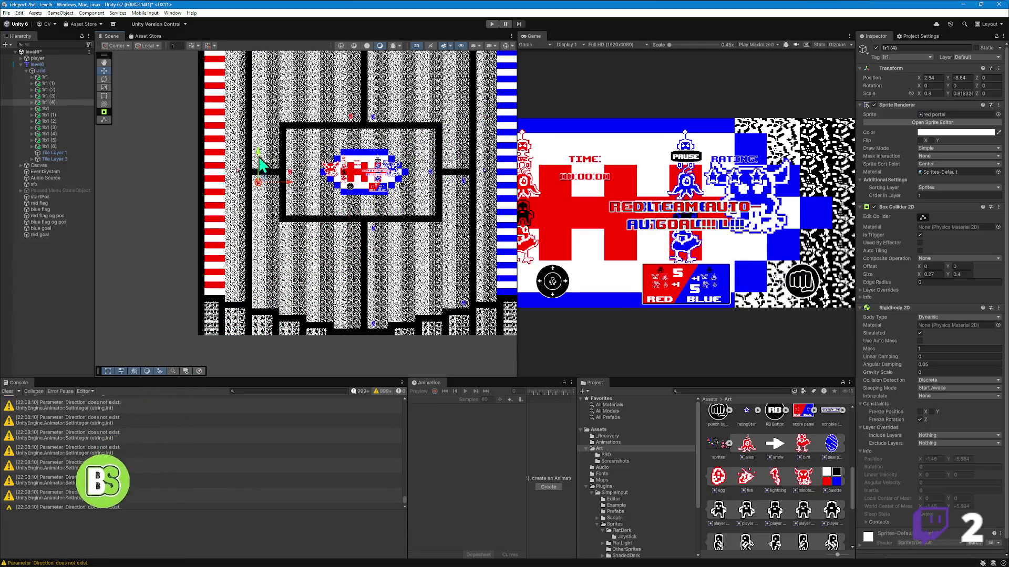
{"action": "mouse_move", "coordinate": [283, 273]}
{"action": "left_mouse_down"}
{"action": "mouse_move", "coordinate": [284, 299]}
{"action": "mouse_move", "coordinate": [266, 280]}
{"action": "mouse_move", "coordinate": [325, 288]}
{"action": "mouse_move", "coordinate": [332, 171]}
{"action": "mouse_move", "coordinate": [386, 276]}
{"action": "left_mouse_up"}
{"action": "key", "text": "ctrl+d"}
{"action": "key", "text": "ctrl+d"}
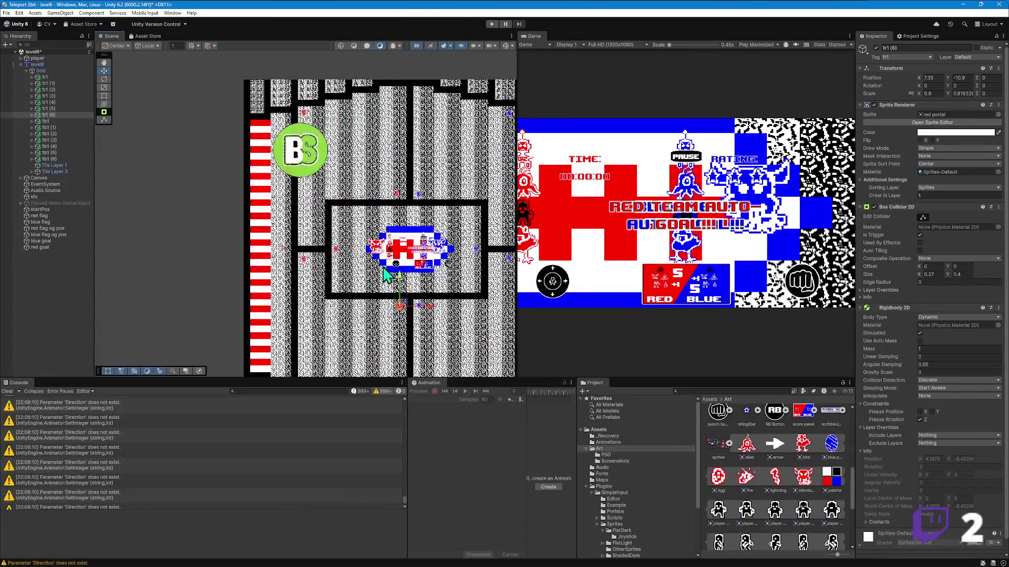
{"action": "key", "text": "ctrl+d"}
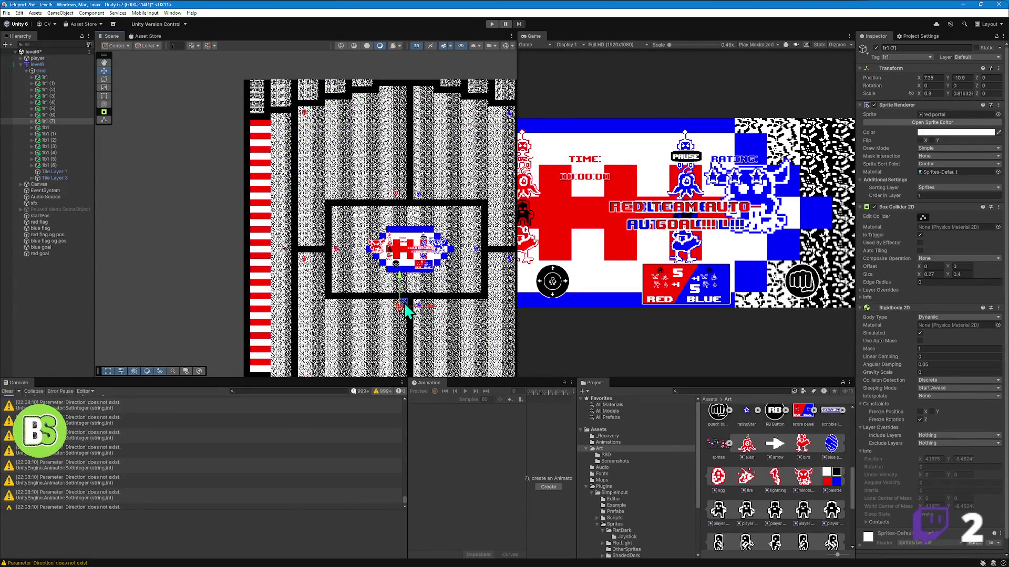
{"action": "mouse_move", "coordinate": [408, 312]}
{"action": "left_mouse_down"}
{"action": "mouse_move", "coordinate": [328, 265]}
{"action": "mouse_move", "coordinate": [288, 226]}
{"action": "left_mouse_up"}
{"action": "scroll", "coordinate": [280, 258], "scroll_direction": "up", "scroll_amount": 2}
{"action": "scroll", "coordinate": [280, 257], "scroll_direction": "up", "scroll_amount": 3}
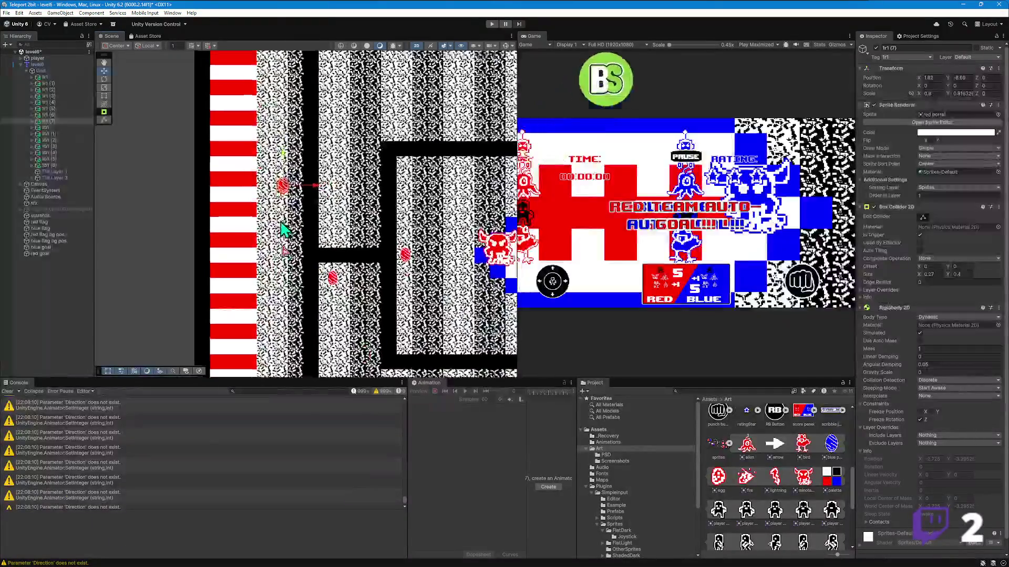
{"action": "left_click_drag", "start_coordinate": [290, 184], "coordinate": [288, 166]}
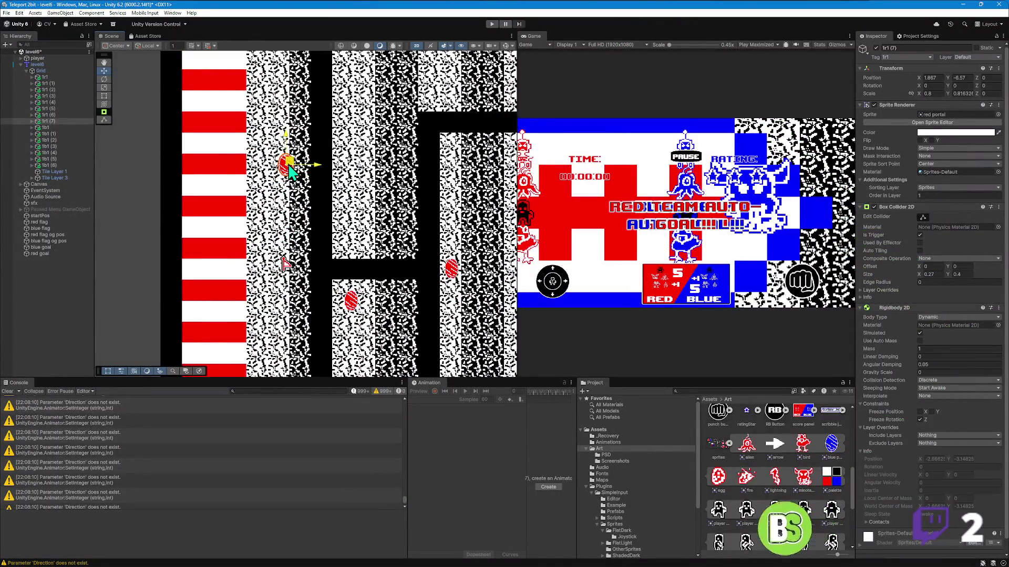
{"action": "scroll", "coordinate": [275, 200], "scroll_direction": "down", "scroll_amount": 2}
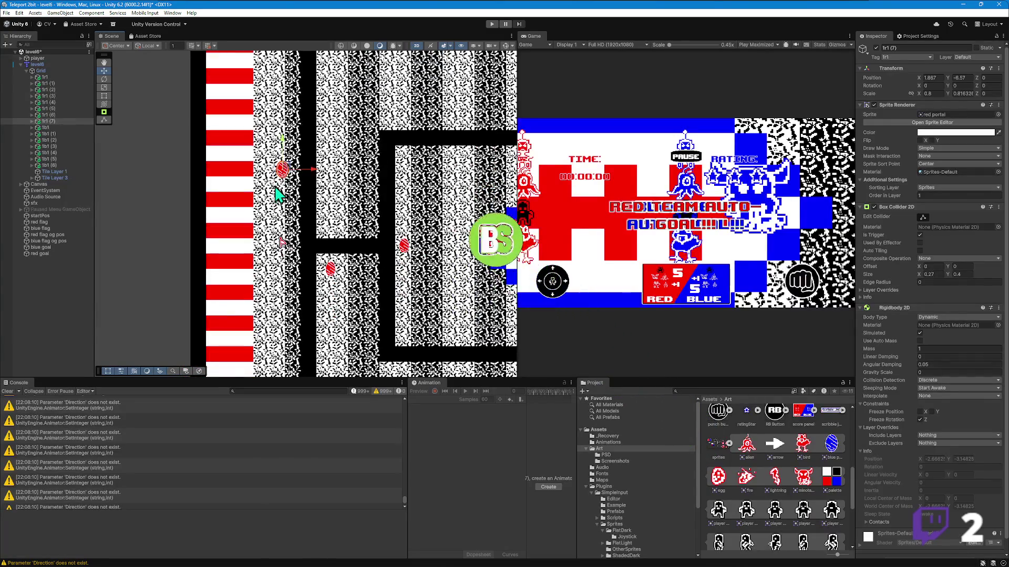
{"action": "scroll", "coordinate": [285, 173], "scroll_direction": "down", "scroll_amount": 4}
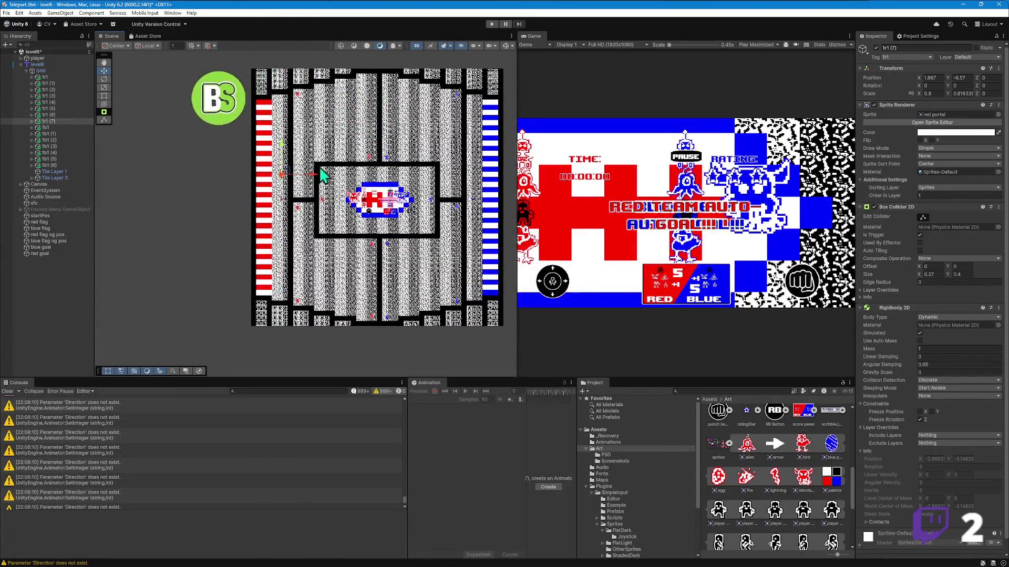
{"action": "scroll", "coordinate": [341, 179], "scroll_direction": "up", "scroll_amount": 3}
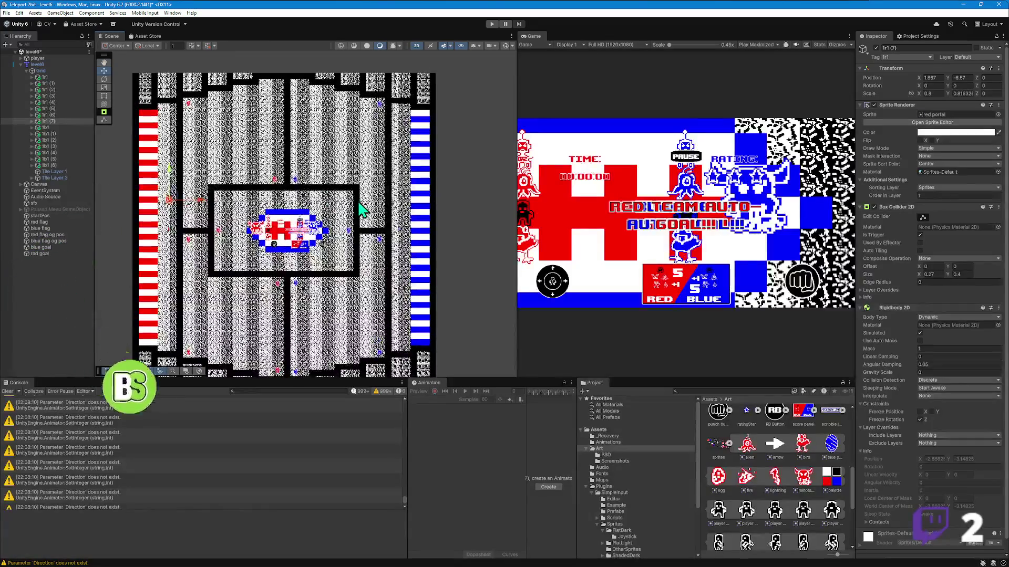
- Move blue portal 1b1 (7) to 13.544, -8.57, undoing a trial Y of -6.57
{"action": "left_click", "coordinate": [380, 238]}
{"action": "left_click", "coordinate": [960, 78]}
{"action": "type", "text": "-6.57"}
{"action": "left_click_drag", "start_coordinate": [412, 205], "coordinate": [434, 206]}
{"action": "scroll", "coordinate": [434, 206], "scroll_direction": "up", "scroll_amount": 8}
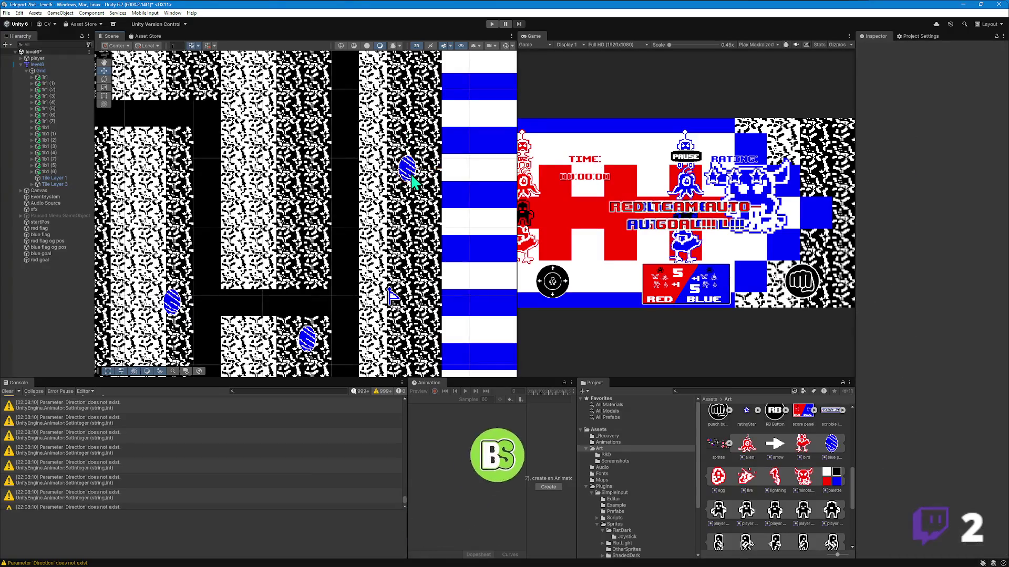
{"action": "key", "text": "ctrl+z"}
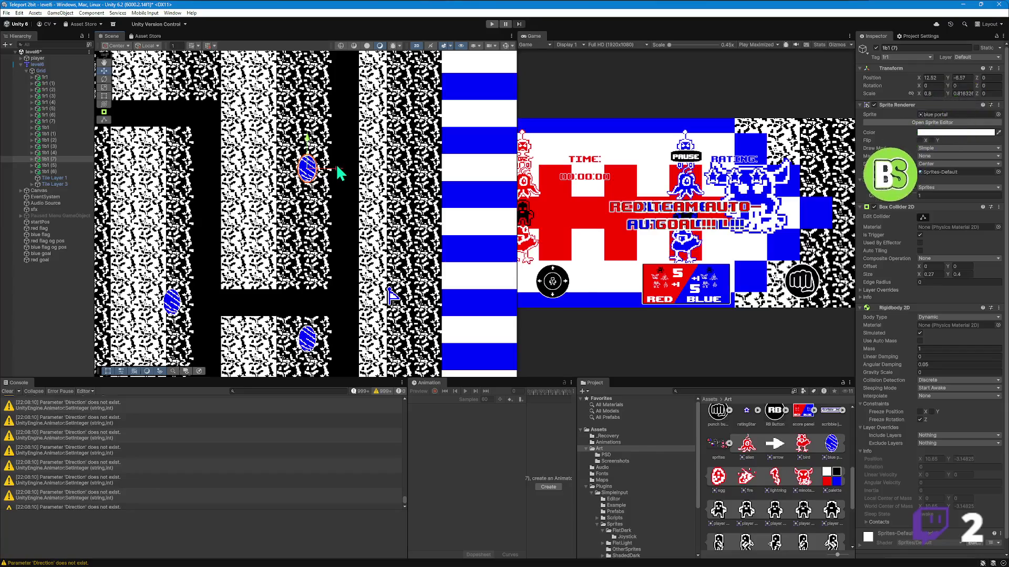
{"action": "left_click_drag", "start_coordinate": [338, 169], "coordinate": [425, 184]}
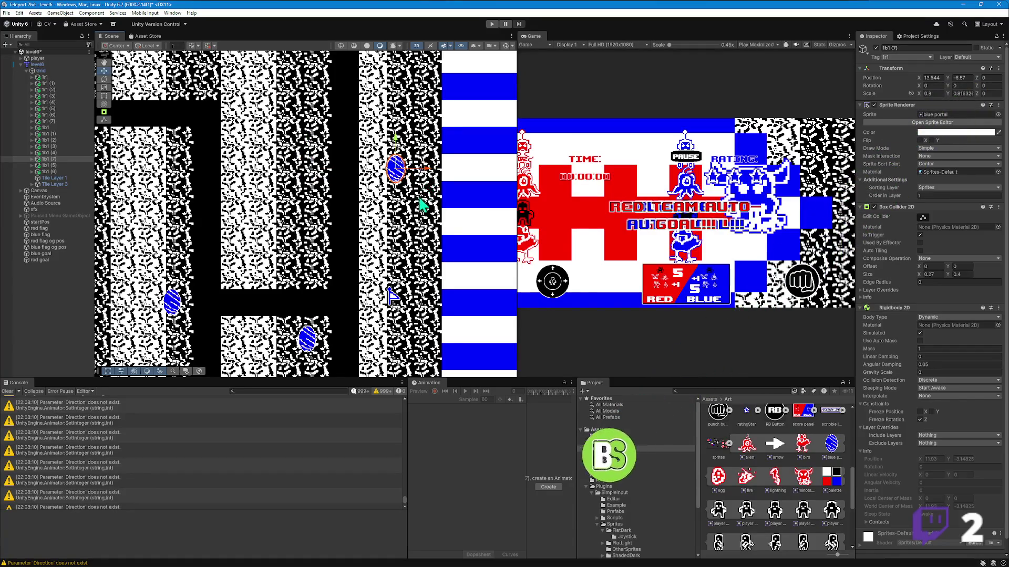
{"action": "scroll", "coordinate": [423, 196], "scroll_direction": "down", "scroll_amount": 8}
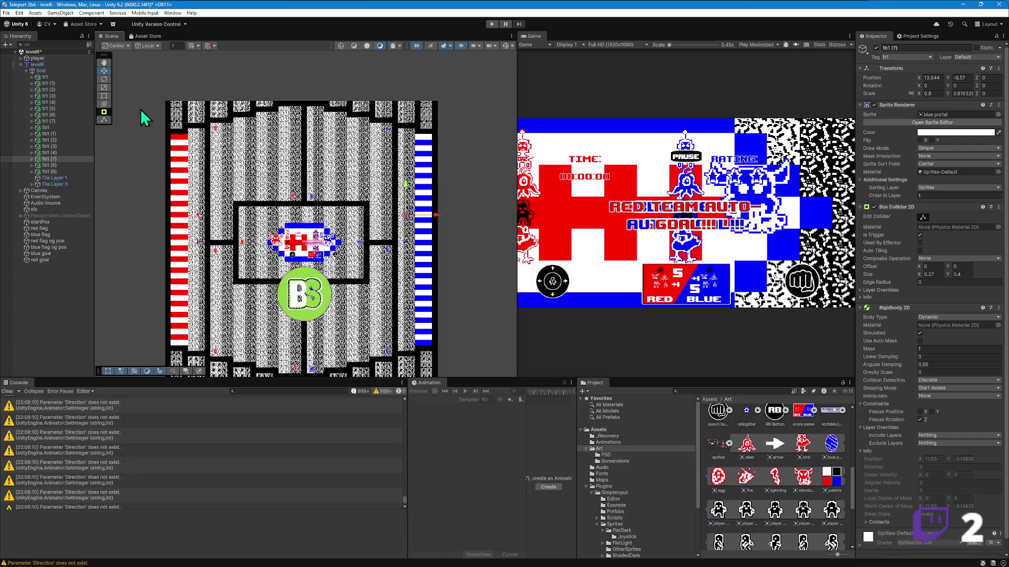
{"action": "scroll", "coordinate": [225, 141], "scroll_direction": "up", "scroll_amount": 8}
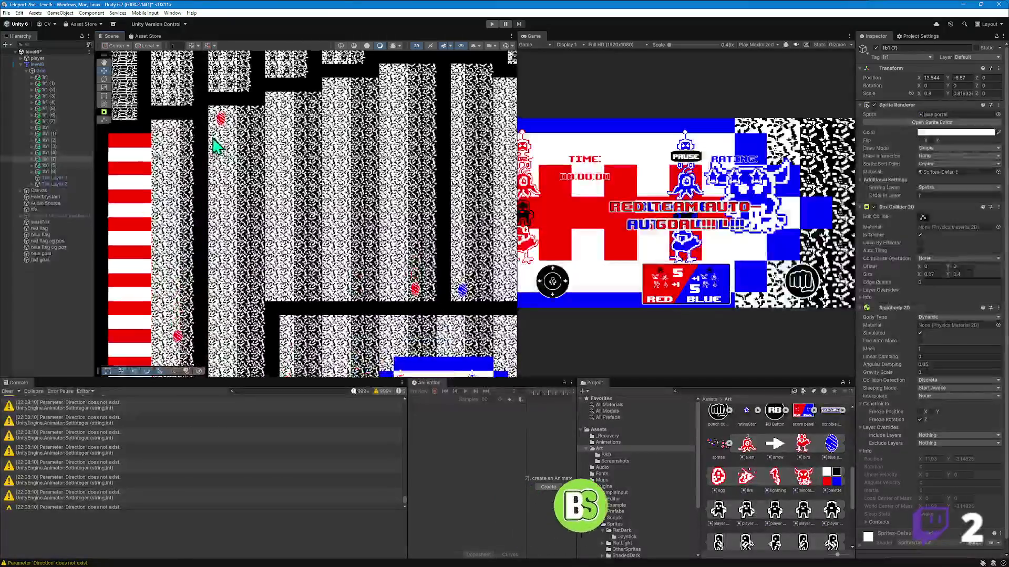
{"action": "scroll", "coordinate": [217, 146], "scroll_direction": "up", "scroll_amount": 3}
- Expand 1r1 and frame its exit child, then expand 1r1 (2) to show its exit
{"action": "left_click", "coordinate": [32, 77]}
{"action": "double_click", "coordinate": [51, 83]}
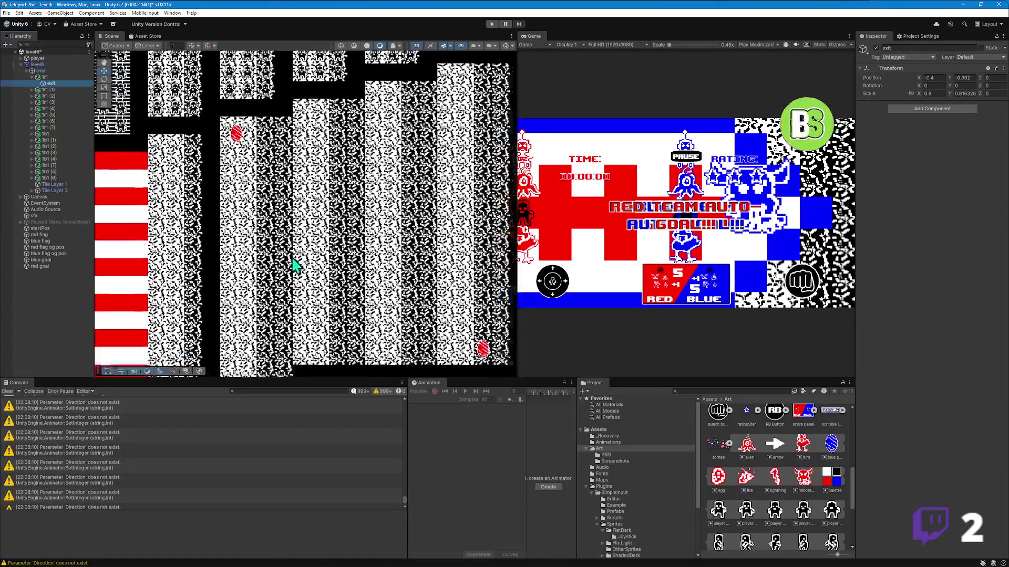
{"action": "double_click", "coordinate": [50, 83]}
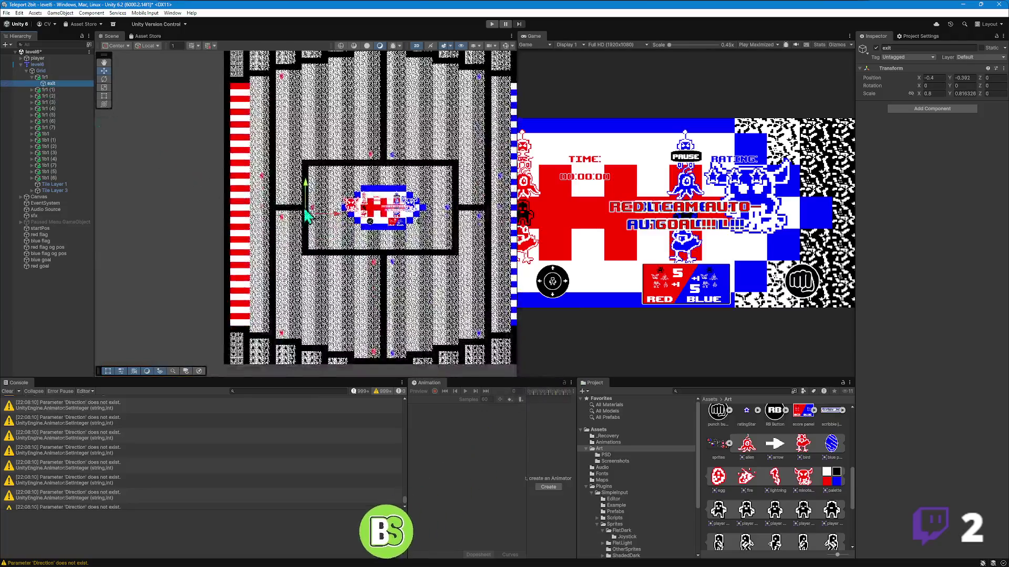
{"action": "scroll", "coordinate": [316, 226], "scroll_direction": "up", "scroll_amount": 5}
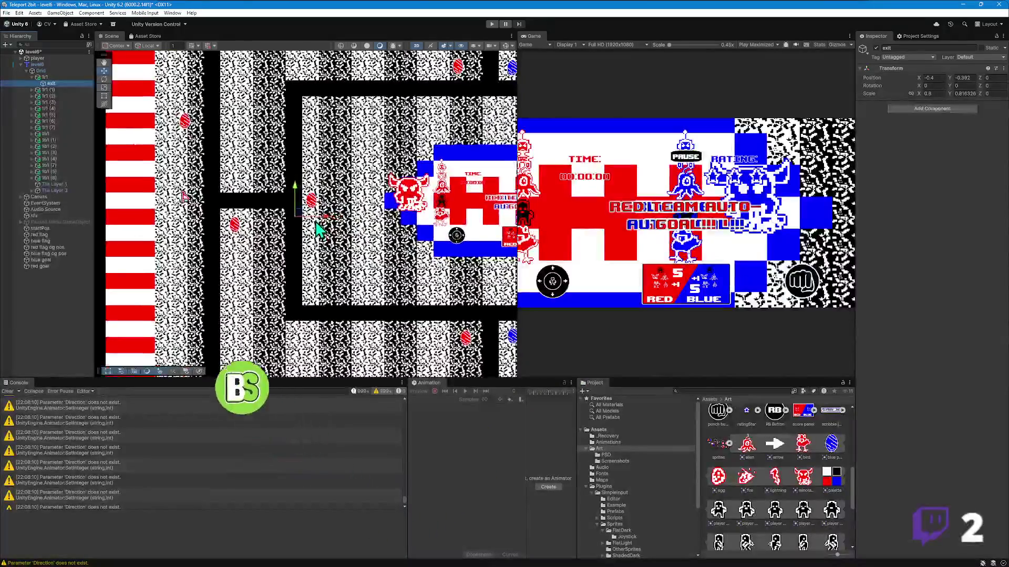
{"action": "scroll", "coordinate": [295, 236], "scroll_direction": "down", "scroll_amount": 5}
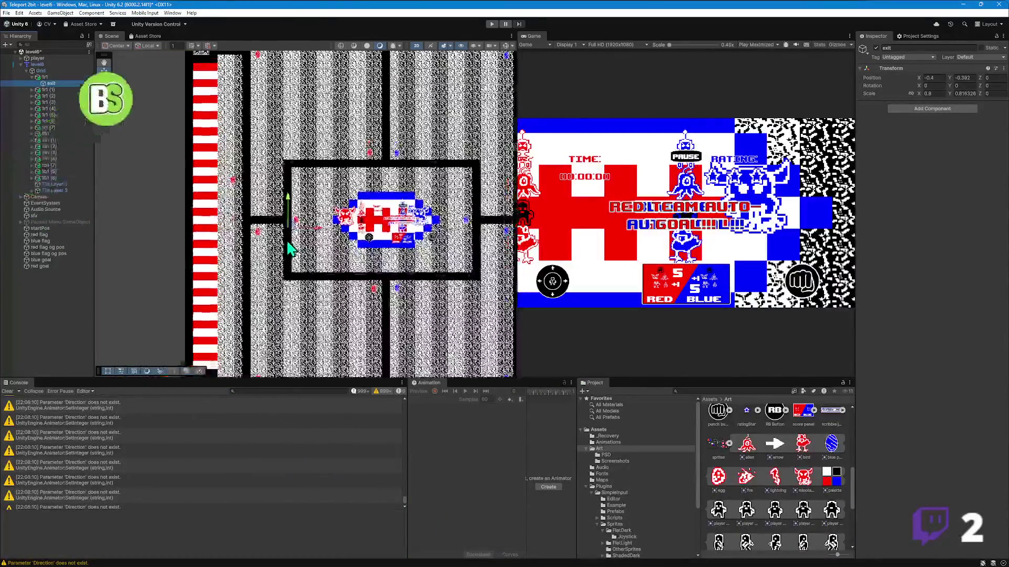
{"action": "scroll", "coordinate": [294, 243], "scroll_direction": "up", "scroll_amount": 6}
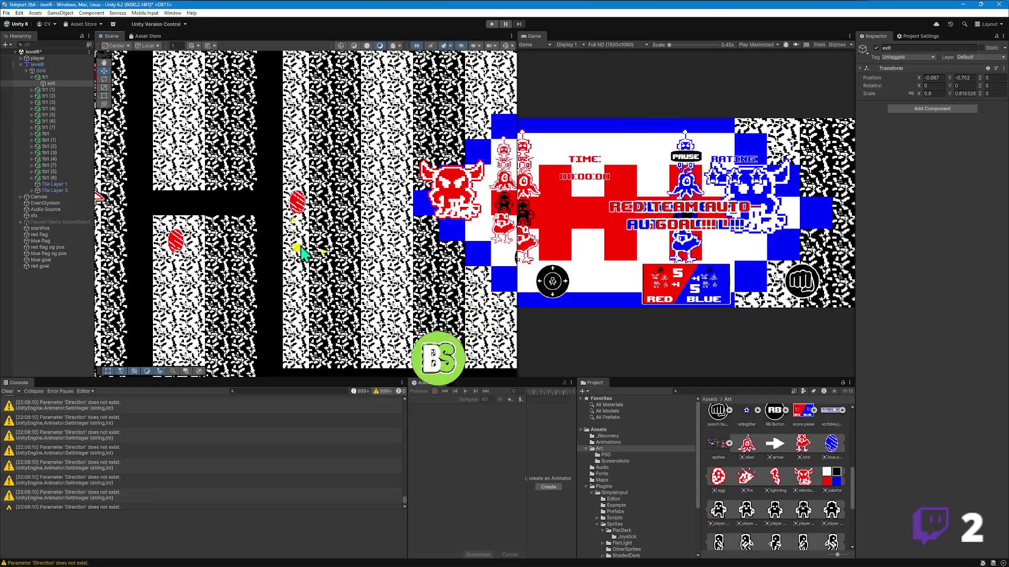
{"action": "scroll", "coordinate": [301, 255], "scroll_direction": "down", "scroll_amount": 5}
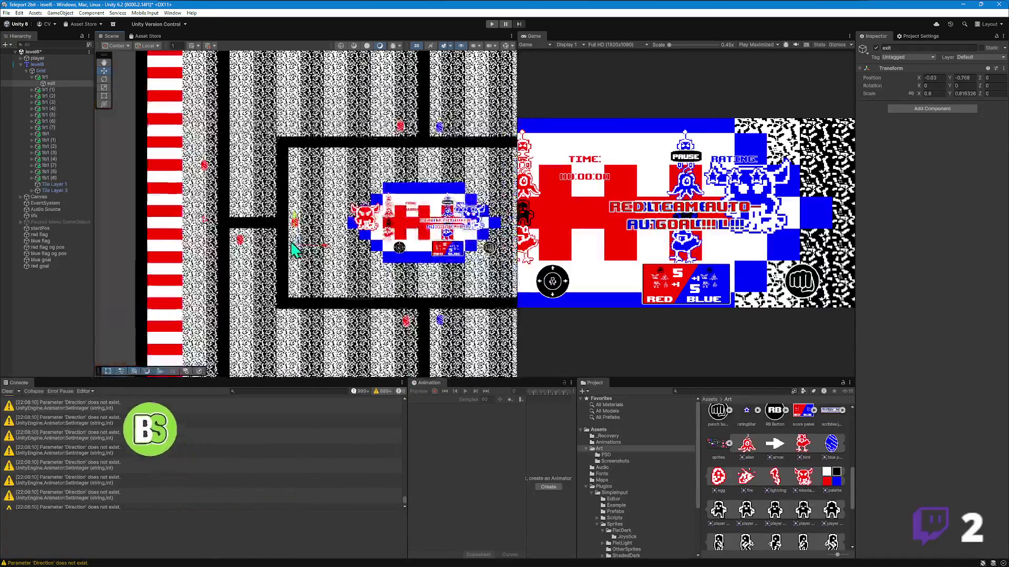
{"action": "left_click", "coordinate": [57, 91]}
{"action": "left_click", "coordinate": [33, 96]}
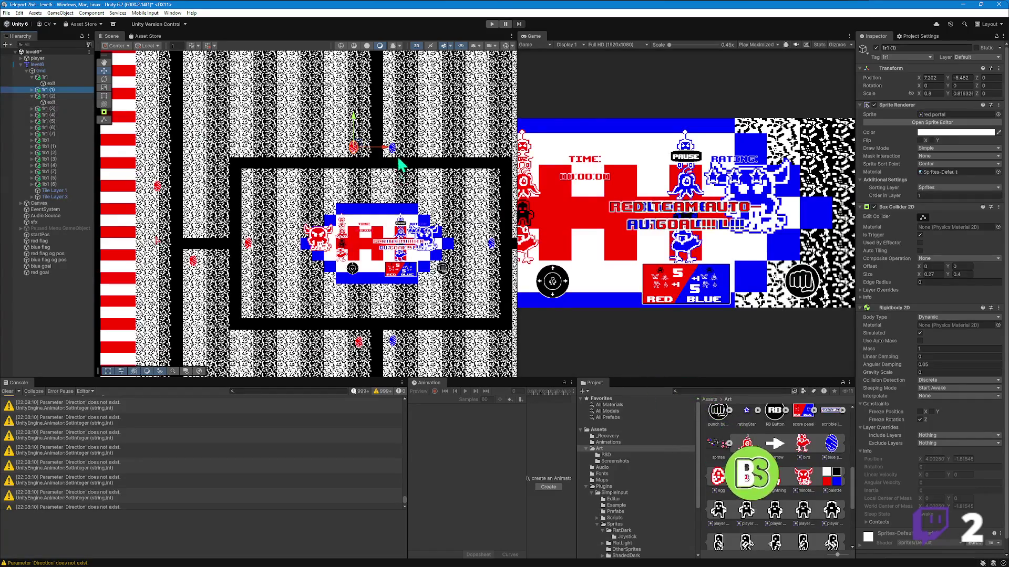
- Select portals 1r1 through 1b1 (6) and expand them all to list their exit children
{"action": "left_click", "coordinate": [33, 76]}
{"action": "left_click", "coordinate": [32, 89]}
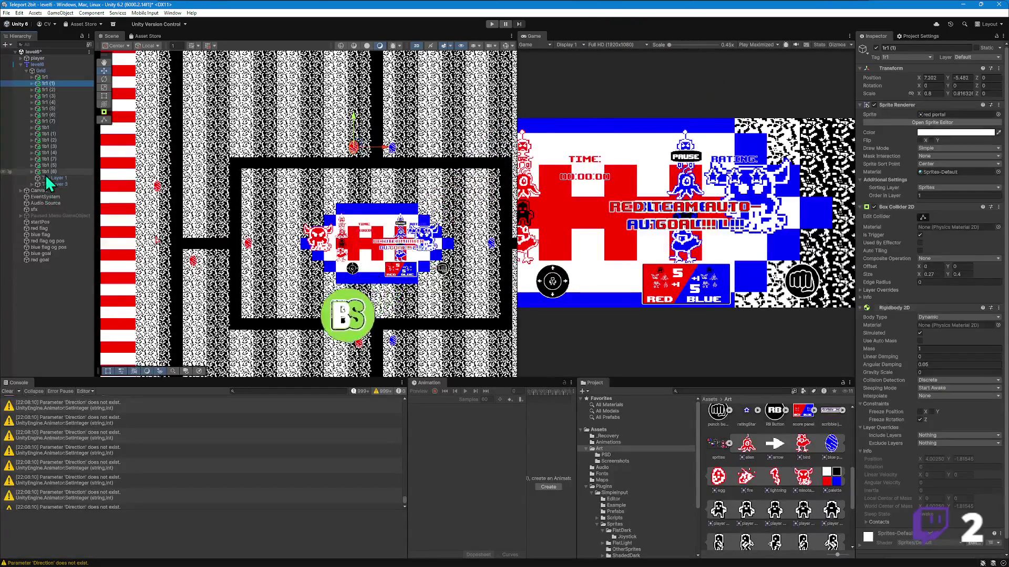
{"action": "left_click", "coordinate": [52, 172]}
{"action": "left_click", "coordinate": [53, 79], "text": "shift"}
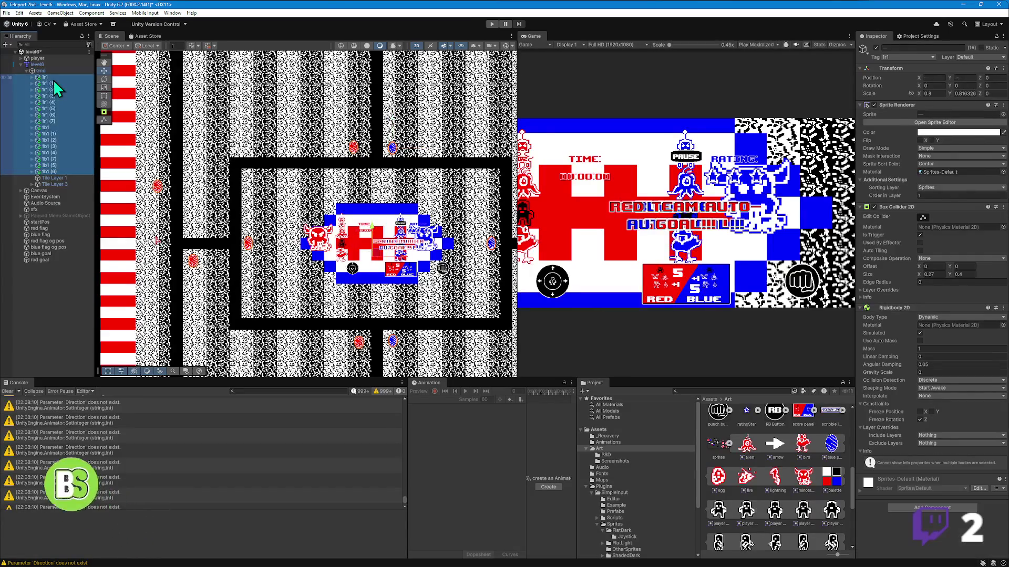
{"action": "key", "text": "Right"}
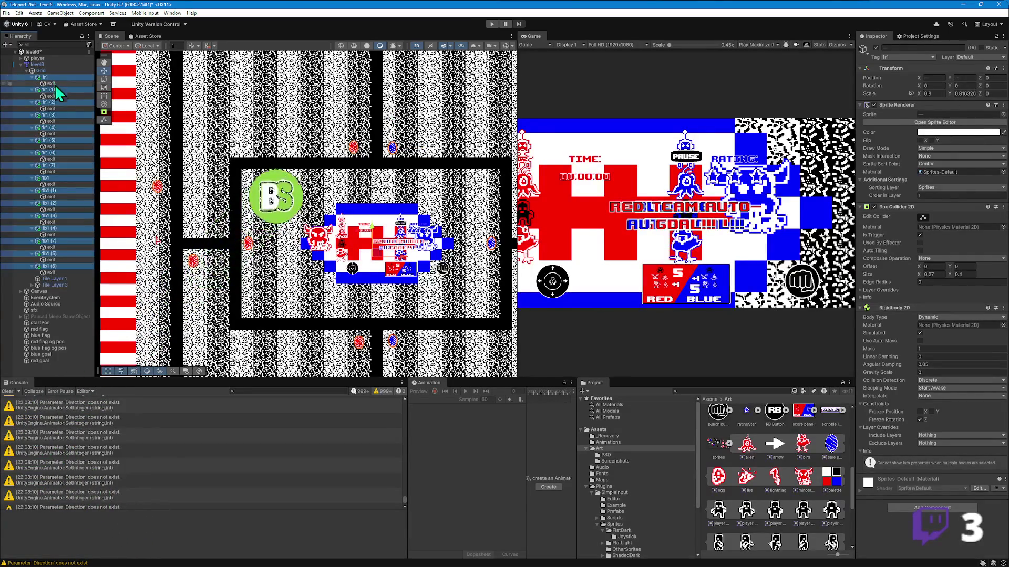
{"action": "left_click", "coordinate": [353, 148]}
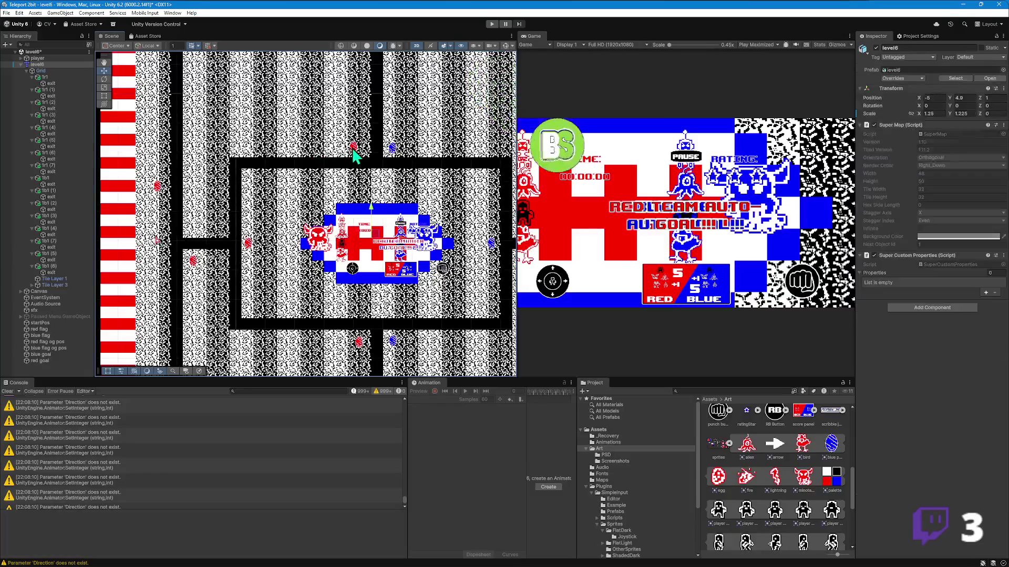
- Move the exits of red portals 1r1 (1) and 1r1 (2) next to their portals
{"action": "left_click", "coordinate": [53, 96]}
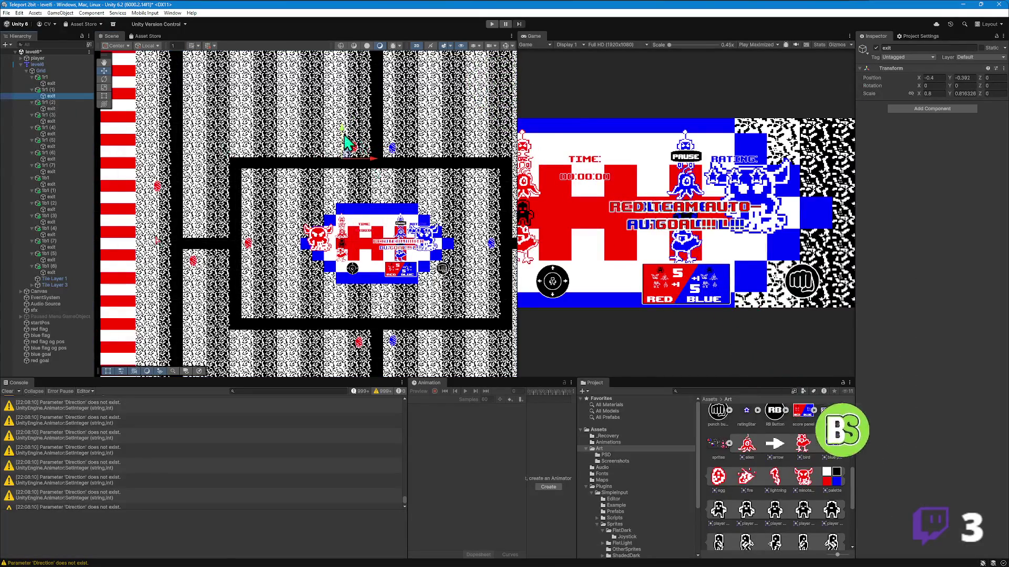
{"action": "key", "text": "f"}
{"action": "scroll", "coordinate": [347, 332], "scroll_direction": "up", "scroll_amount": 3}
{"action": "left_click_drag", "start_coordinate": [333, 330], "coordinate": [355, 280]}
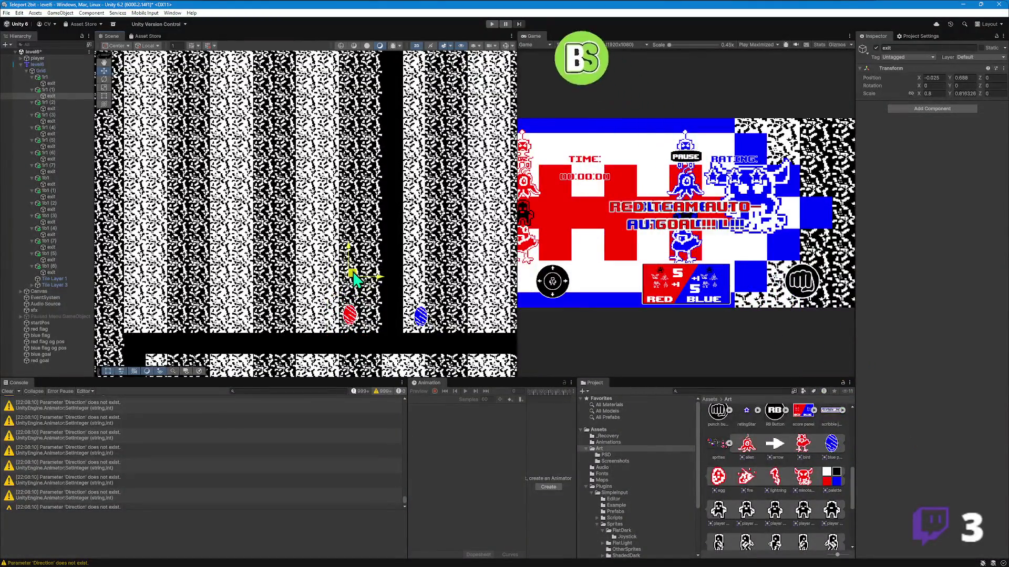
{"action": "left_click", "coordinate": [52, 108]}
{"action": "key", "text": "f"}
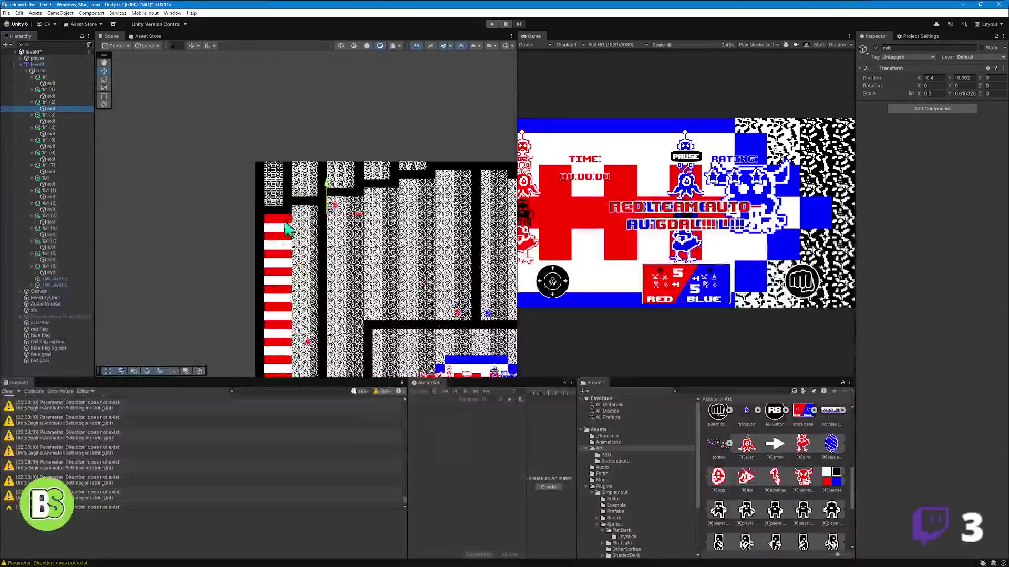
{"action": "left_click_drag", "start_coordinate": [336, 229], "coordinate": [353, 238]}
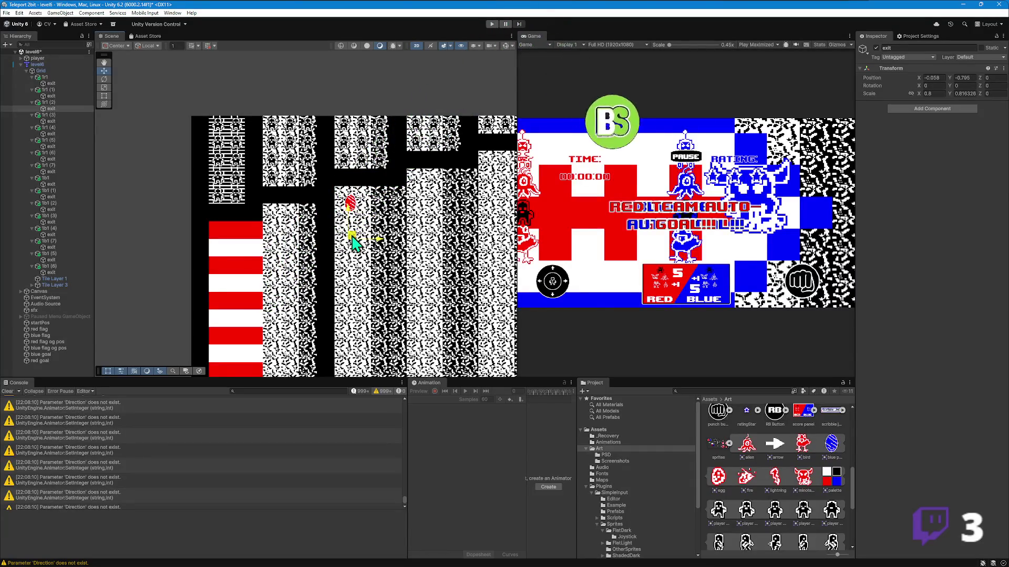
- Place the exits of red portals 1r1 (3), 1r1 (4) and 1r1 (5) beside their portals
{"action": "double_click", "coordinate": [52, 122]}
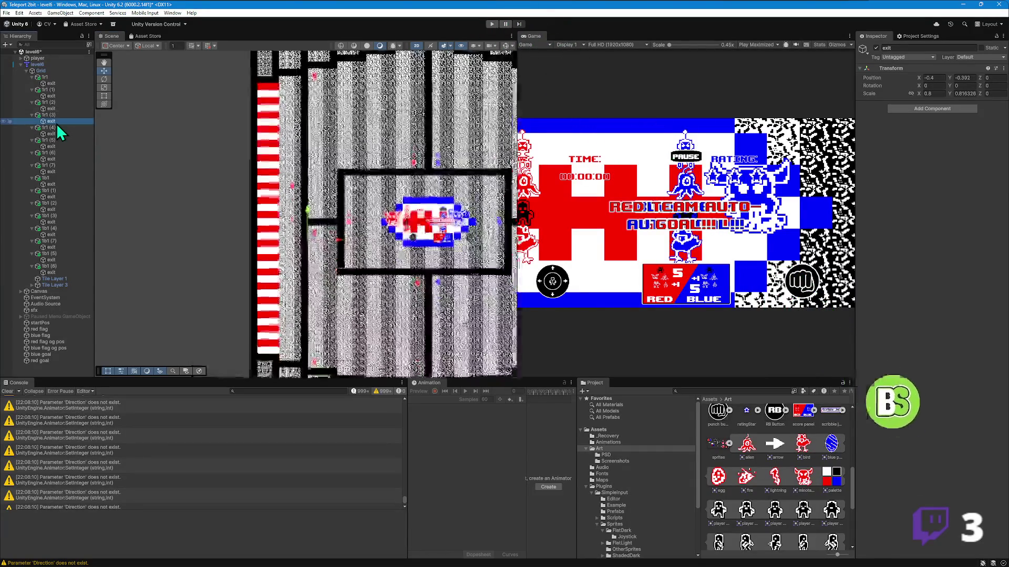
{"action": "left_click_drag", "start_coordinate": [287, 218], "coordinate": [303, 240]}
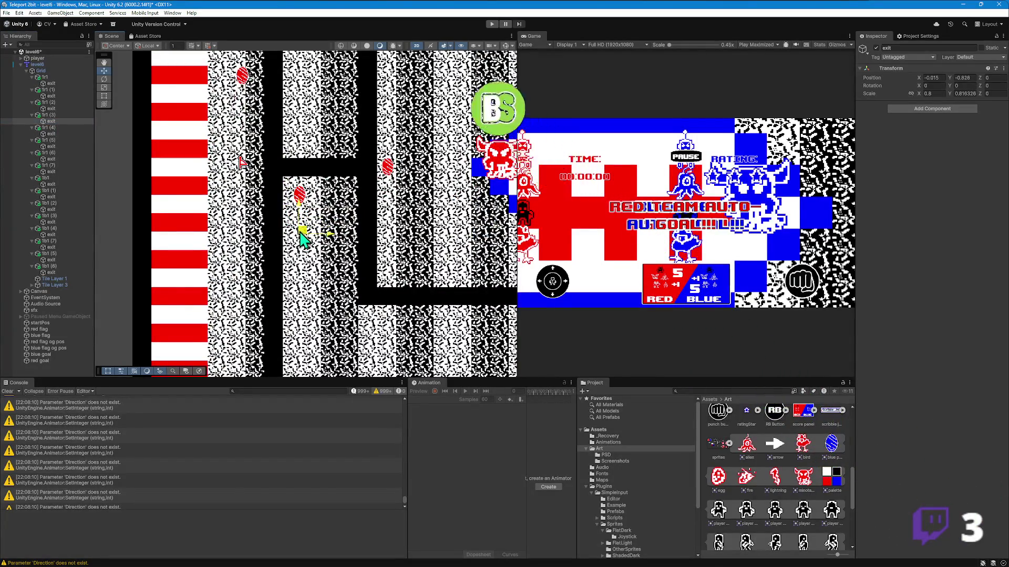
{"action": "double_click", "coordinate": [55, 133]}
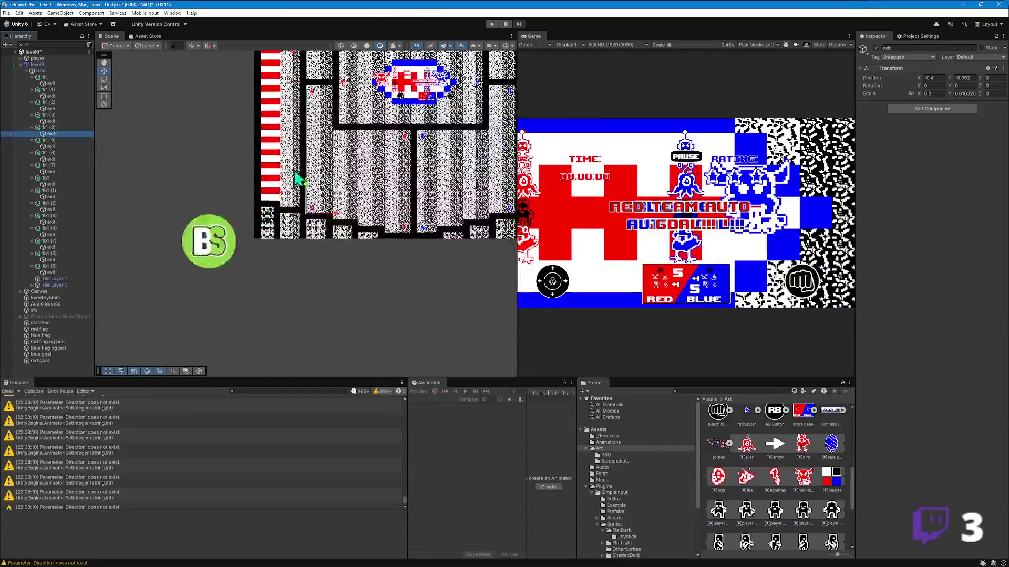
{"action": "left_click_drag", "start_coordinate": [294, 233], "coordinate": [310, 187]}
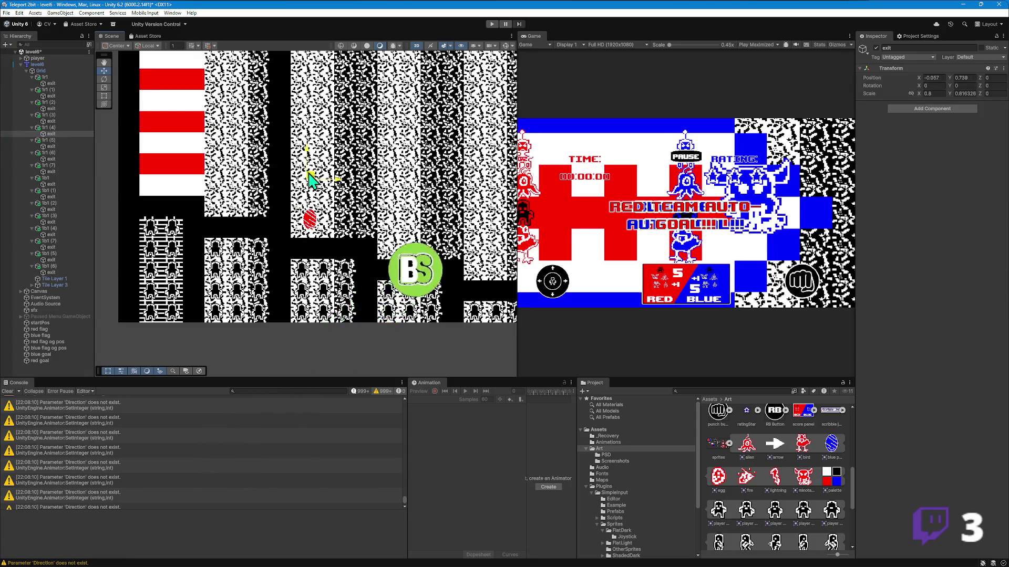
{"action": "double_click", "coordinate": [56, 146]}
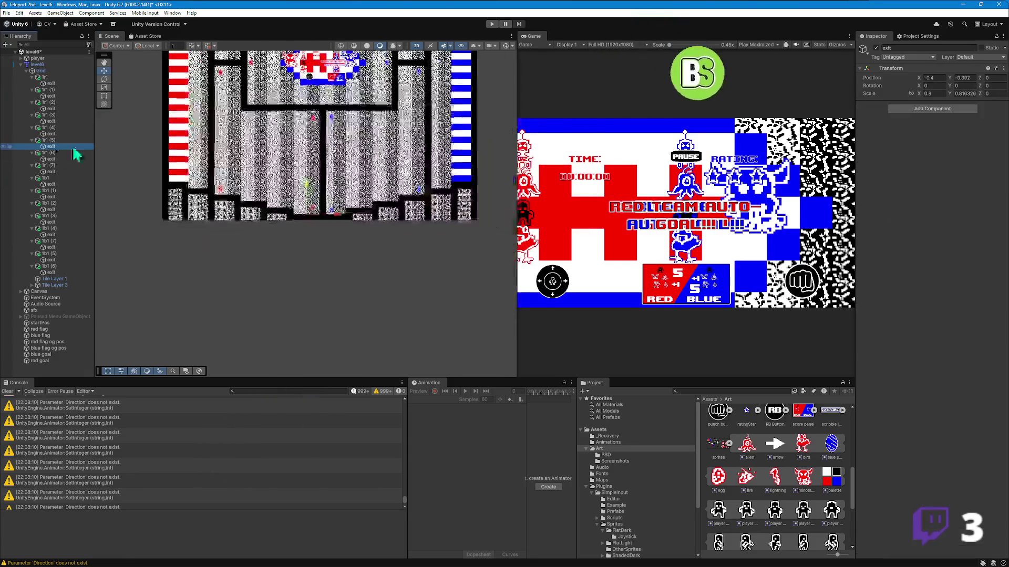
{"action": "left_click_drag", "start_coordinate": [309, 227], "coordinate": [322, 190]}
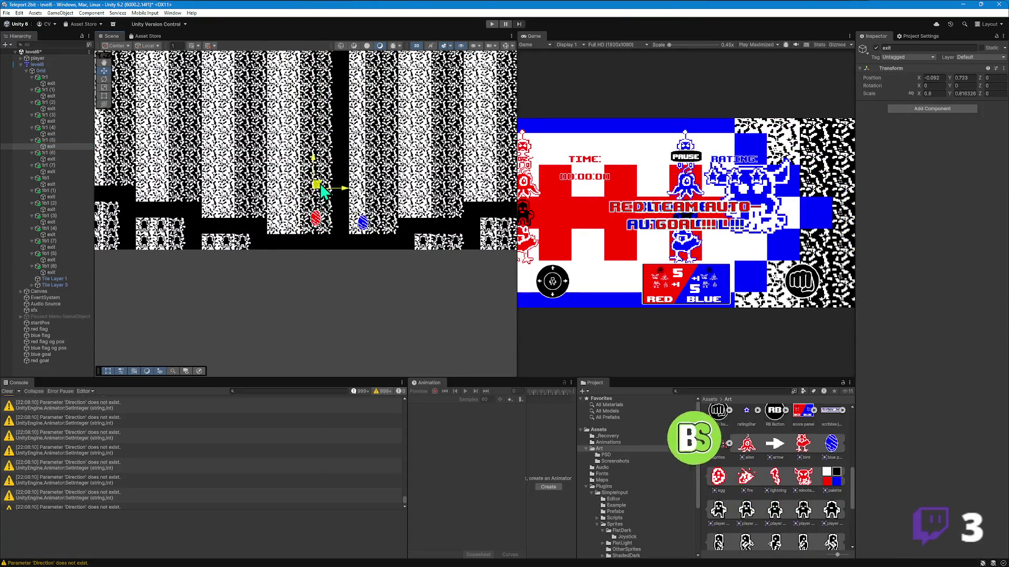
- Place the exits of red portals 1r1 (6) and 1r1 (7) beside their portals
{"action": "left_click", "coordinate": [55, 159]}
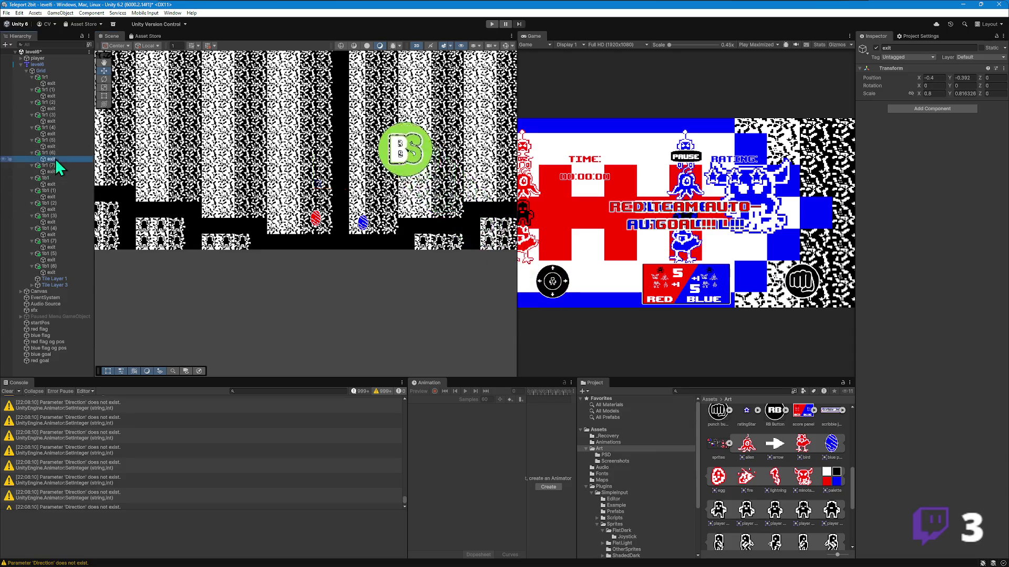
{"action": "double_click", "coordinate": [55, 158]}
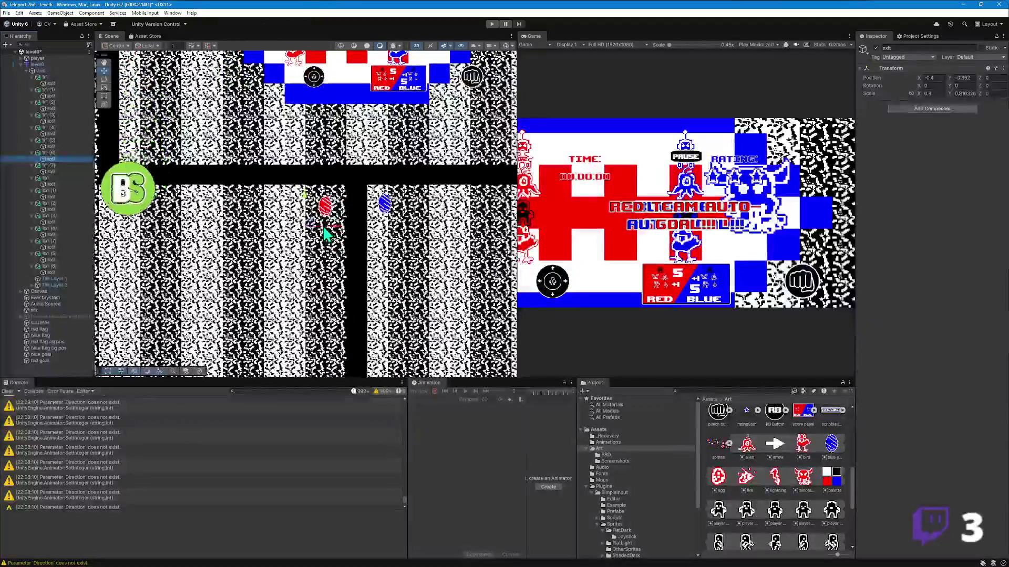
{"action": "mouse_move", "coordinate": [303, 225]}
{"action": "left_mouse_down"}
{"action": "mouse_move", "coordinate": [286, 206]}
{"action": "mouse_move", "coordinate": [271, 207]}
{"action": "left_mouse_up"}
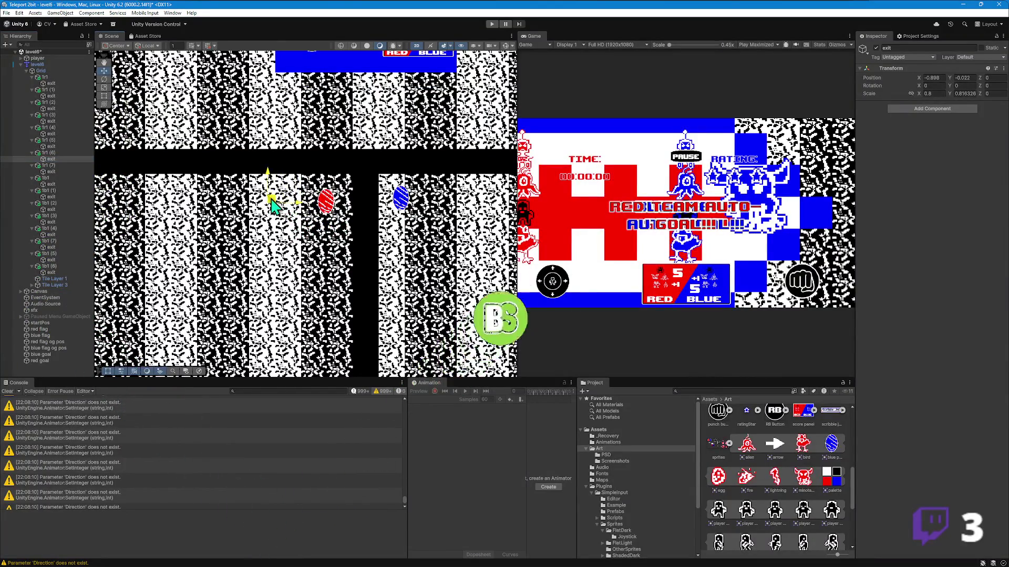
{"action": "double_click", "coordinate": [51, 171]}
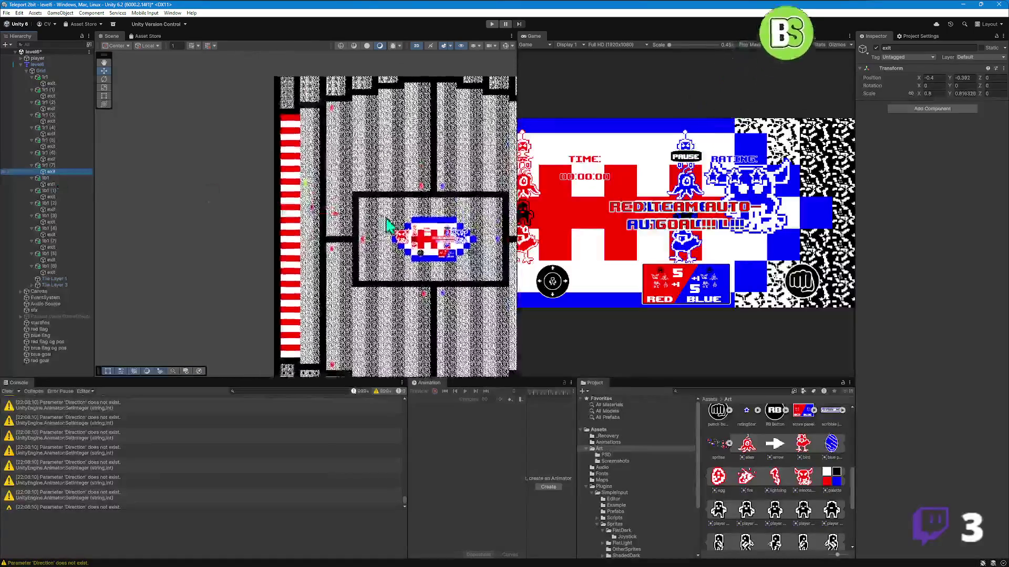
{"action": "left_click_drag", "start_coordinate": [299, 218], "coordinate": [309, 232]}
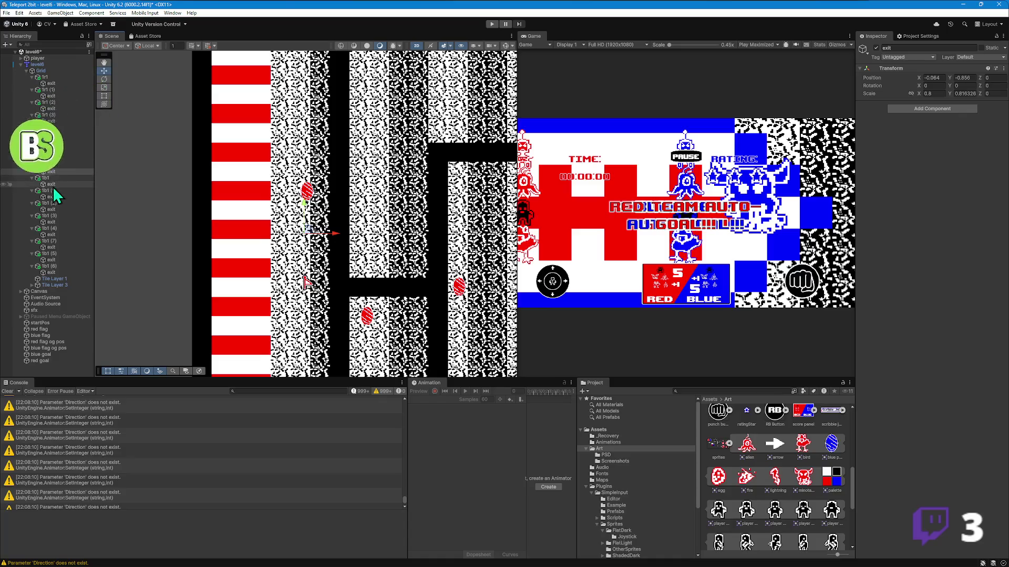
{"action": "double_click", "coordinate": [51, 184]}
{"action": "scroll", "coordinate": [158, 200], "scroll_direction": "up", "scroll_amount": 4}
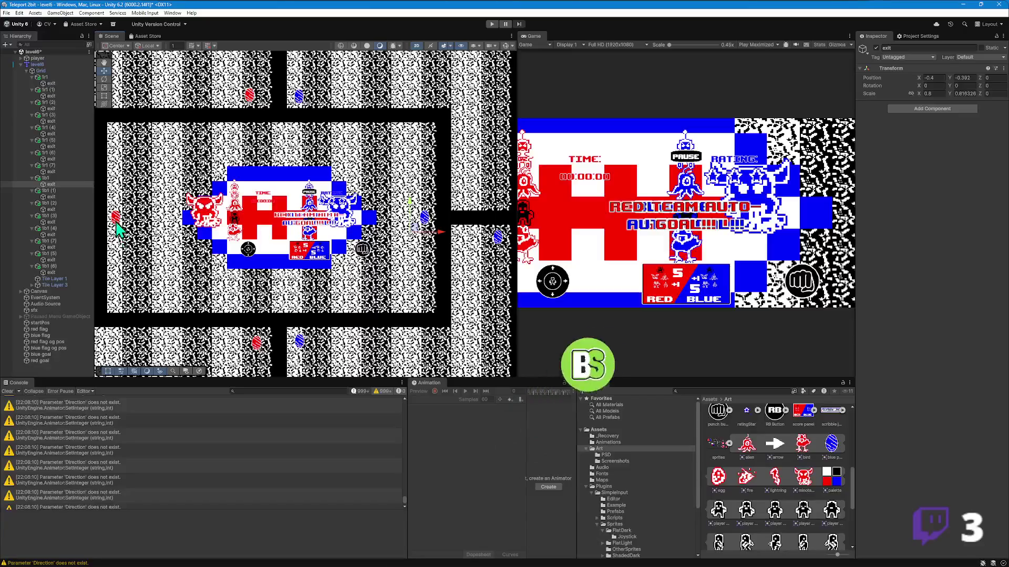
- Move the exits of blue portals 1b1, 1b1 (1) and 1b1 (2) beside their portals
{"action": "left_click", "coordinate": [116, 217]}
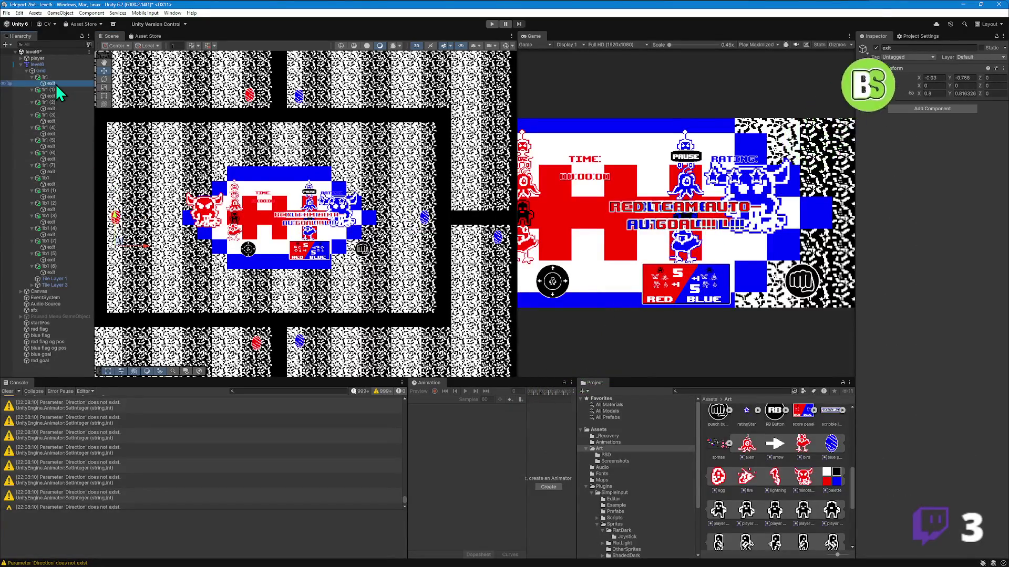
{"action": "left_click", "coordinate": [425, 217]}
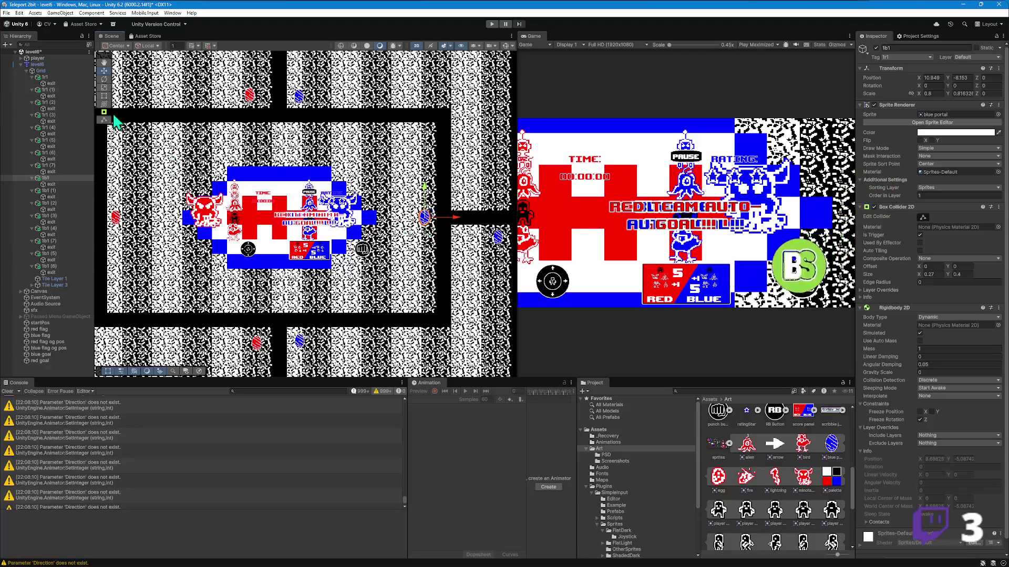
{"action": "left_click_drag", "start_coordinate": [416, 230], "coordinate": [428, 247]}
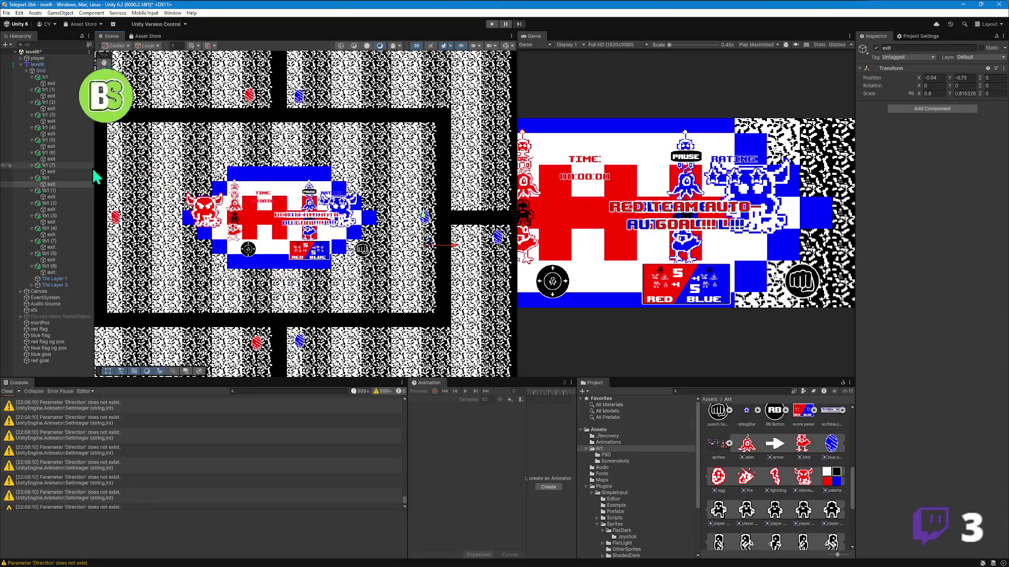
{"action": "double_click", "coordinate": [52, 198]}
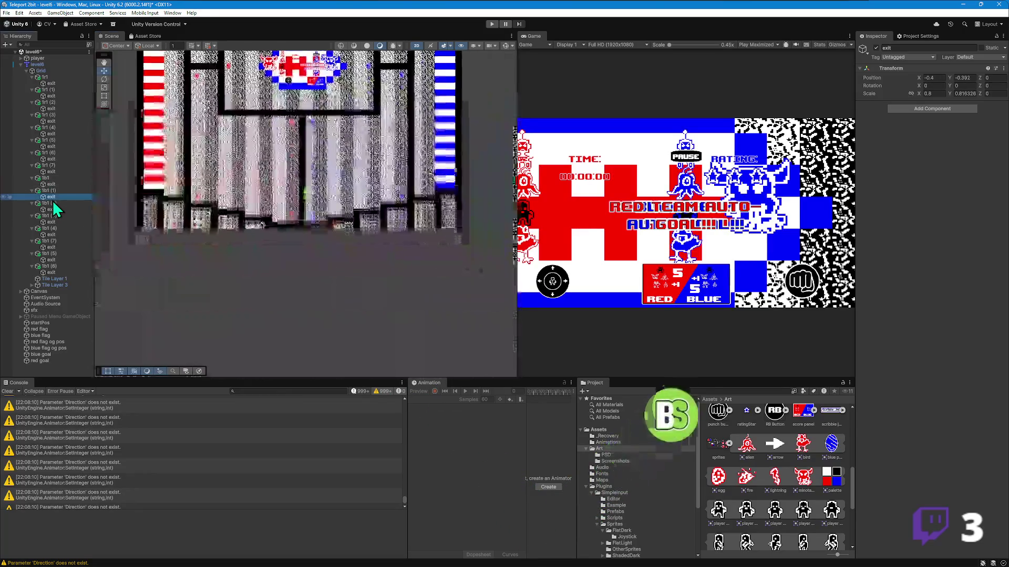
{"action": "left_click_drag", "start_coordinate": [313, 225], "coordinate": [324, 200]}
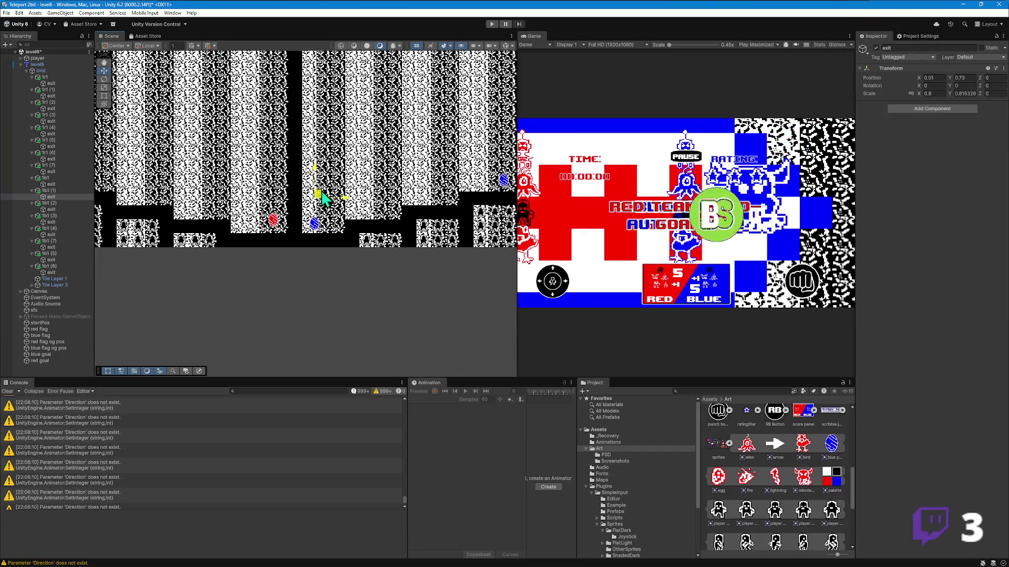
{"action": "double_click", "coordinate": [47, 210]}
{"action": "left_click_drag", "start_coordinate": [313, 225], "coordinate": [322, 231]}
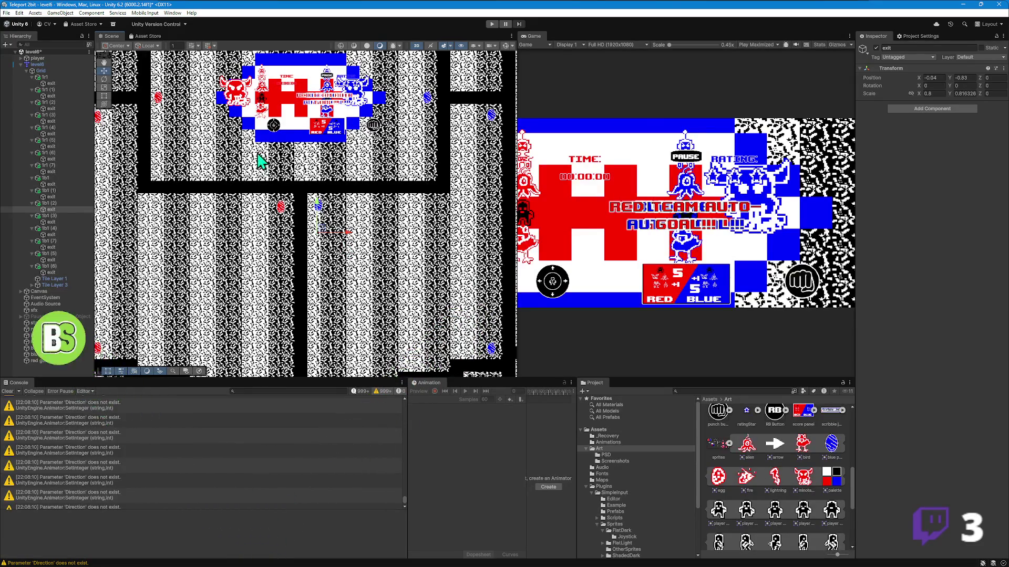
- Place the exits of blue portals 1b1 (3), 1b1 (4) and 1b1 (7) beside their portals
{"action": "double_click", "coordinate": [51, 222]}
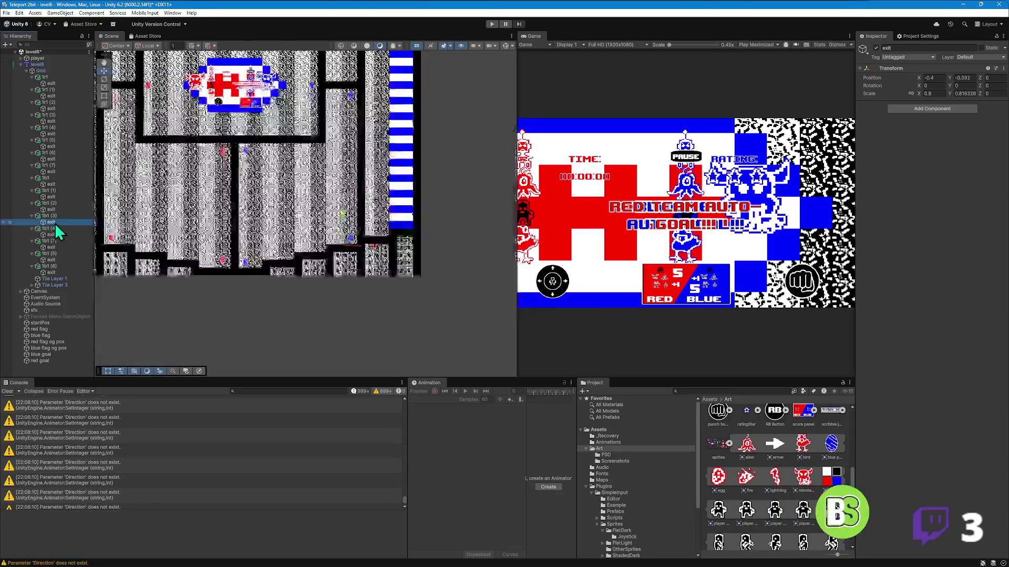
{"action": "scroll", "coordinate": [281, 203], "scroll_direction": "up", "scroll_amount": 3}
{"action": "key", "text": "w"}
{"action": "left_click_drag", "start_coordinate": [315, 329], "coordinate": [319, 279]}
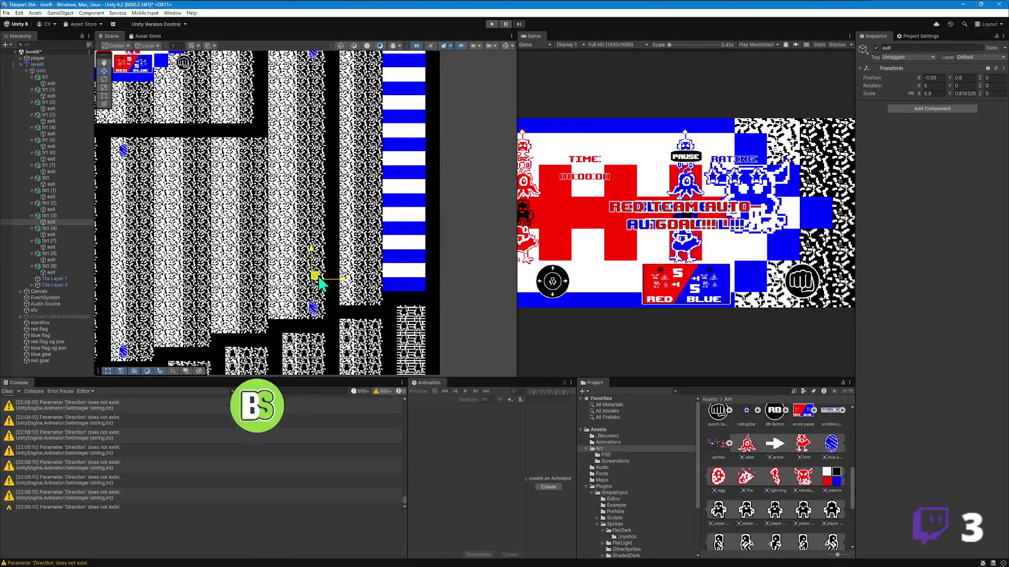
{"action": "double_click", "coordinate": [51, 234]}
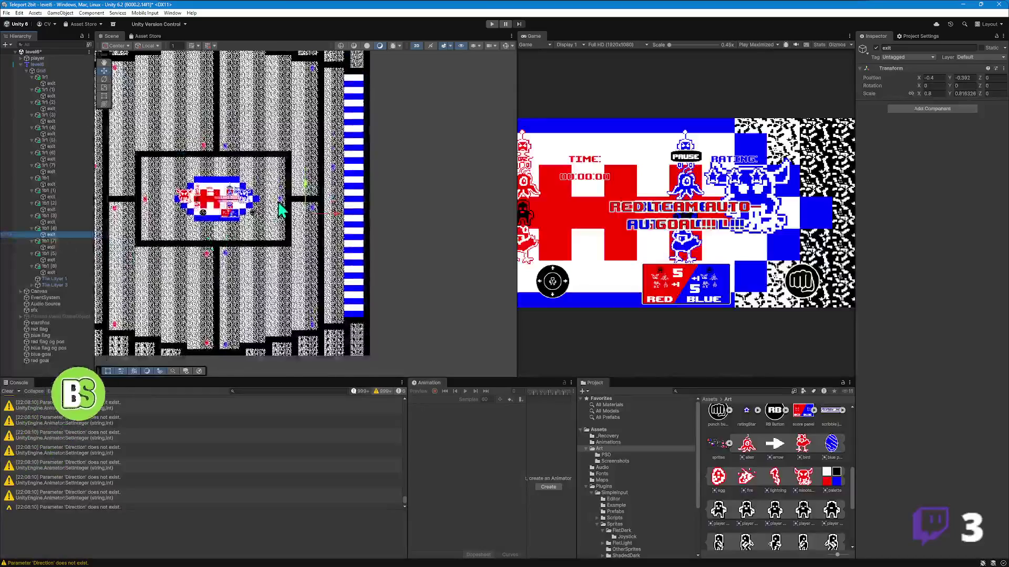
{"action": "left_click_drag", "start_coordinate": [307, 214], "coordinate": [325, 223]}
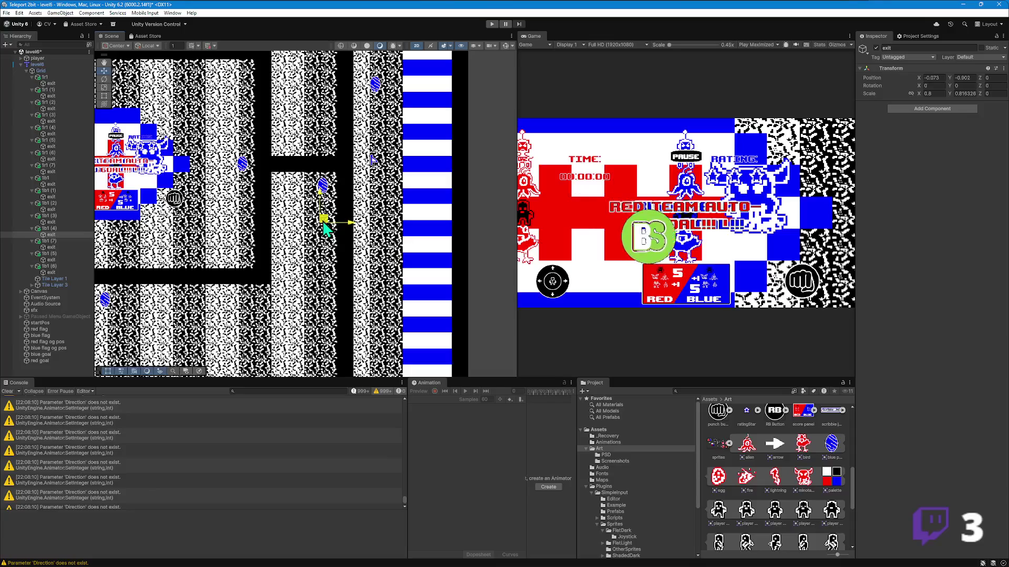
{"action": "double_click", "coordinate": [51, 248]}
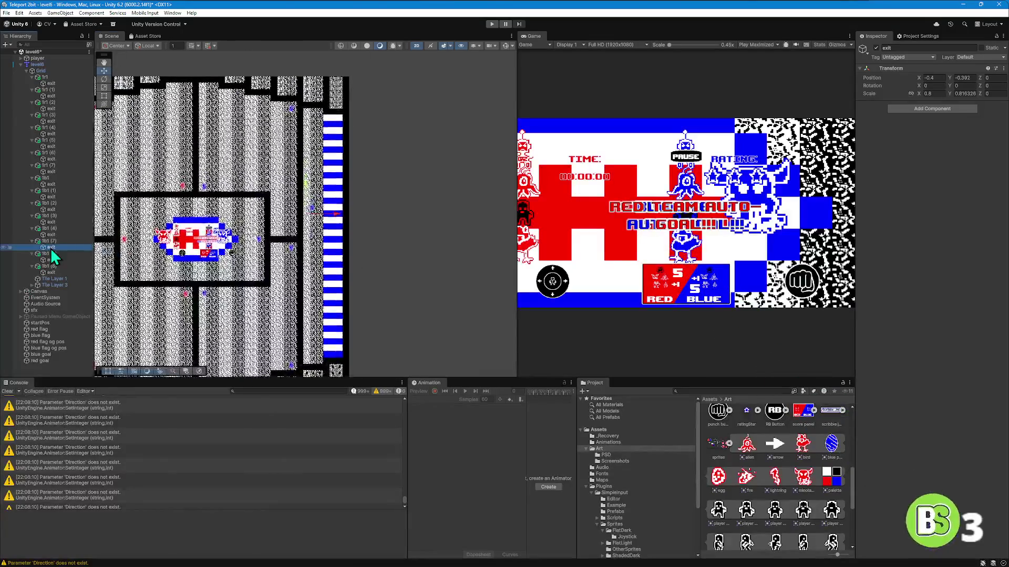
{"action": "scroll", "coordinate": [311, 245], "scroll_direction": "up", "scroll_amount": 10}
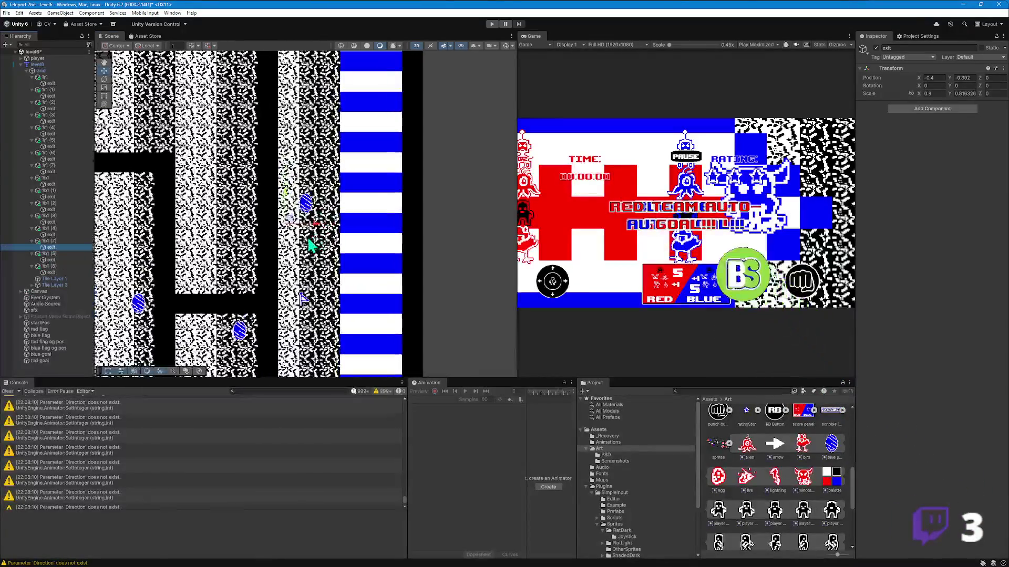
{"action": "scroll", "coordinate": [311, 245], "scroll_direction": "up", "scroll_amount": 3}
{"action": "left_click_drag", "start_coordinate": [292, 232], "coordinate": [310, 242]}
- Position the exits of blue portals 1b1 (5) and 1b1 (8) beside their portals
{"action": "left_click_drag", "start_coordinate": [235, 243], "coordinate": [294, 204]}
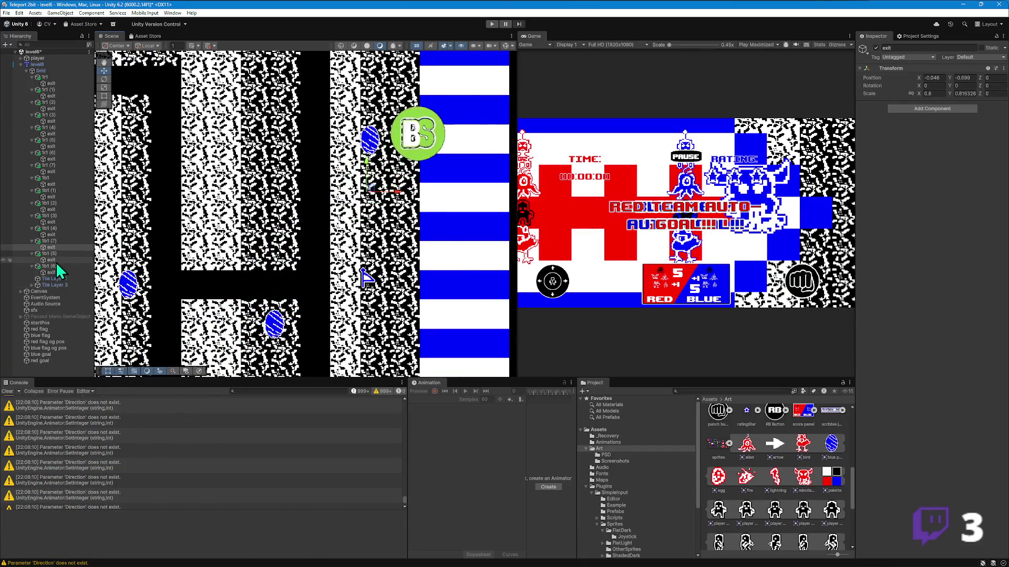
{"action": "double_click", "coordinate": [57, 260]}
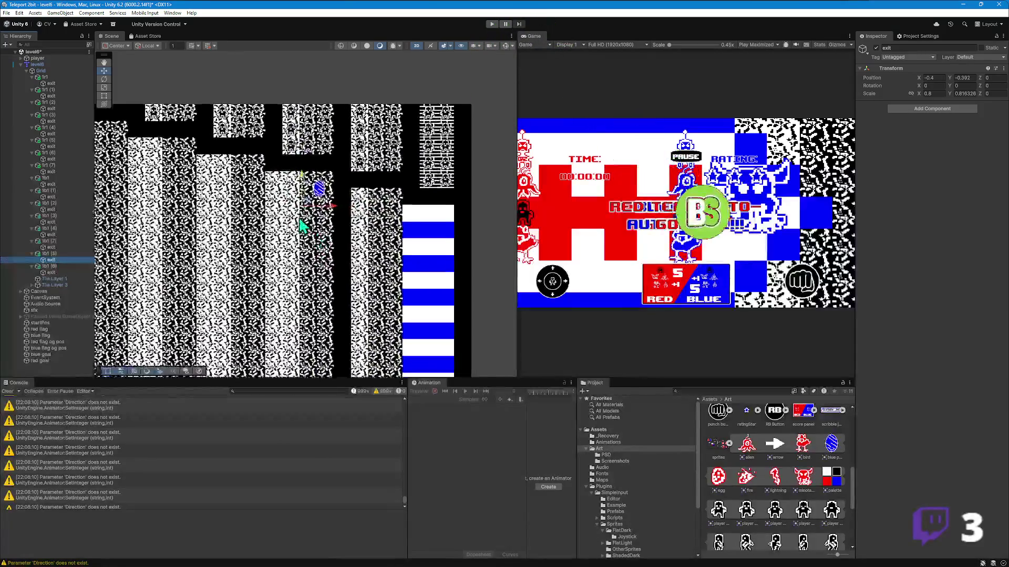
{"action": "mouse_move", "coordinate": [304, 214]}
{"action": "left_mouse_down"}
{"action": "mouse_move", "coordinate": [310, 203]}
{"action": "mouse_move", "coordinate": [276, 191]}
{"action": "left_mouse_up"}
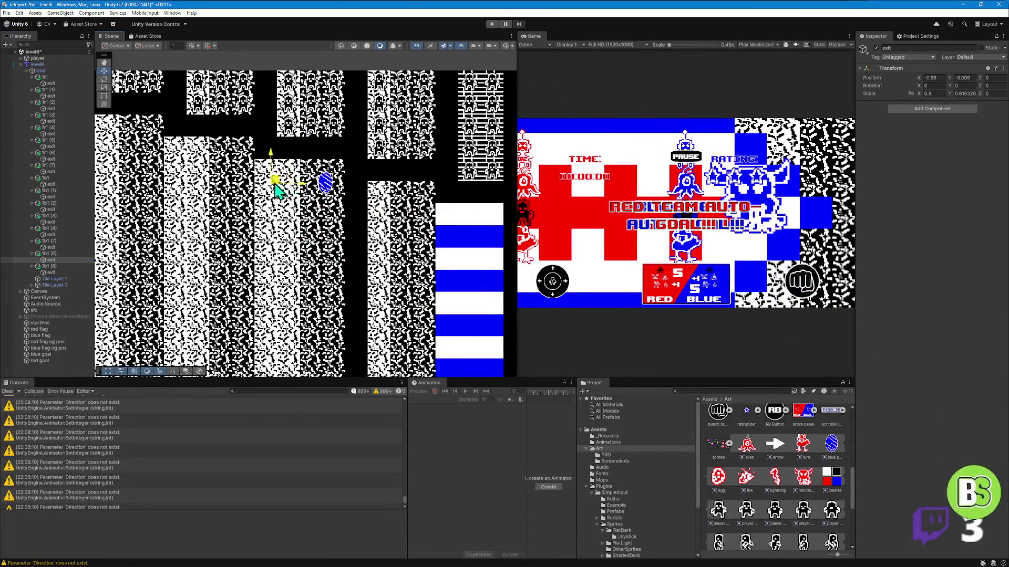
{"action": "double_click", "coordinate": [50, 272]}
{"action": "scroll", "coordinate": [305, 205], "scroll_direction": "up", "scroll_amount": 8}
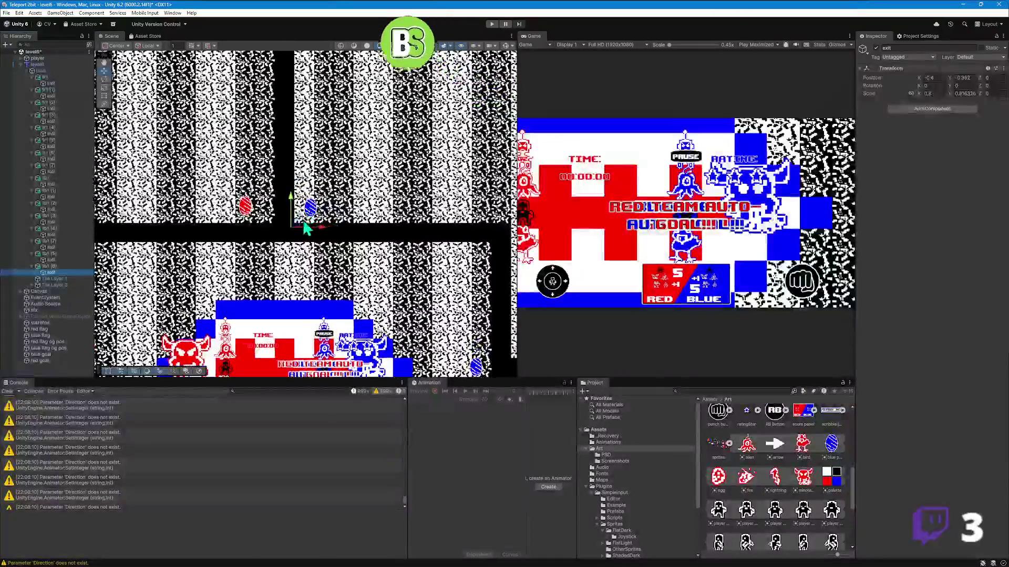
{"action": "left_click_drag", "start_coordinate": [320, 180], "coordinate": [318, 177]}
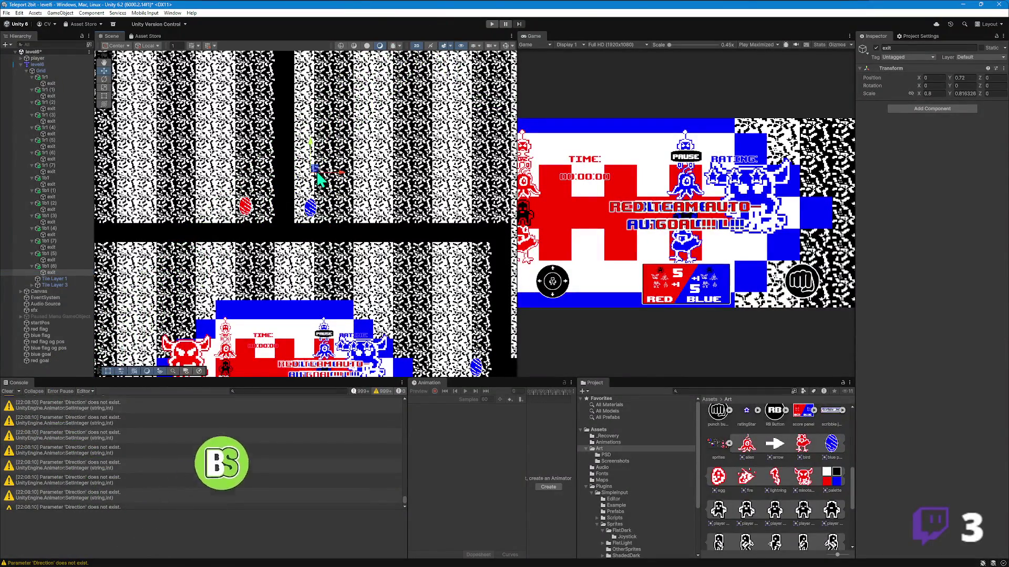
{"action": "double_click", "coordinate": [45, 78]}
- Rename red portal 1r1 (1) to 1r2
{"action": "scroll", "coordinate": [262, 228], "scroll_direction": "down", "scroll_amount": 10}
{"action": "scroll", "coordinate": [266, 174], "scroll_direction": "down", "scroll_amount": 1}
{"action": "scroll", "coordinate": [257, 200], "scroll_direction": "up", "scroll_amount": 2}
{"action": "scroll", "coordinate": [256, 207], "scroll_direction": "up", "scroll_amount": 1}
{"action": "left_click", "coordinate": [52, 91]}
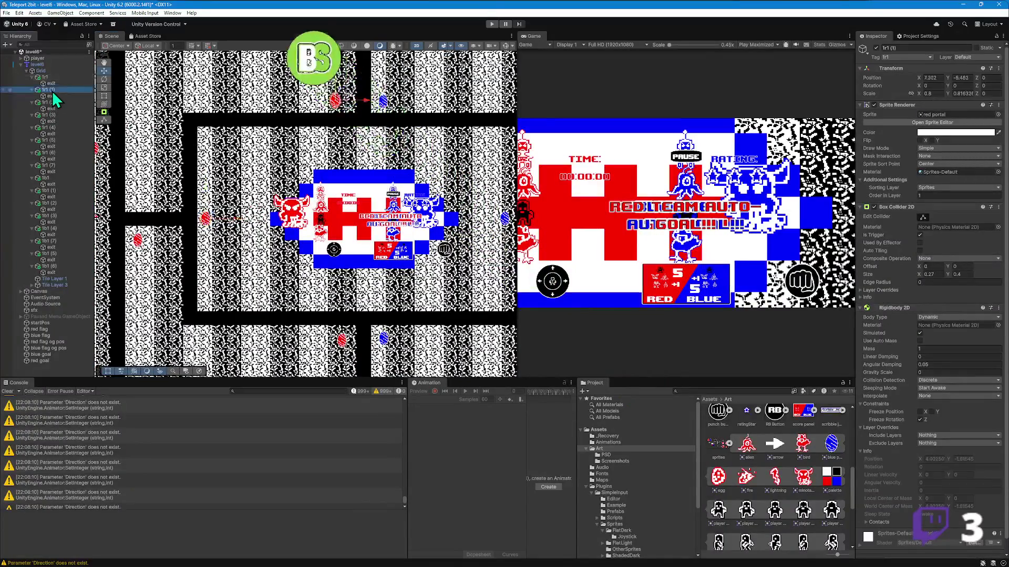
{"action": "scroll", "coordinate": [247, 198], "scroll_direction": "down", "scroll_amount": 2}
{"action": "scroll", "coordinate": [242, 184], "scroll_direction": "up", "scroll_amount": 2}
{"action": "scroll", "coordinate": [247, 210], "scroll_direction": "down", "scroll_amount": 3}
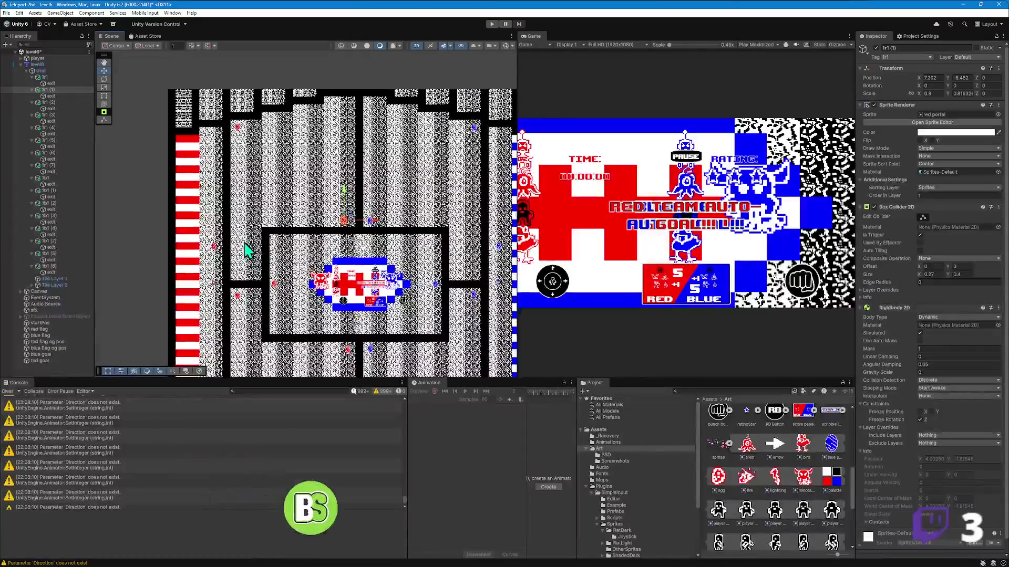
{"action": "left_click", "coordinate": [56, 90]}
{"action": "left_click", "coordinate": [55, 90]}
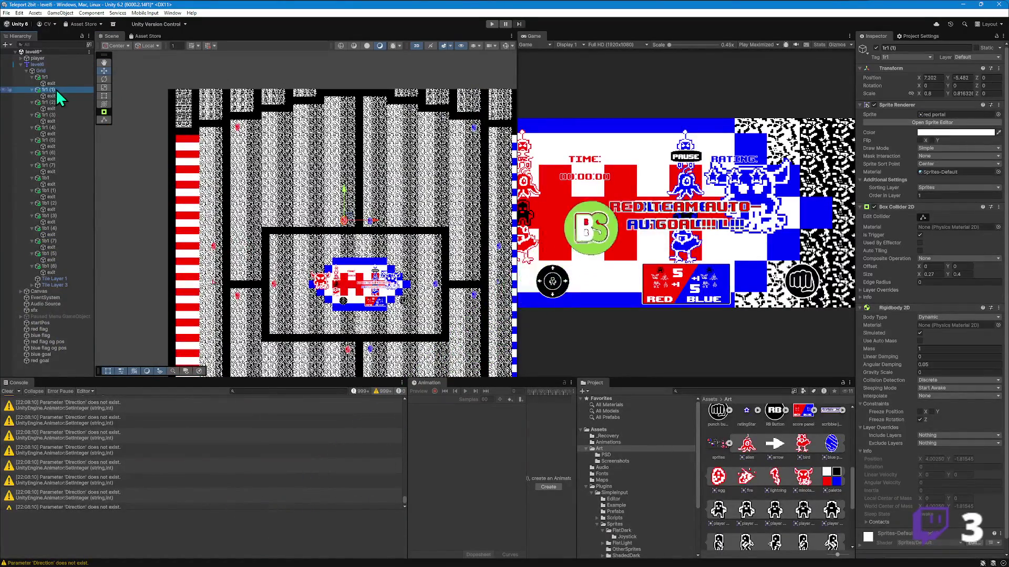
{"action": "key", "text": "BackSpace"}
{"action": "key", "text": "BackSpace"}
{"action": "key", "text": "BackSpace"}
{"action": "key", "text": "BackSpace"}
{"action": "key", "text": "BackSpace"}
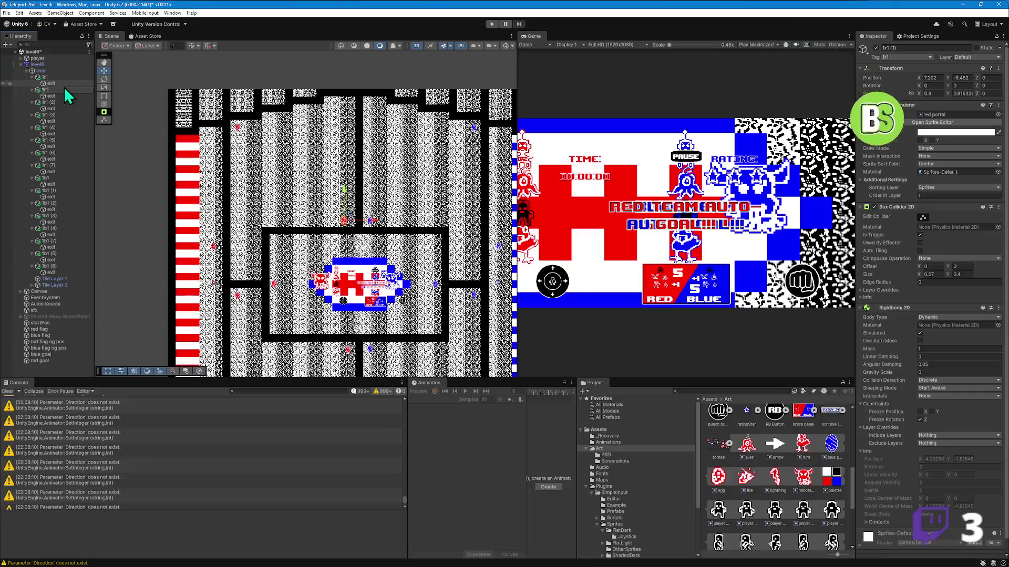
{"action": "type", "text": "2"}
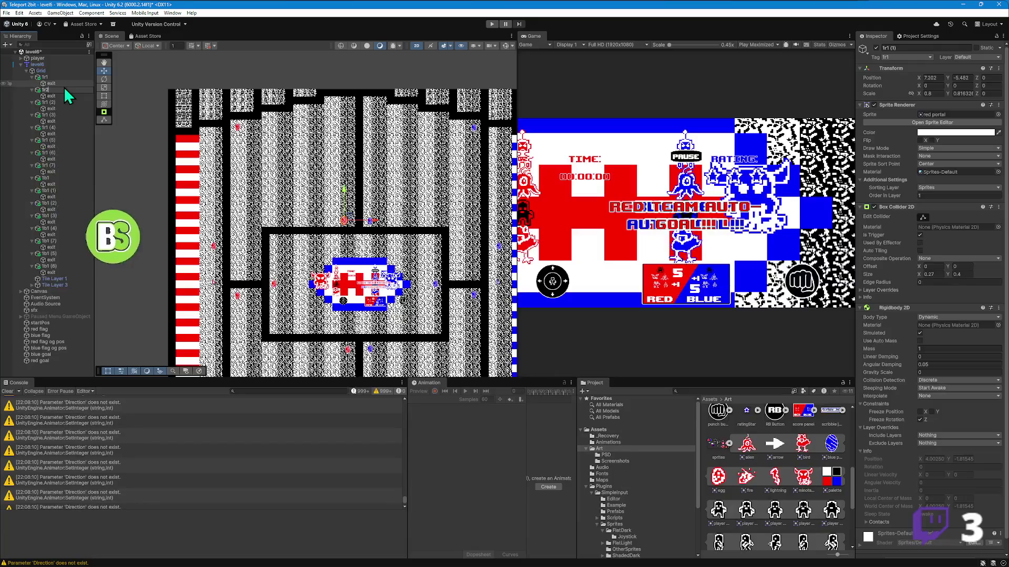
{"action": "key", "text": "Return"}
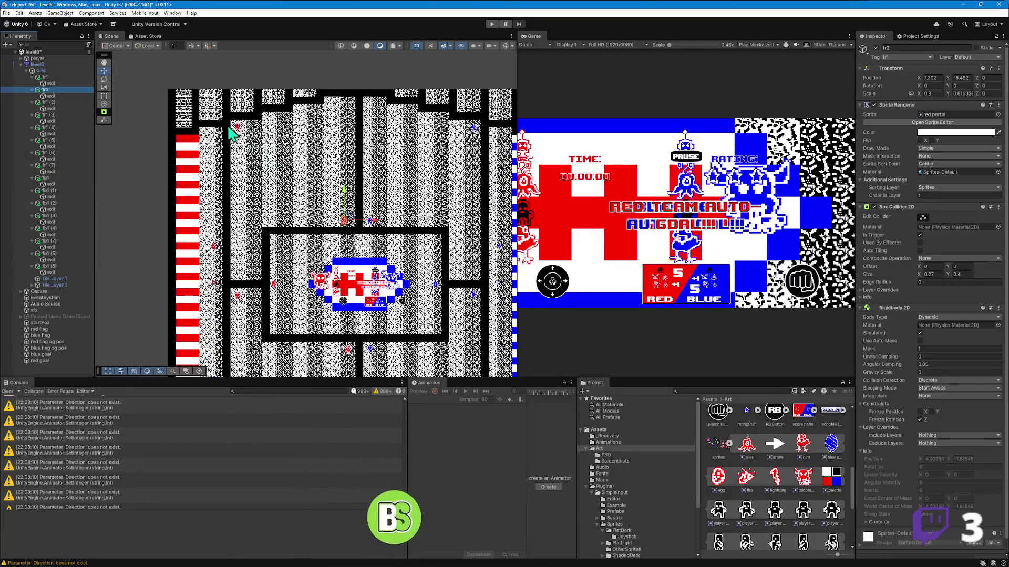
- Rename red portal 1r1 (2) to 1r3 and 1r1 (3) to 1r4
{"action": "left_click", "coordinate": [237, 127]}
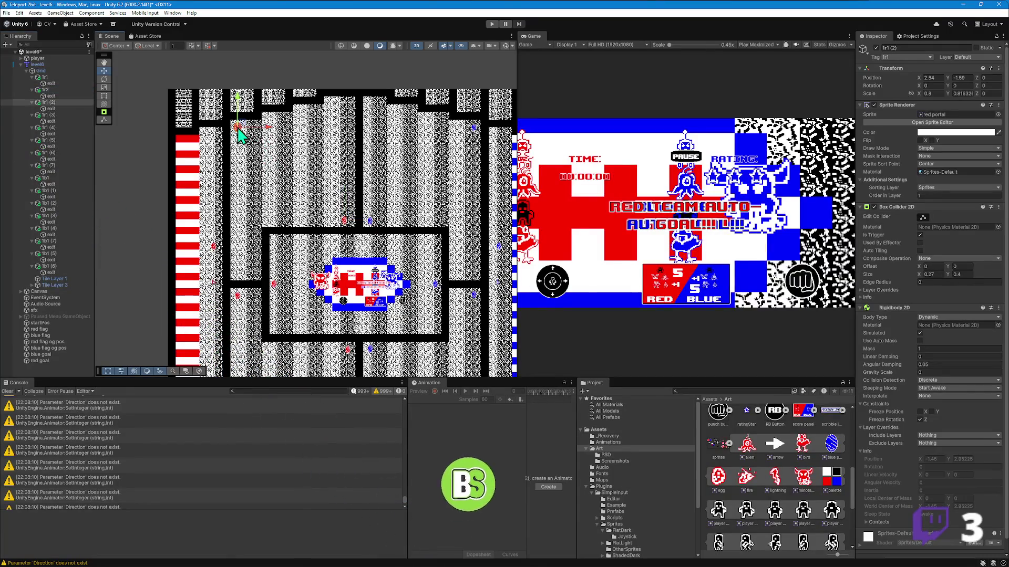
{"action": "left_click", "coordinate": [67, 103]}
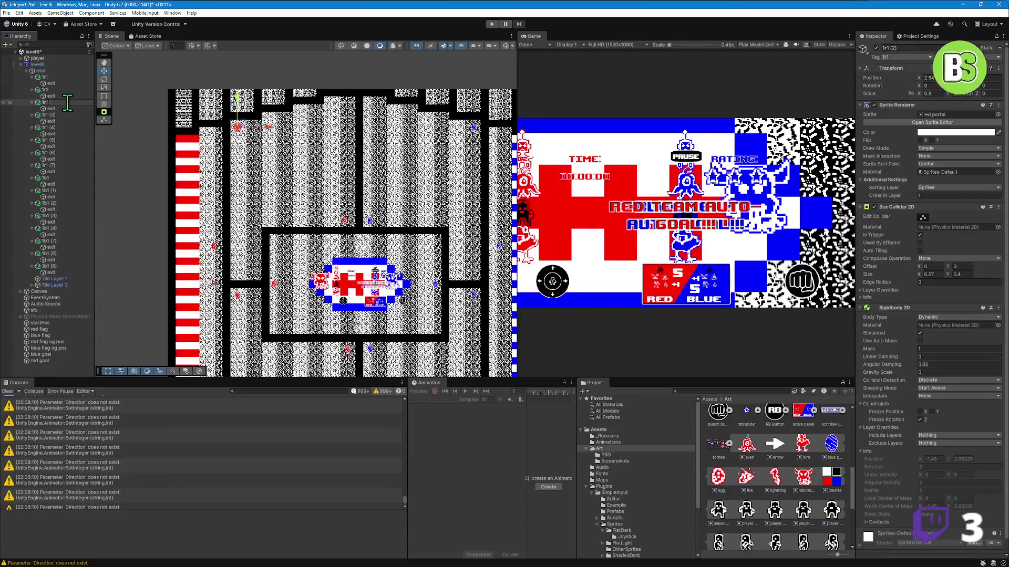
{"action": "key", "text": "BackSpace"}
{"action": "type", "text": "3"}
{"action": "key", "text": "Return"}
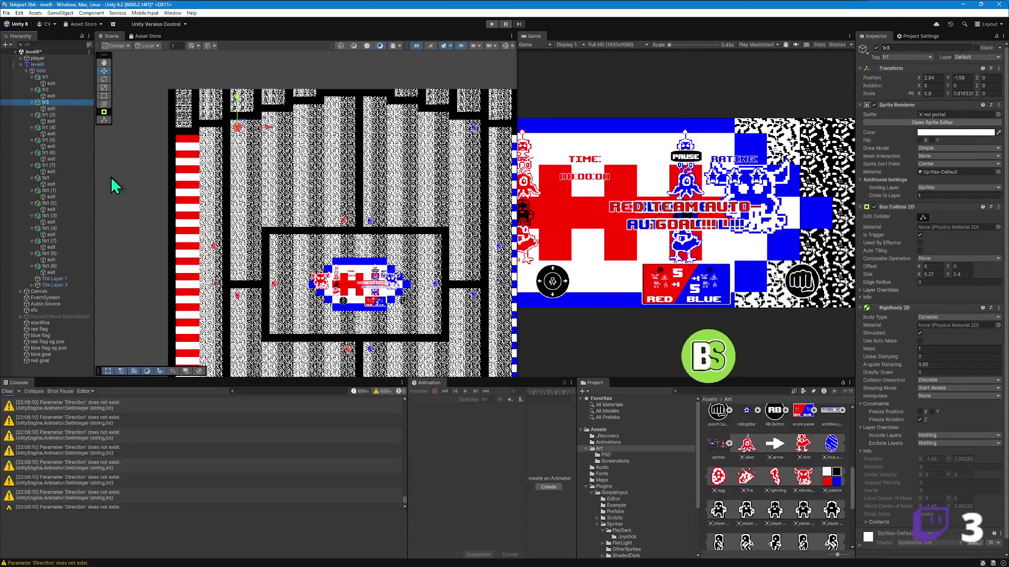
{"action": "scroll", "coordinate": [144, 289], "scroll_direction": "down", "scroll_amount": 5}
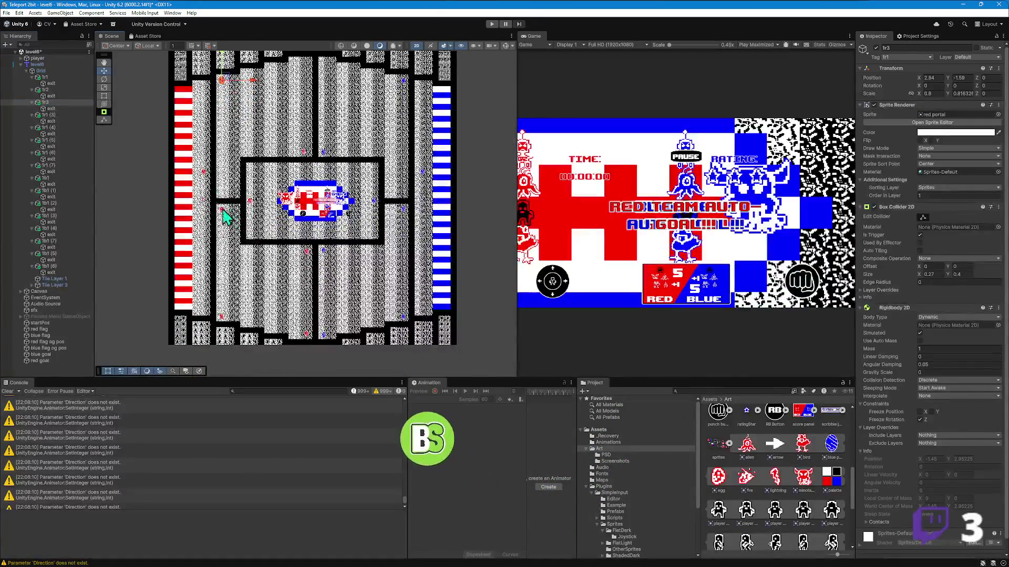
{"action": "left_click", "coordinate": [50, 114]}
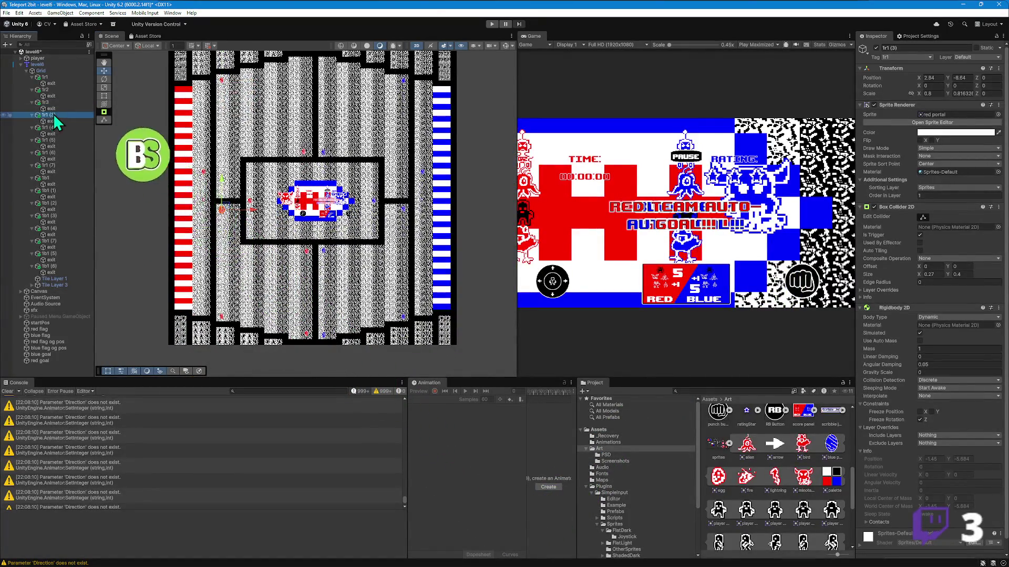
{"action": "key", "text": "F2"}
{"action": "type", "text": "1r1"}
{"action": "key", "text": "Return"}
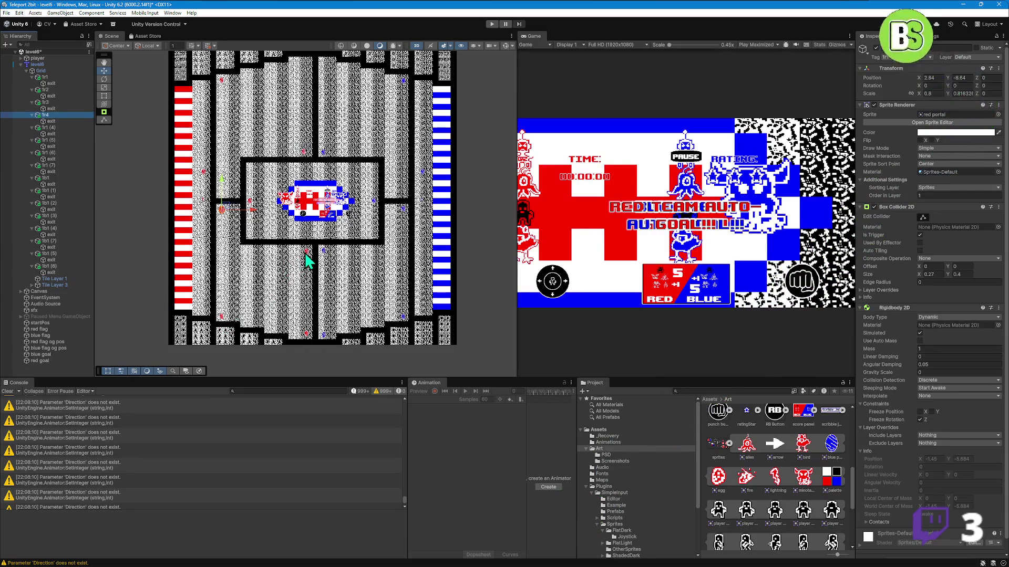
- Rename red portal 1r1 (6) to 1r5 and 1r1 (5) to 1r6
{"action": "left_click", "coordinate": [307, 252]}
{"action": "left_click", "coordinate": [53, 152]}
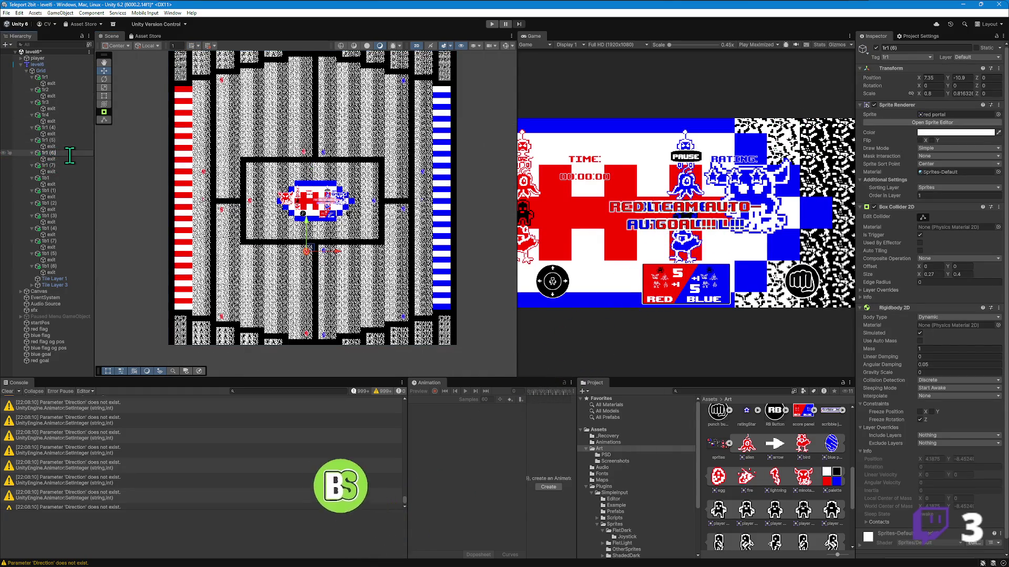
{"action": "type", "text": "t5"}
{"action": "key", "text": "Return"}
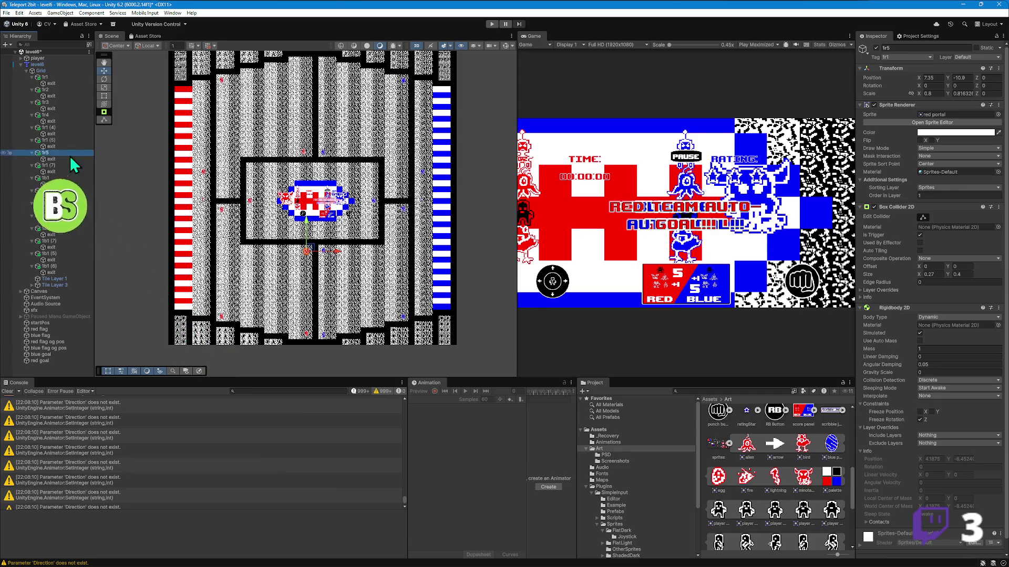
{"action": "left_click", "coordinate": [307, 333]}
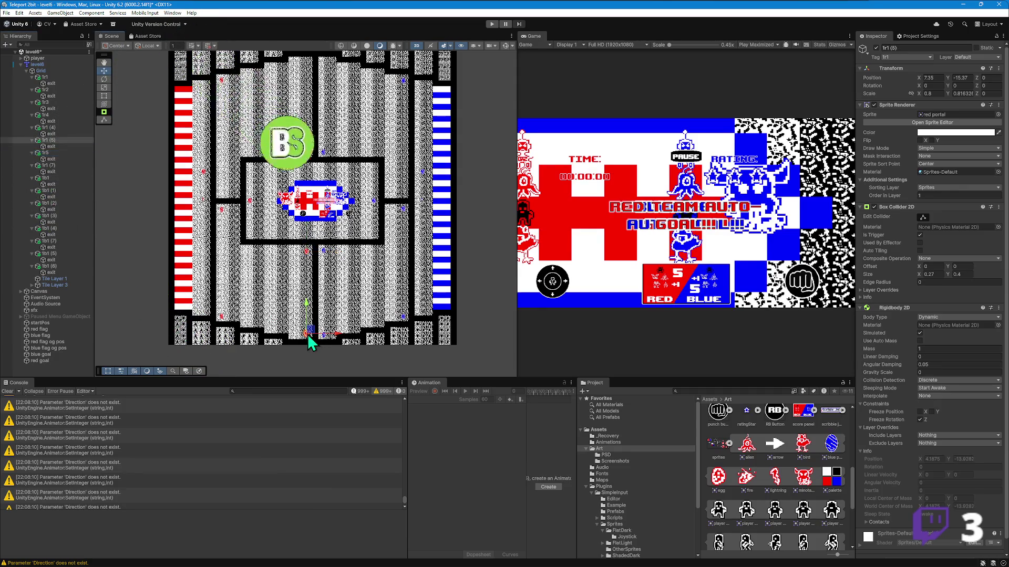
{"action": "left_click", "coordinate": [53, 140]}
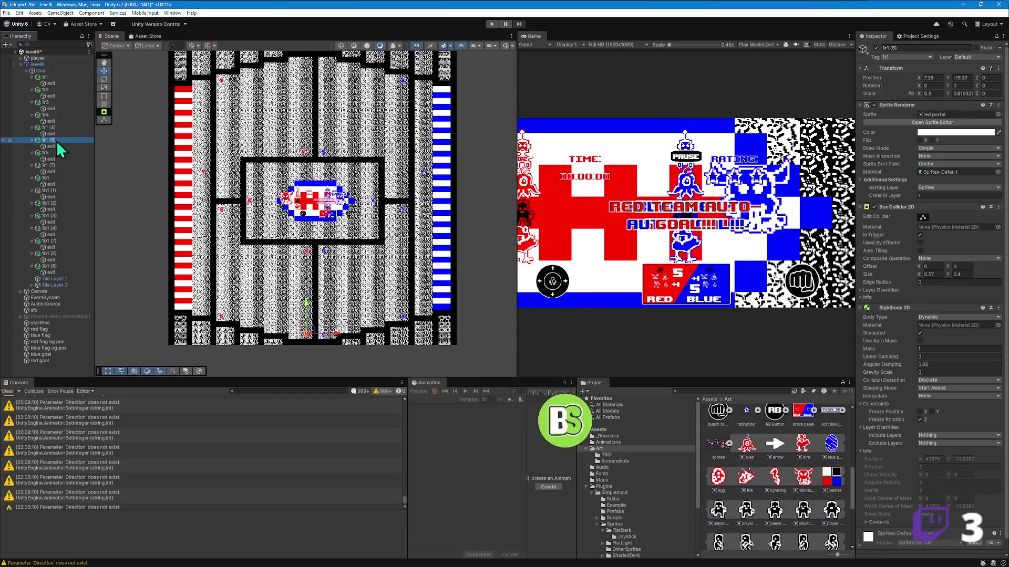
{"action": "type", "text": "1r1"}
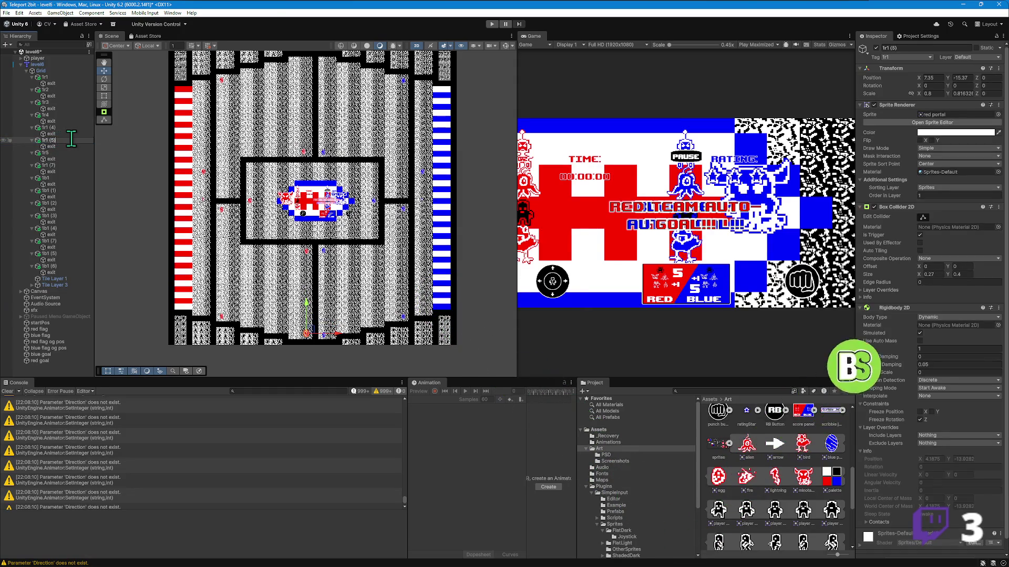
{"action": "type", "text": "6"}
{"action": "key", "text": "Return"}
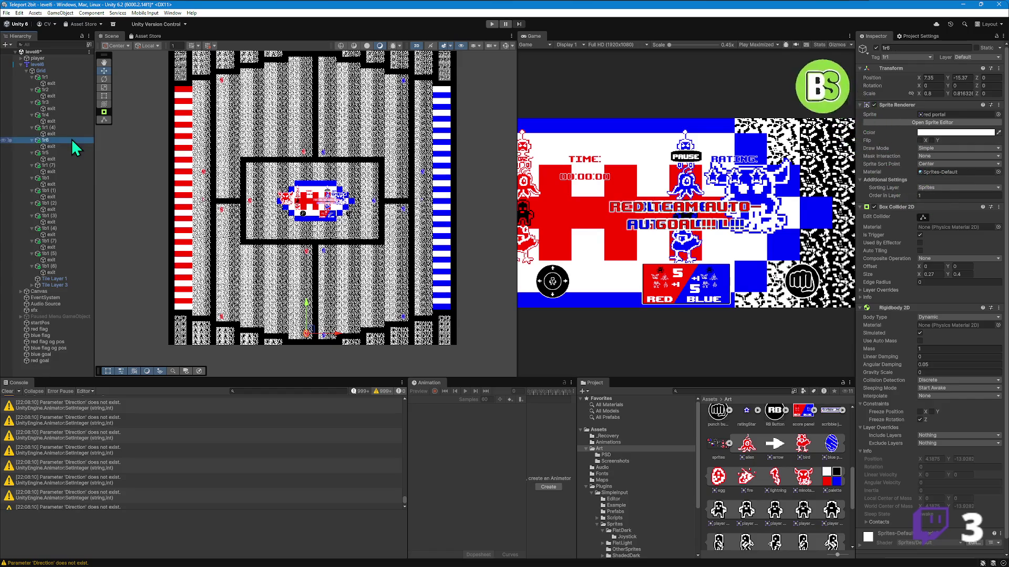
- Rename red portal 1r1 (4), at the maze's bottom left, to 1r7
{"action": "left_click", "coordinate": [222, 318]}
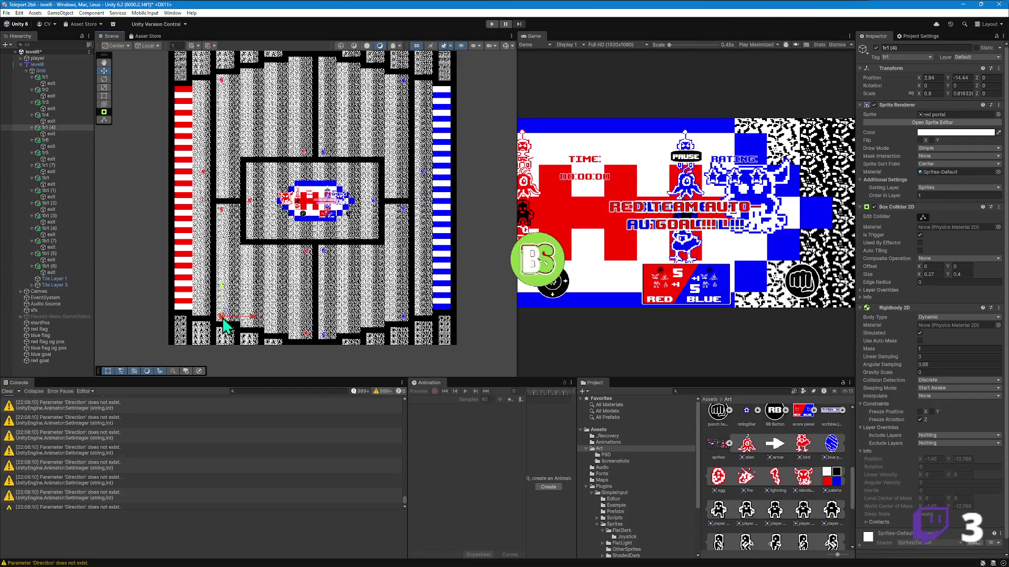
{"action": "left_click", "coordinate": [58, 127]}
{"action": "left_click", "coordinate": [61, 128]}
{"action": "left_click", "coordinate": [64, 128]}
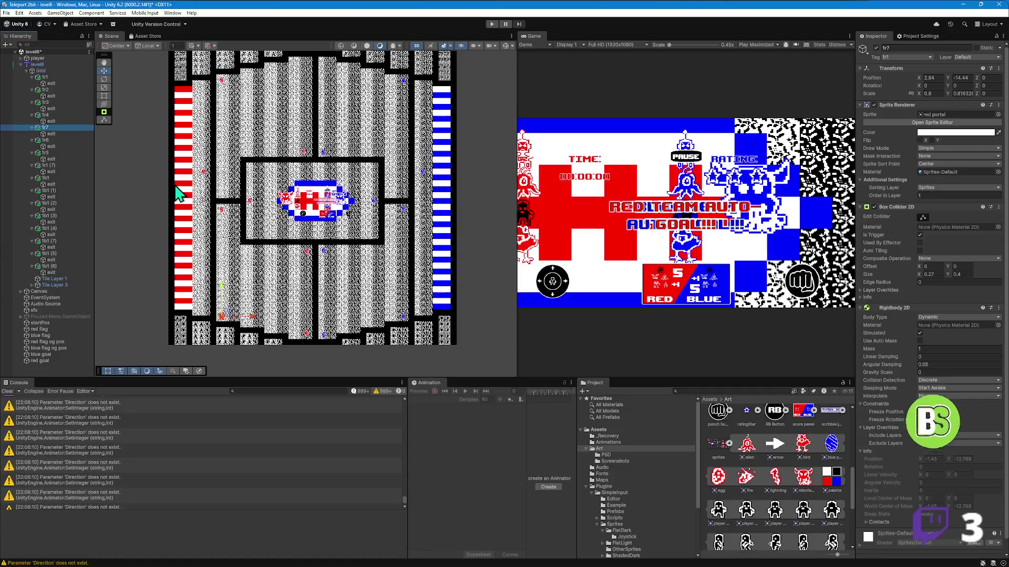
{"action": "left_click", "coordinate": [204, 174]}
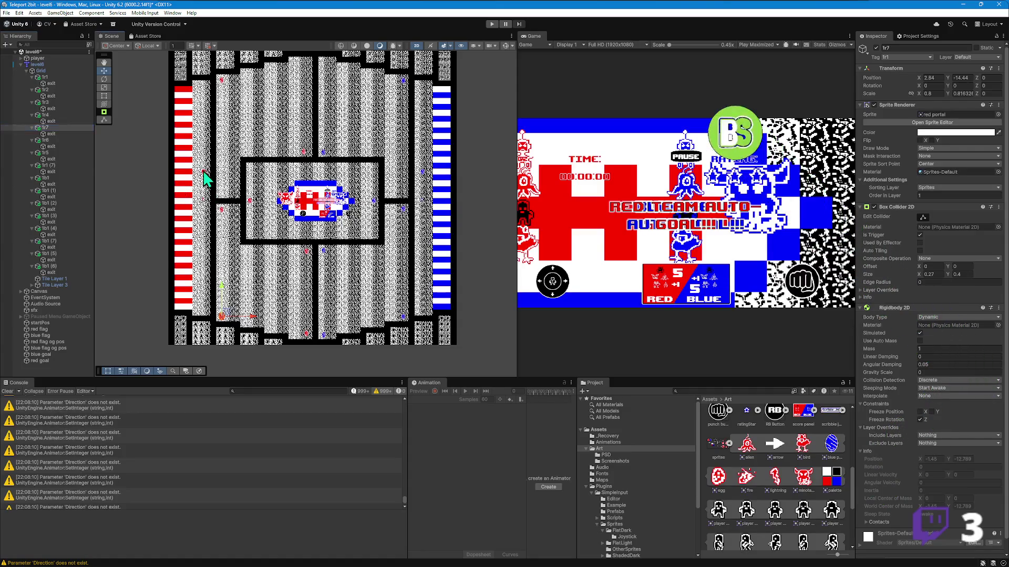
- Rename red portal 1r1 (7) to 1r8
{"action": "double_click", "coordinate": [50, 165]}
{"action": "left_click", "coordinate": [54, 166]}
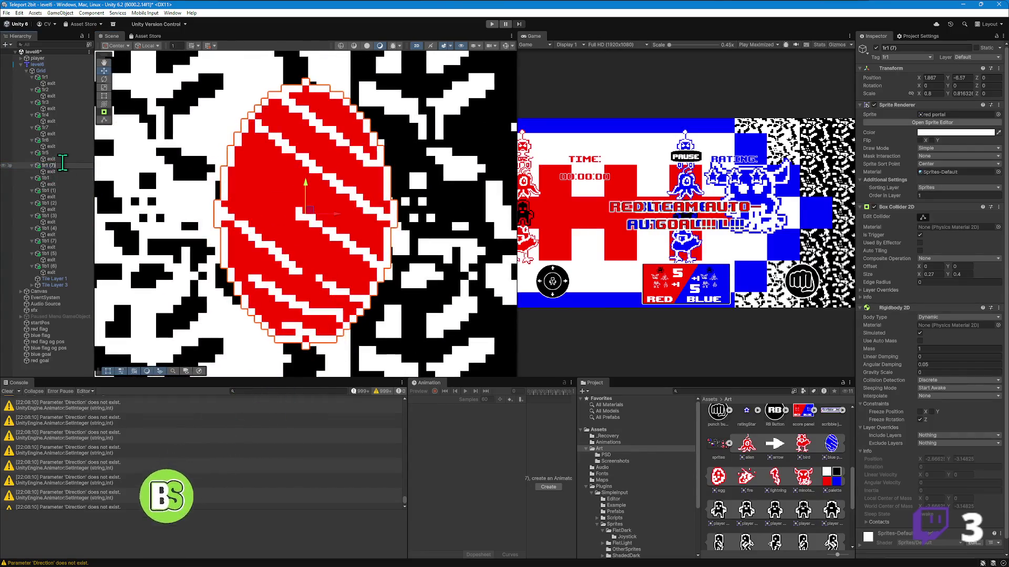
{"action": "type", "text": "tr8"}
{"action": "key", "text": "BackSpace"}
{"action": "type", "text": "8"}
{"action": "key", "text": "Return"}
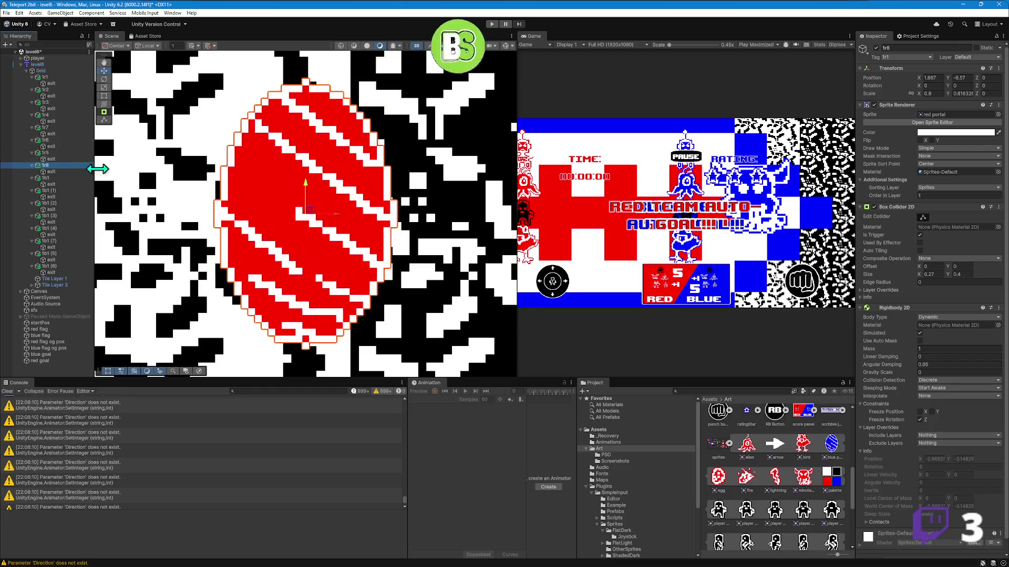
{"action": "scroll", "coordinate": [205, 210], "scroll_direction": "down", "scroll_amount": 10}
{"action": "scroll", "coordinate": [218, 215], "scroll_direction": "down", "scroll_amount": 10}
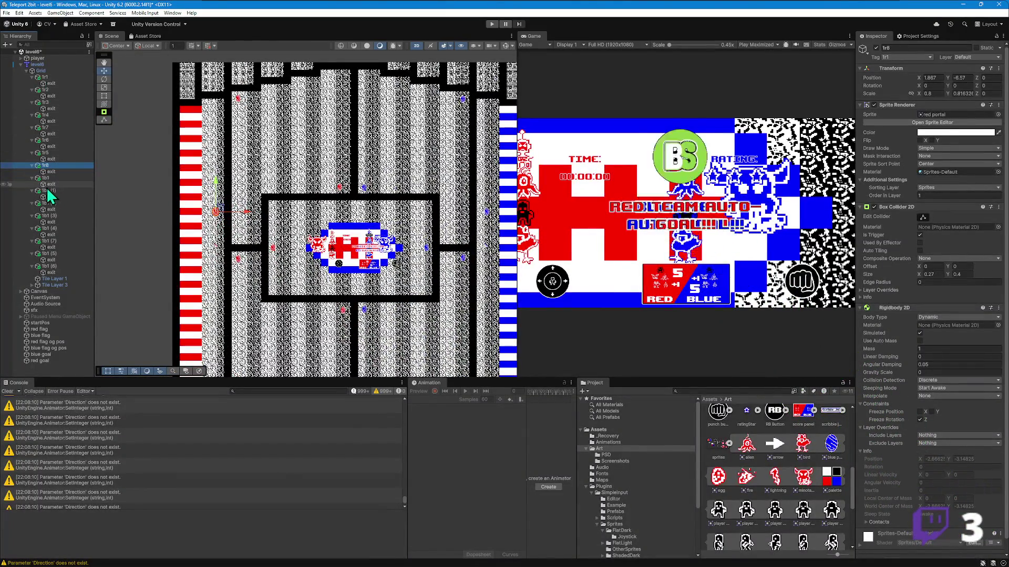
- Collapse the exit children of red portals 1r1–1r8 and move 1r5 above 1r6 in the Hierarchy
{"action": "left_click", "coordinate": [32, 165]}
{"action": "left_click", "coordinate": [32, 153]}
{"action": "left_click", "coordinate": [33, 140]}
{"action": "left_click", "coordinate": [33, 127]}
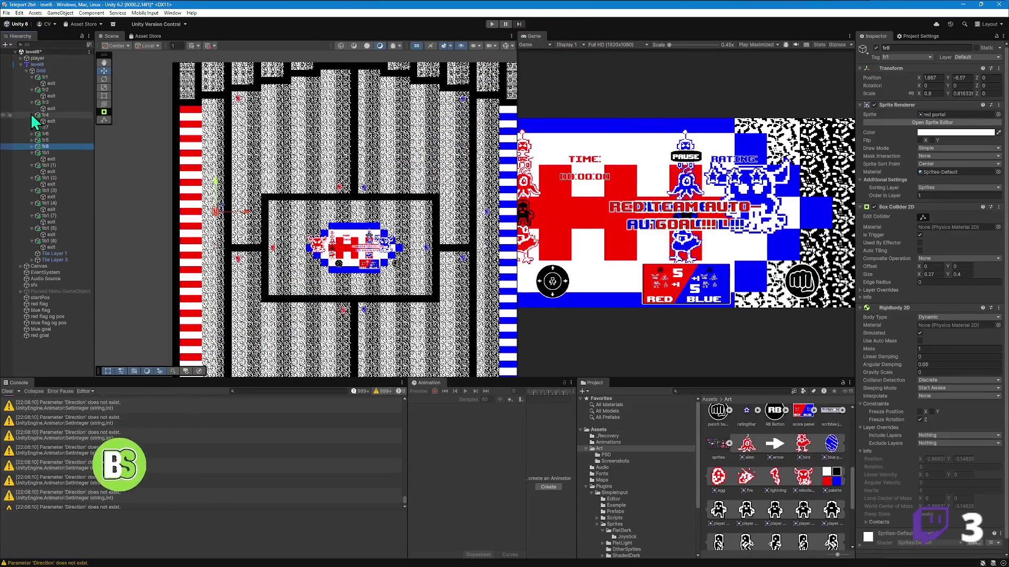
{"action": "left_click", "coordinate": [37, 108]}
{"action": "left_click", "coordinate": [32, 115]}
{"action": "left_click", "coordinate": [33, 102]}
{"action": "left_click", "coordinate": [33, 90]}
{"action": "left_click", "coordinate": [33, 77]}
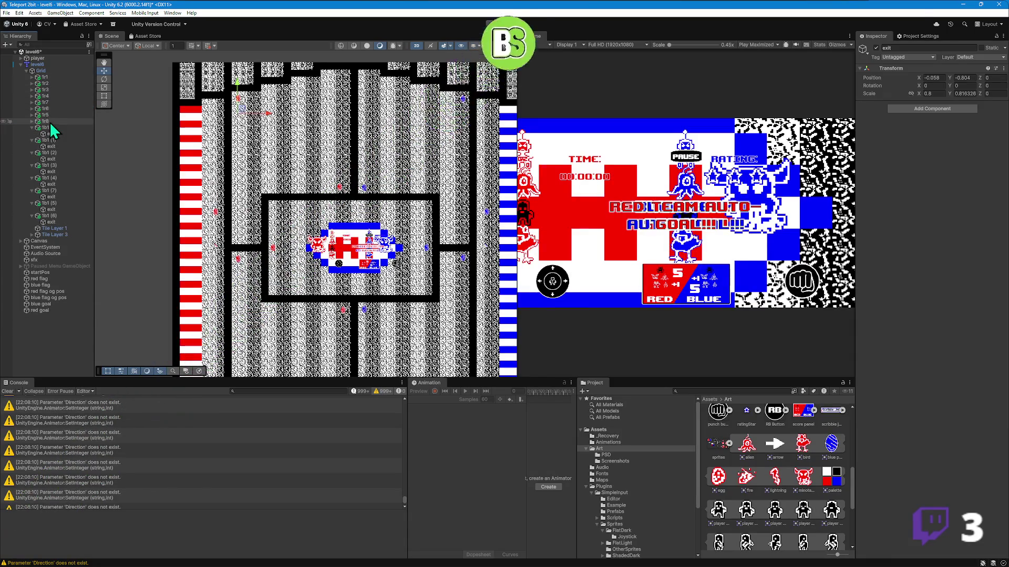
{"action": "mouse_move", "coordinate": [55, 117]}
{"action": "left_mouse_down"}
{"action": "mouse_move", "coordinate": [56, 107]}
{"action": "mouse_move", "coordinate": [54, 118]}
{"action": "left_mouse_up"}
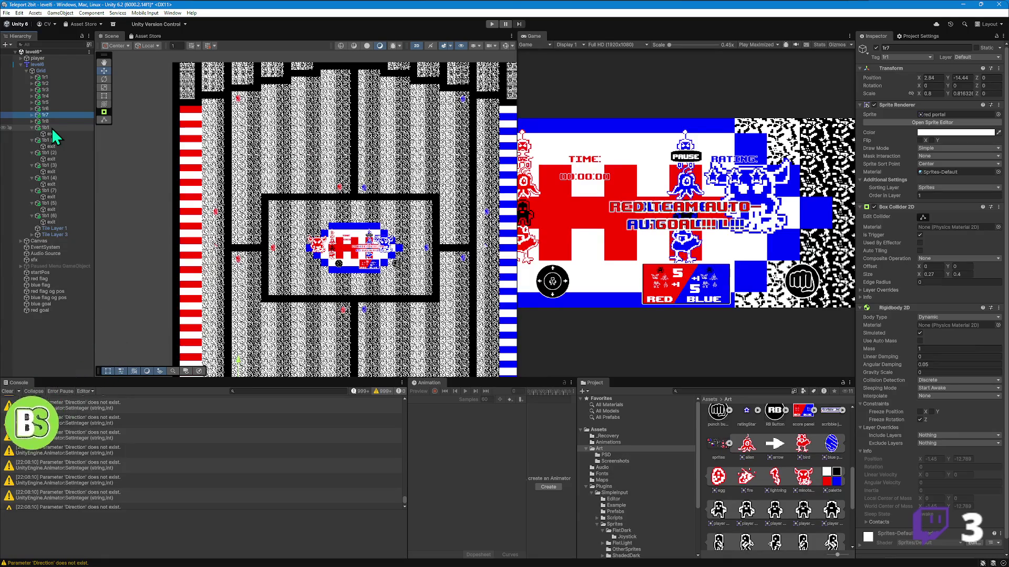
{"action": "left_click", "coordinate": [48, 130]}
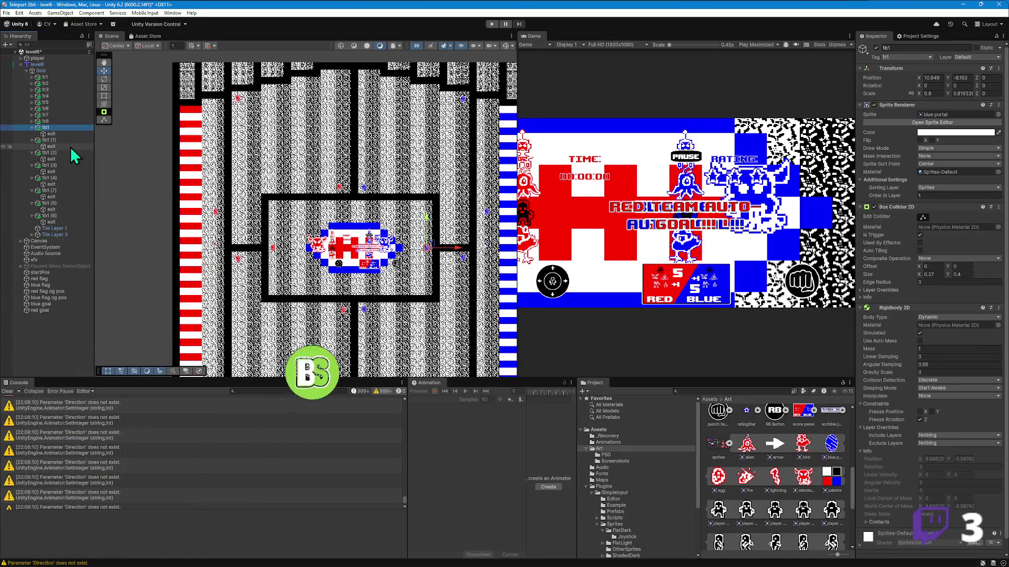
- Rename the blue portal copy 1b1 (6) to 1b2
{"action": "left_click", "coordinate": [45, 84]}
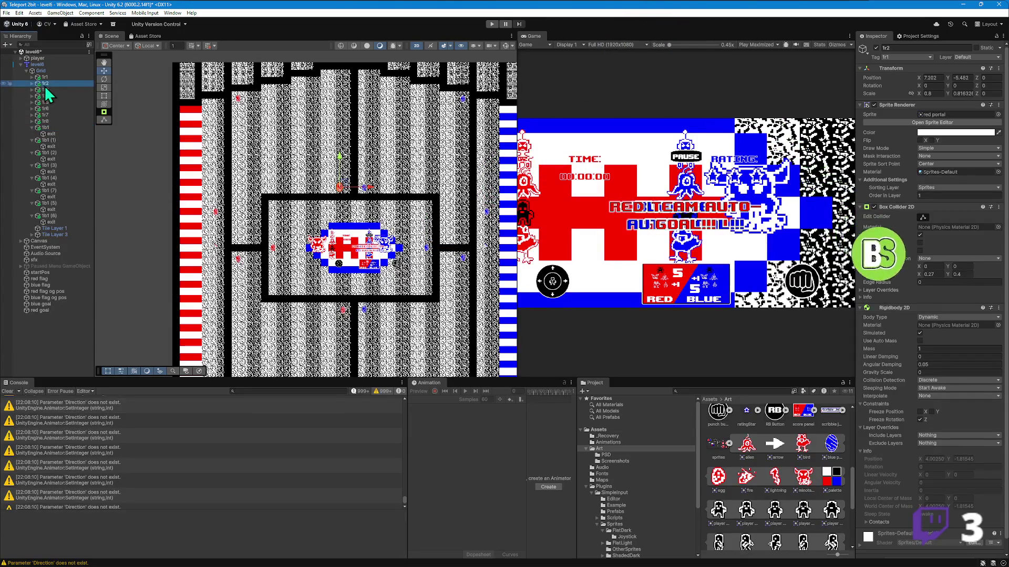
{"action": "left_click", "coordinate": [366, 197]}
{"action": "left_click", "coordinate": [362, 197]}
{"action": "left_click", "coordinate": [58, 216]}
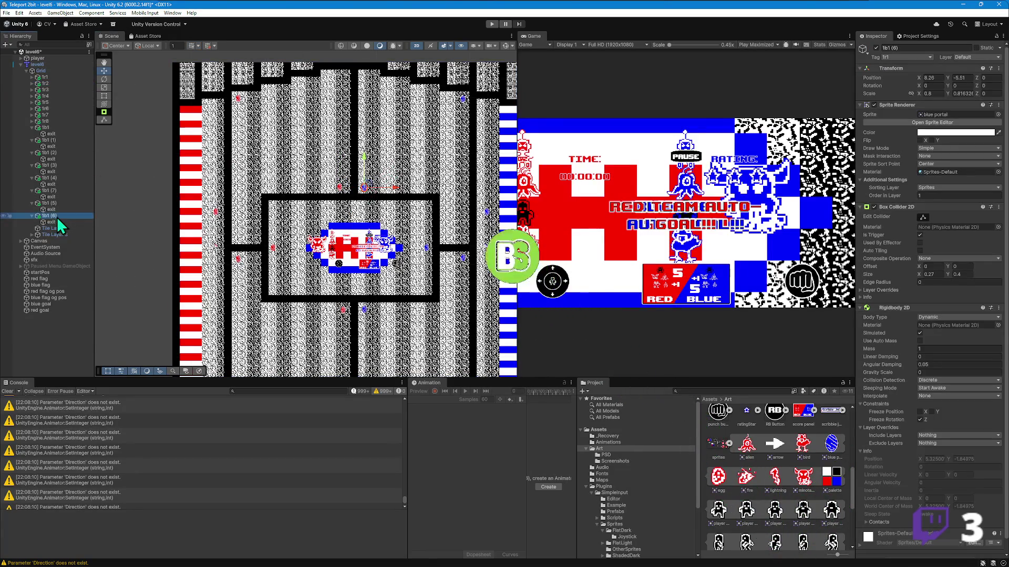
{"action": "left_click", "coordinate": [61, 215]}
{"action": "key", "text": "BackSpace"}
{"action": "key", "text": "BackSpace"}
{"action": "key", "text": "BackSpace"}
{"action": "type", "text": "2"}
{"action": "key", "text": "Return"}
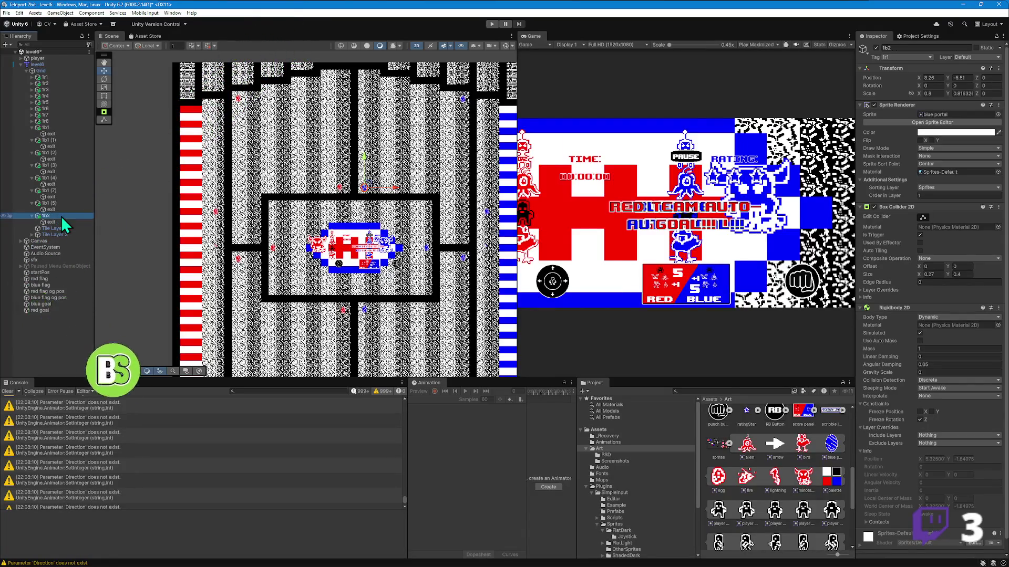
- Rename blue portal copies 1b1 (5) and 1b1 (4) to 1b3 and 1b4
{"action": "left_click", "coordinate": [461, 103]}
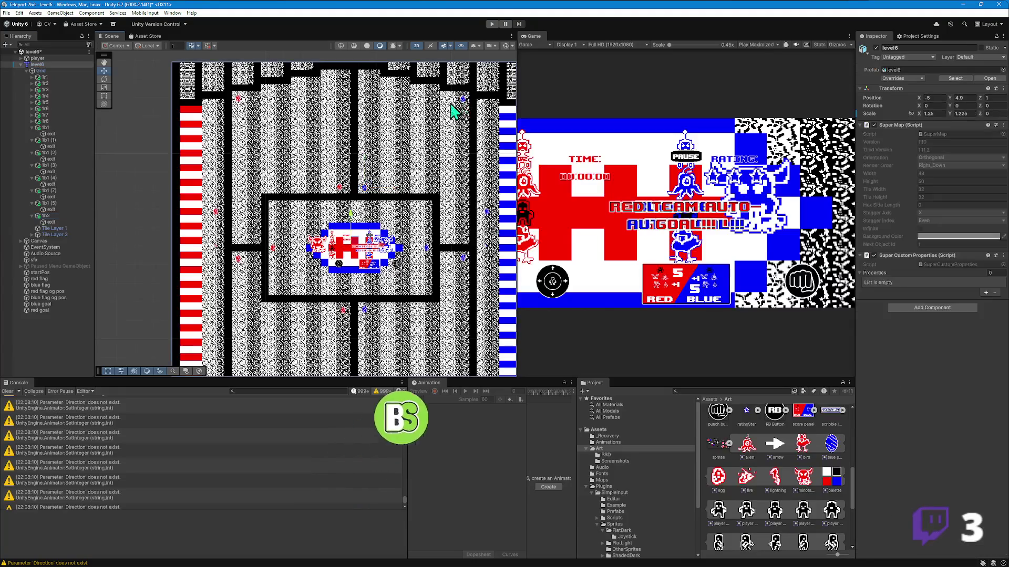
{"action": "left_click", "coordinate": [465, 102]}
{"action": "left_click", "coordinate": [56, 205]}
{"action": "left_click", "coordinate": [61, 204]}
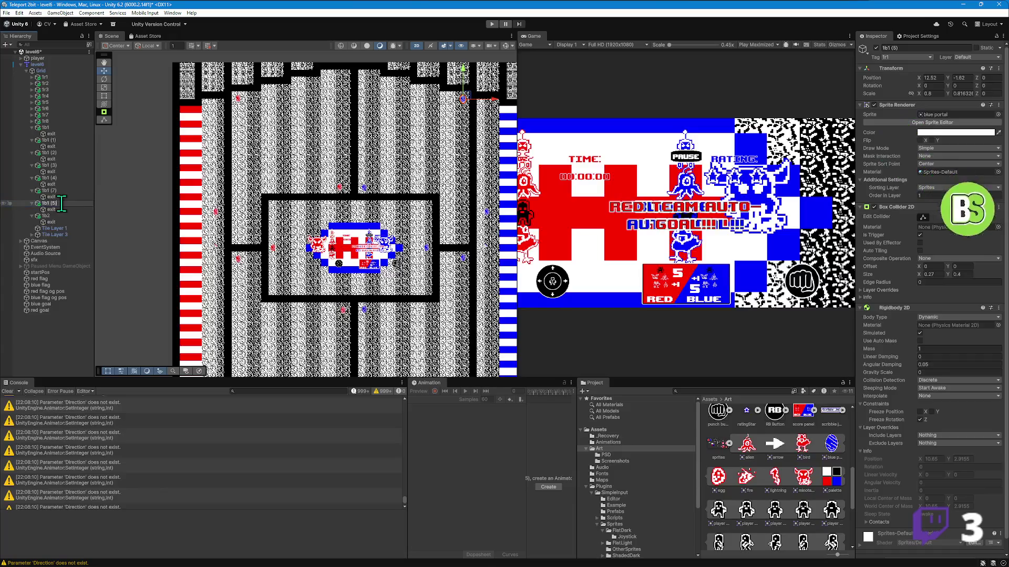
{"action": "key", "text": "BackSpace"}
{"action": "key", "text": "BackSpace"}
{"action": "key", "text": "BackSpace"}
{"action": "key", "text": "BackSpace"}
{"action": "type", "text": "tb3"}
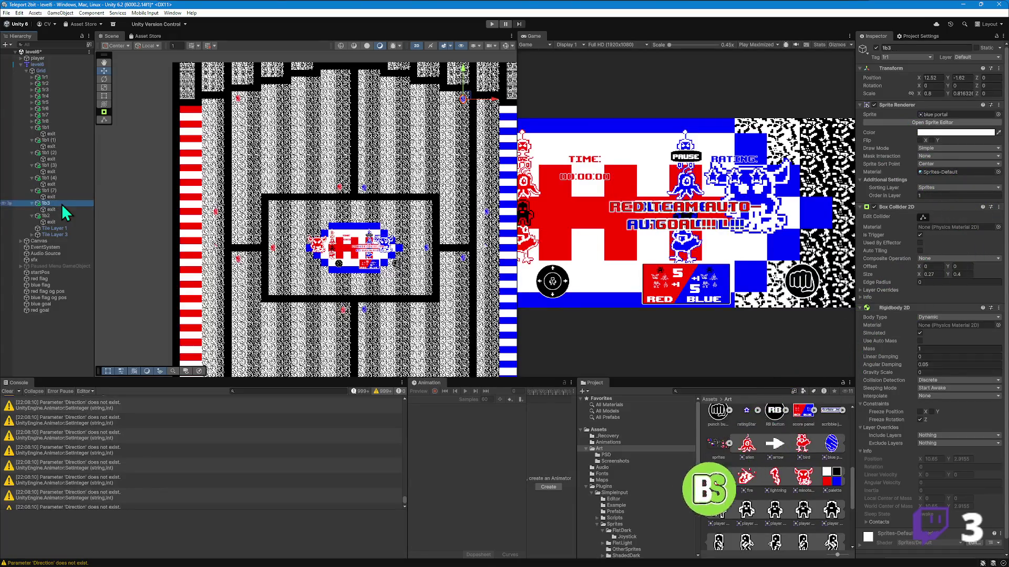
{"action": "left_click_drag", "start_coordinate": [321, 293], "coordinate": [300, 208]}
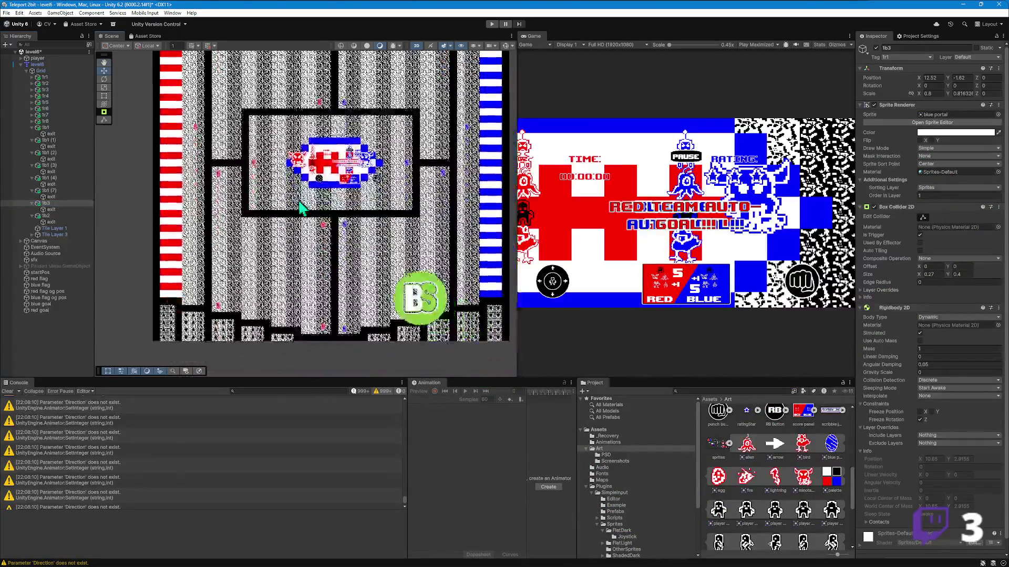
{"action": "left_click", "coordinate": [90, 179]}
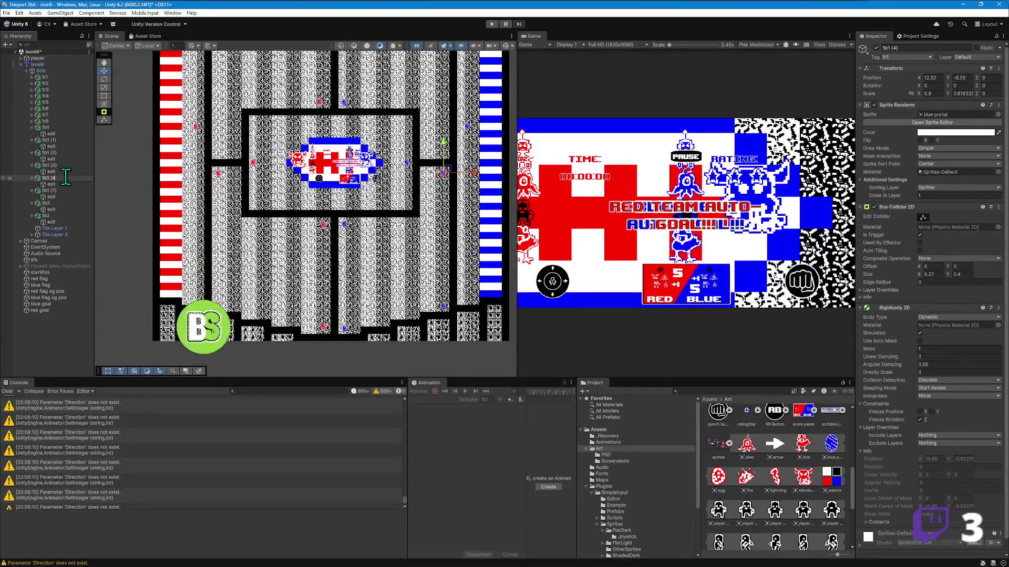
{"action": "key", "text": "Return"}
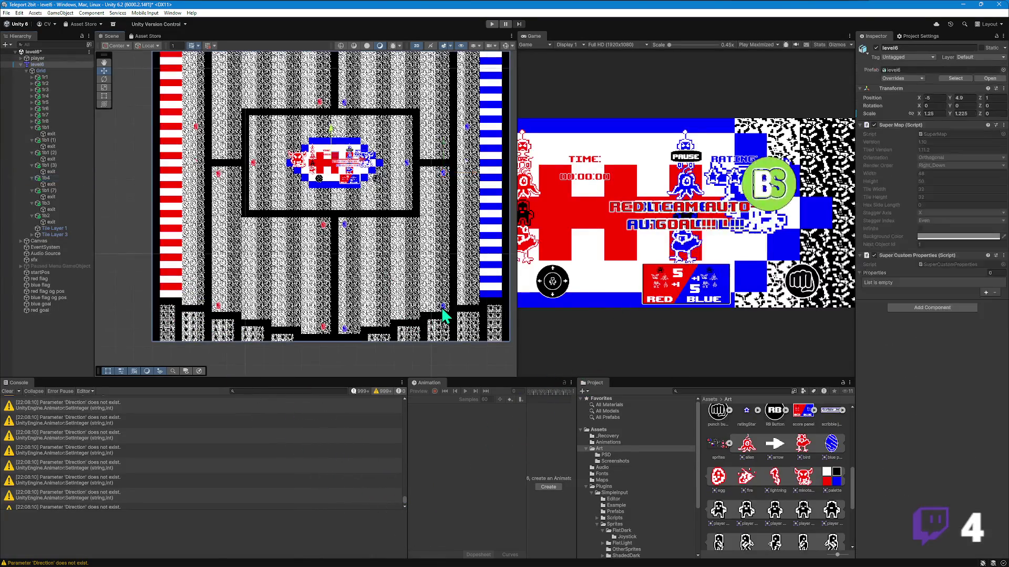
- Rename blue portal copies 1b1 (3) and 1b1 (1) to 1b5 and 1b6
{"action": "left_click", "coordinate": [55, 166]}
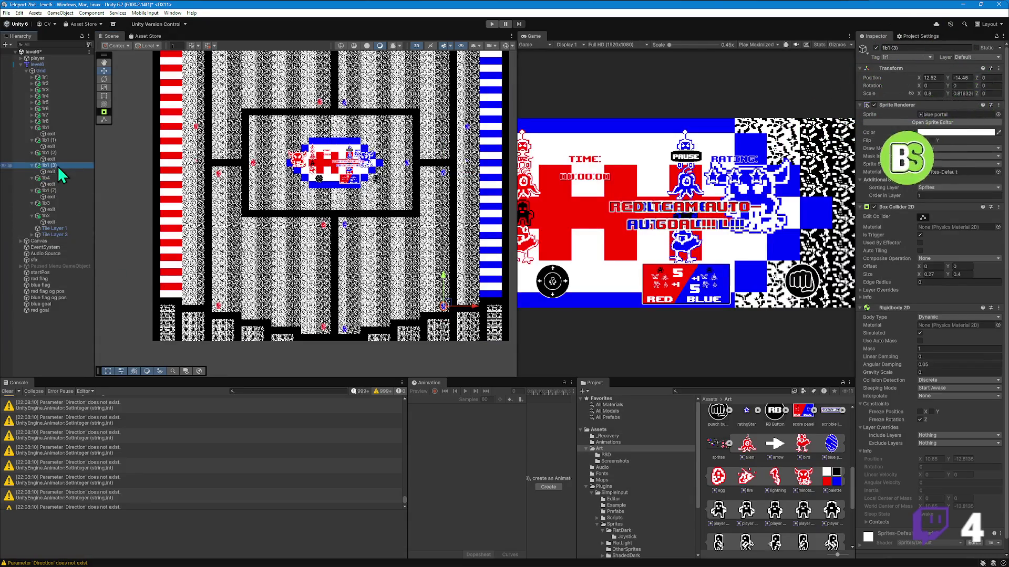
{"action": "left_click", "coordinate": [58, 166]}
{"action": "key", "text": "BackSpace"}
{"action": "key", "text": "BackSpace"}
{"action": "key", "text": "BackSpace"}
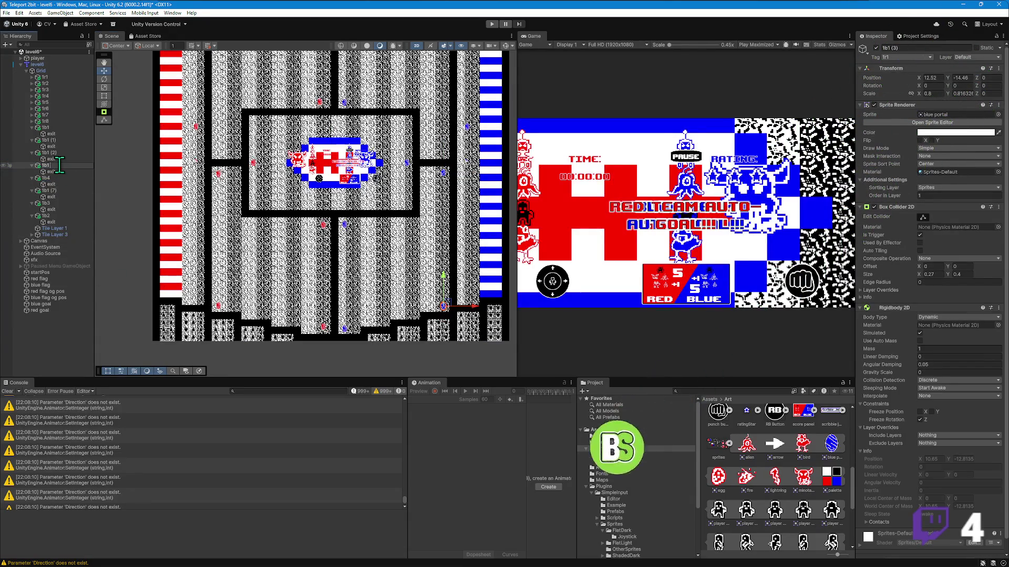
{"action": "type", "text": "5"}
{"action": "key", "text": "Return"}
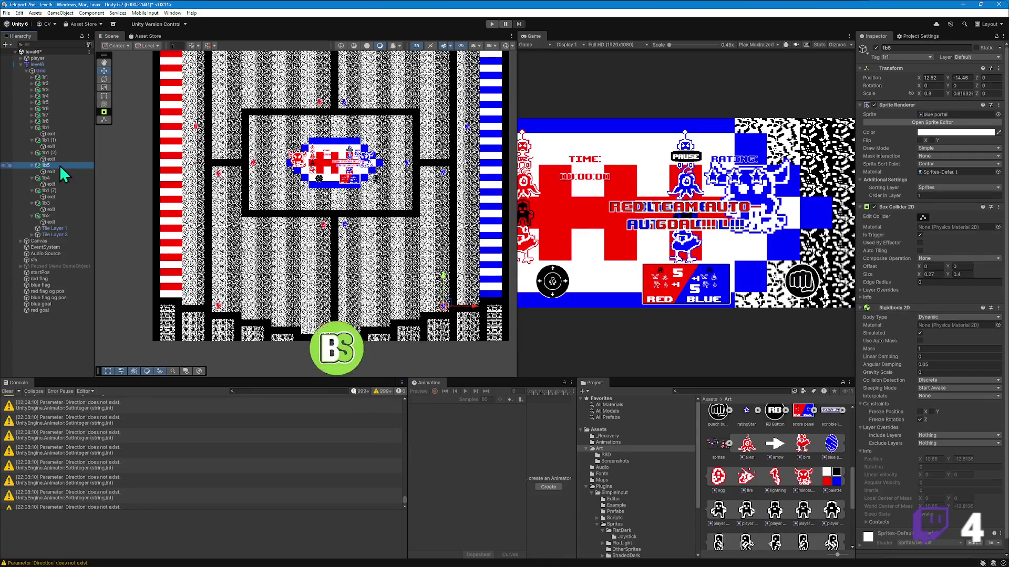
{"action": "left_click", "coordinate": [345, 329]}
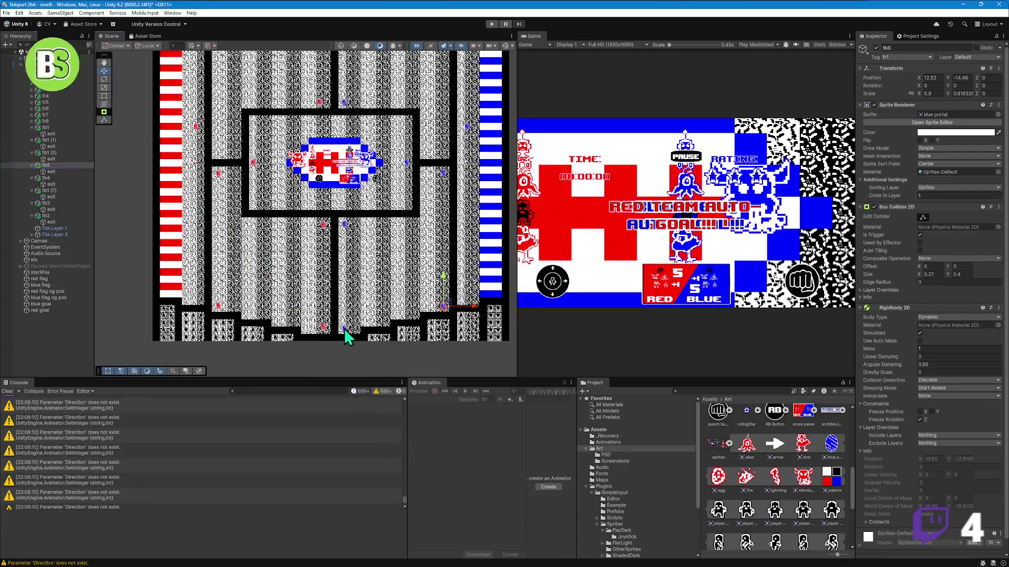
{"action": "left_click", "coordinate": [55, 140]}
{"action": "left_click", "coordinate": [53, 141]}
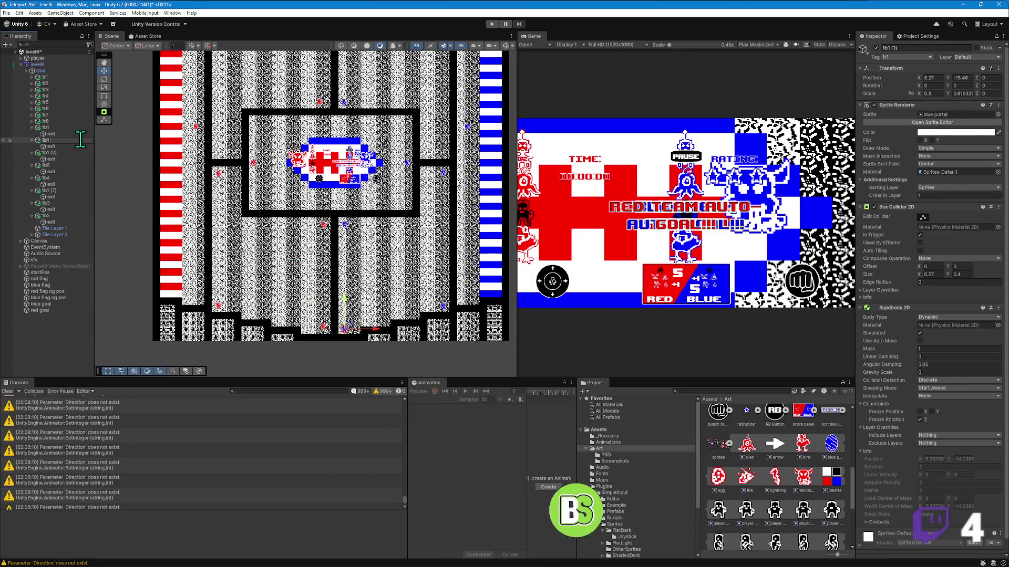
{"action": "key", "text": "Return"}
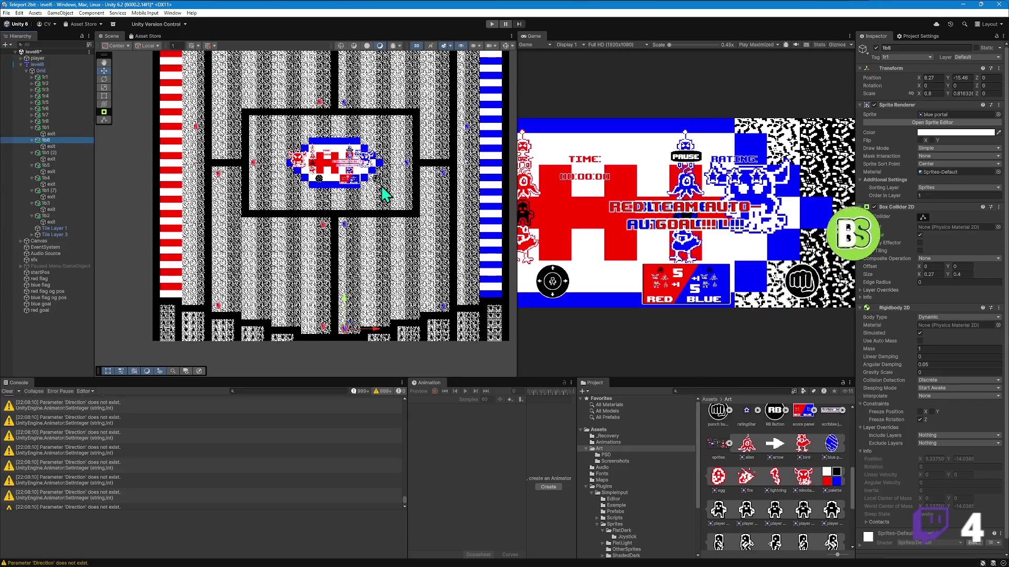
- Rename blue portal copies 1b1 (2) and 1b1 (7) to 1b7 and 1b8
{"action": "left_click", "coordinate": [344, 227]}
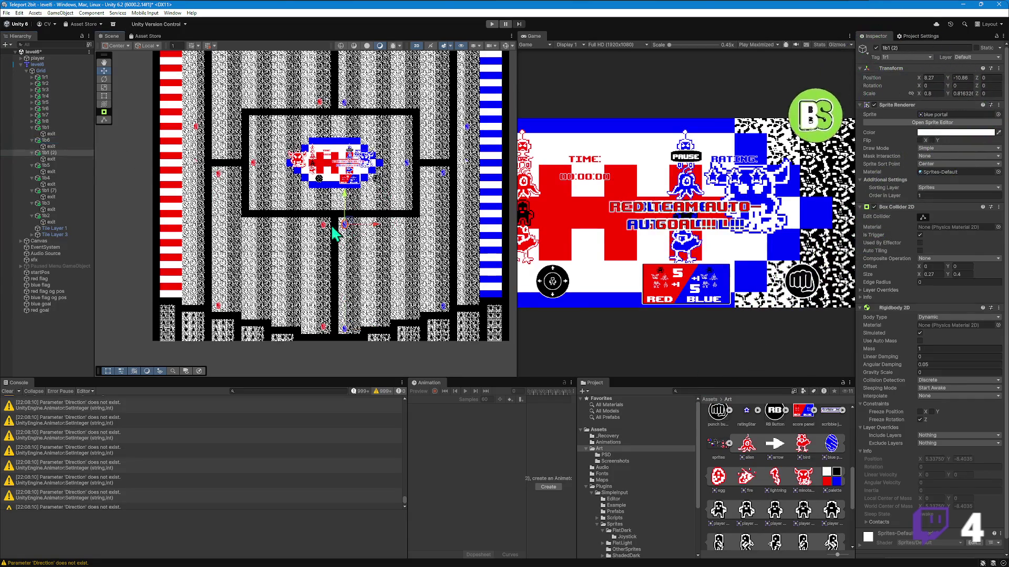
{"action": "left_click", "coordinate": [58, 153]}
{"action": "left_click", "coordinate": [67, 152]}
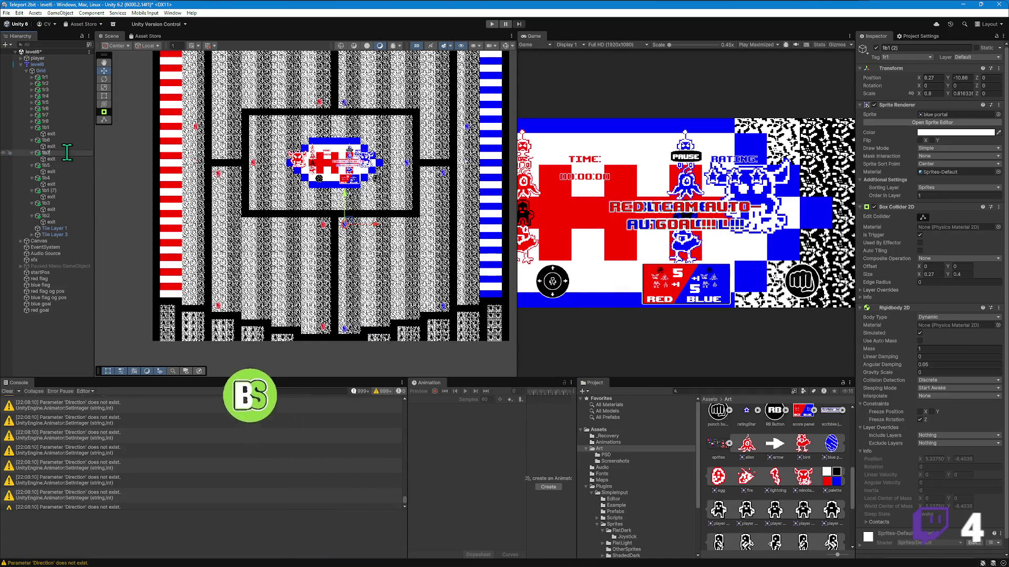
{"action": "key", "text": "Return"}
{"action": "left_click_drag", "start_coordinate": [445, 151], "coordinate": [436, 192]}
{"action": "scroll", "coordinate": [436, 192], "scroll_direction": "up", "scroll_amount": 1}
{"action": "left_click", "coordinate": [52, 191]}
{"action": "left_click", "coordinate": [59, 192]}
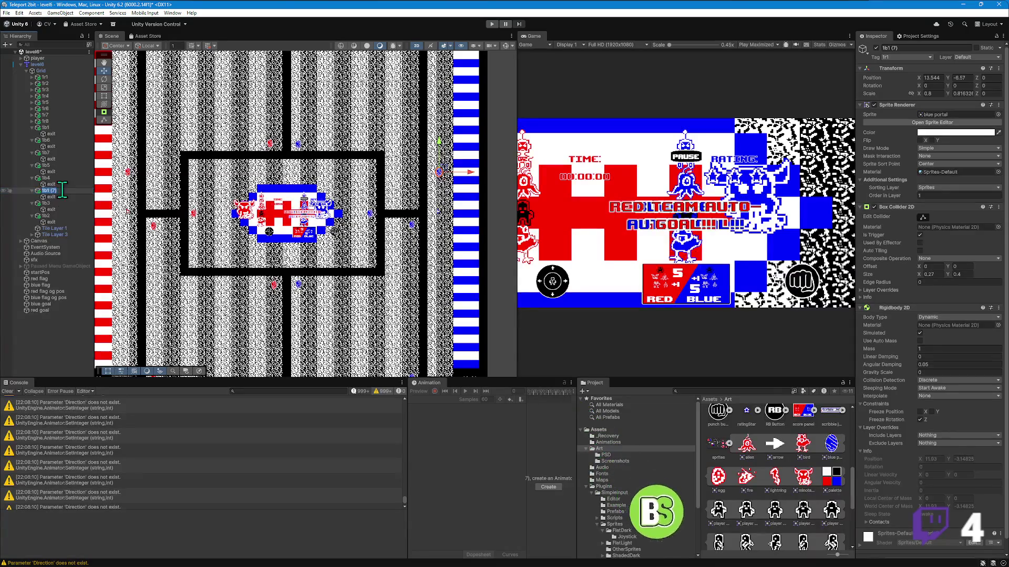
{"action": "type", "text": "8"}
{"action": "key", "text": "Return"}
- Collapse the exit children of all eight blue portals, 1b1 through 1b8
{"action": "left_click", "coordinate": [32, 215]}
{"action": "left_click", "coordinate": [33, 204]}
{"action": "left_click", "coordinate": [33, 191]}
{"action": "left_click", "coordinate": [32, 178]}
{"action": "left_click", "coordinate": [33, 166]}
{"action": "left_click", "coordinate": [33, 153]}
{"action": "left_click", "coordinate": [33, 140]}
{"action": "left_click", "coordinate": [33, 128]}
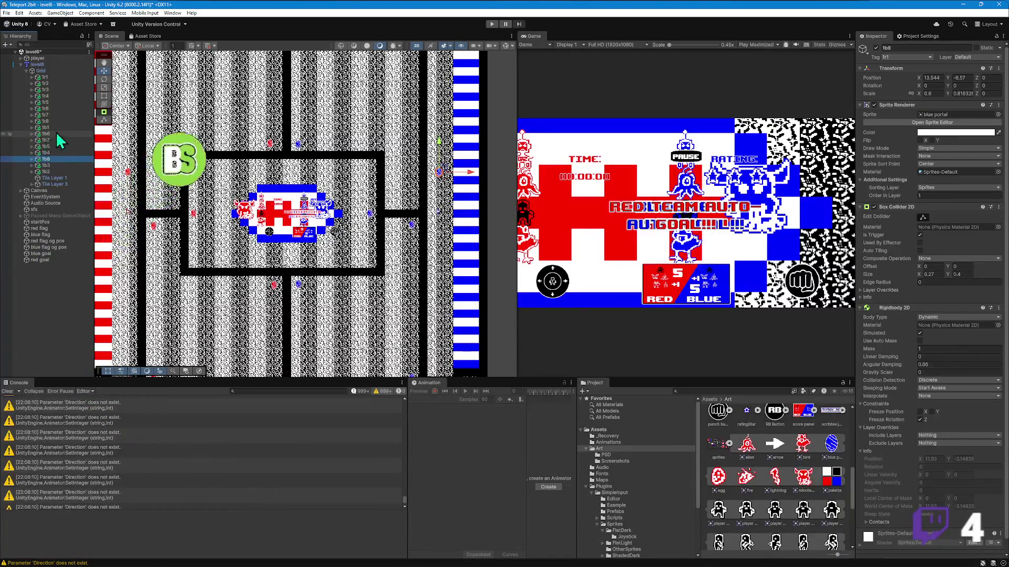
- Move 1b2 directly below 1b1 and 1b3 below 1b2, then zoom out over the level
{"action": "left_click", "coordinate": [52, 171]}
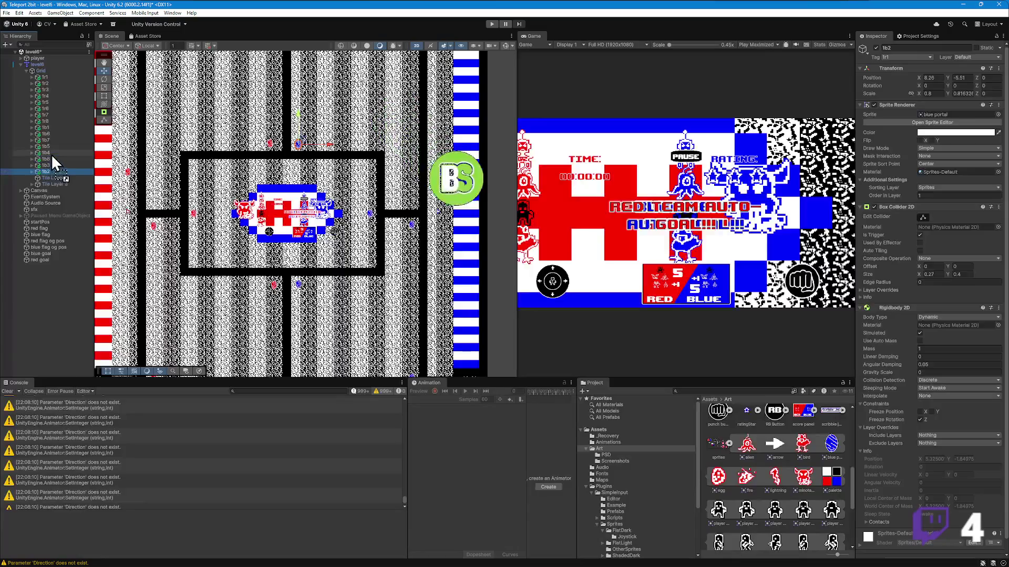
{"action": "left_click_drag", "start_coordinate": [55, 134], "coordinate": [55, 132]}
{"action": "double_click", "coordinate": [50, 172]}
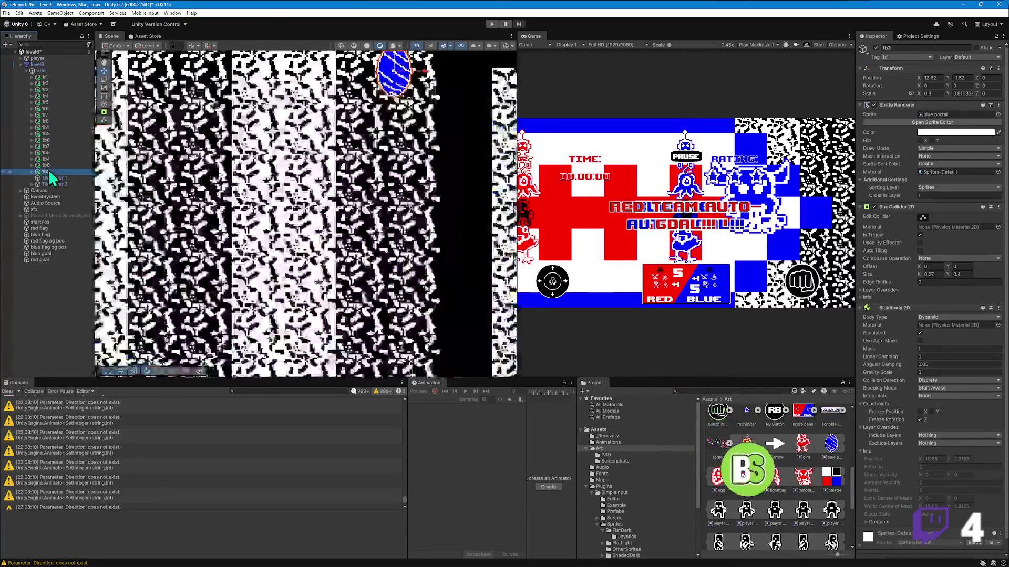
{"action": "mouse_move", "coordinate": [50, 174]}
{"action": "left_mouse_down"}
{"action": "mouse_move", "coordinate": [52, 137]}
{"action": "mouse_move", "coordinate": [51, 165]}
{"action": "mouse_move", "coordinate": [54, 153]}
{"action": "left_mouse_up"}
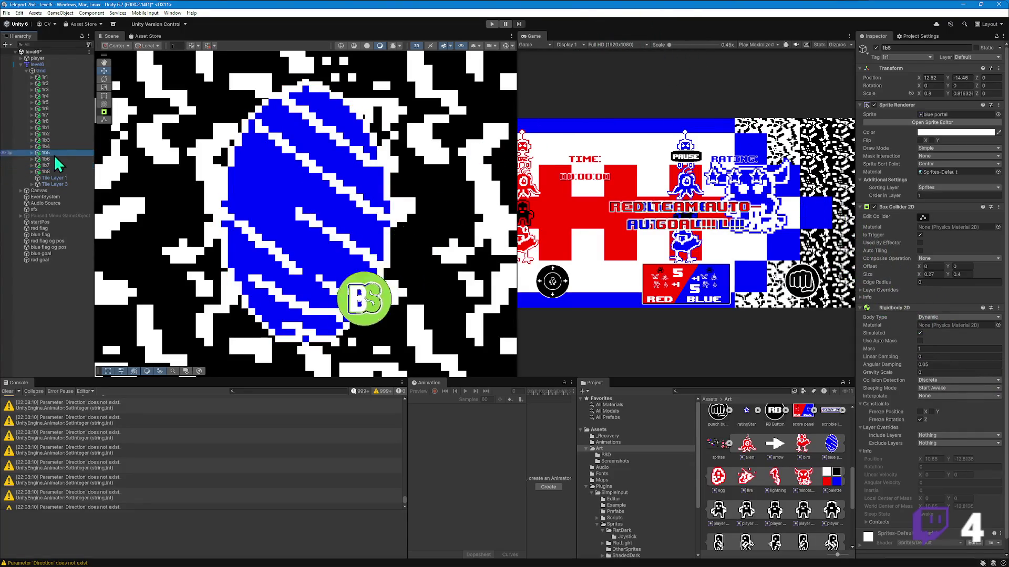
{"action": "scroll", "coordinate": [220, 201], "scroll_direction": "down", "scroll_amount": 5}
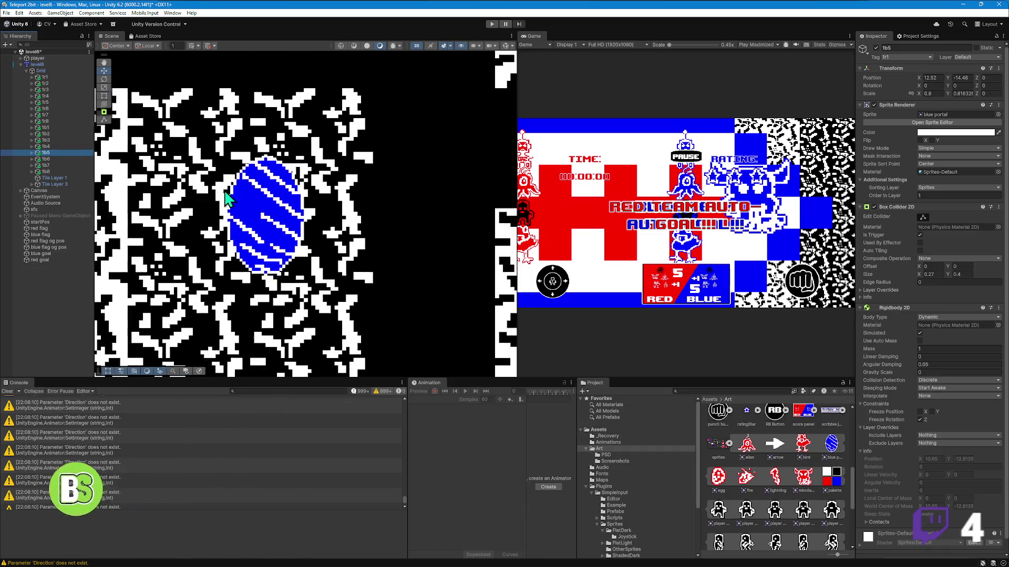
{"action": "scroll", "coordinate": [220, 201], "scroll_direction": "down", "scroll_amount": 8}
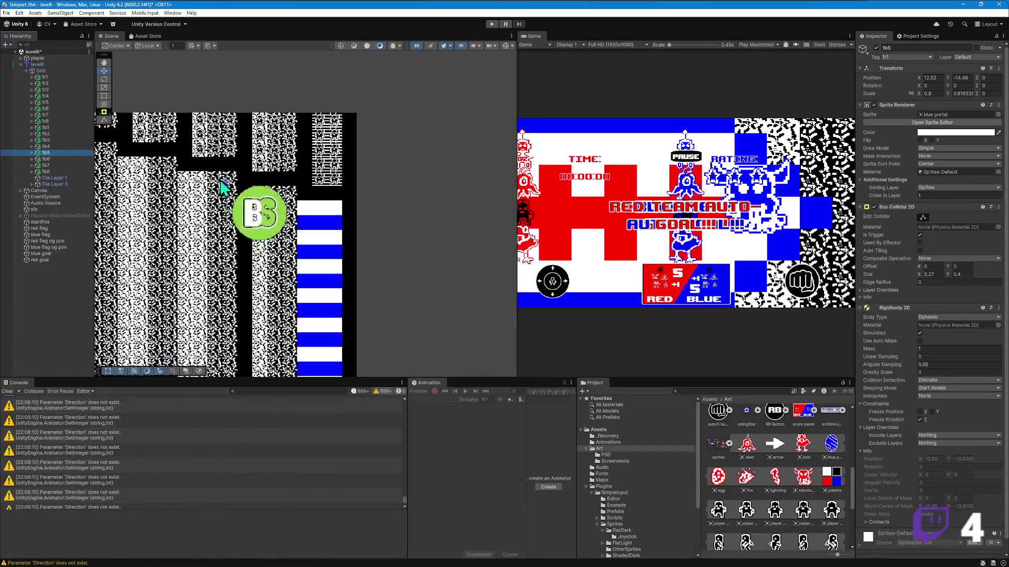
{"action": "scroll", "coordinate": [227, 220], "scroll_direction": "down", "scroll_amount": 5}
{"action": "mouse_move", "coordinate": [181, 248]}
{"action": "left_mouse_down"}
{"action": "mouse_move", "coordinate": [271, 203]}
{"action": "mouse_move", "coordinate": [293, 209]}
{"action": "mouse_move", "coordinate": [270, 169]}
{"action": "mouse_move", "coordinate": [286, 166]}
{"action": "left_mouse_up"}
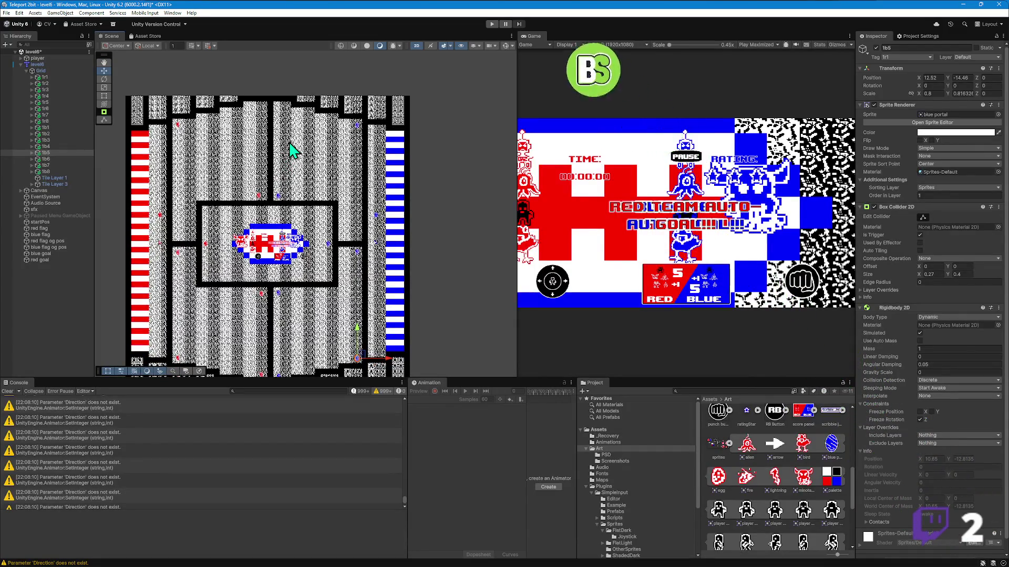
{"action": "scroll", "coordinate": [225, 157], "scroll_direction": "up", "scroll_amount": 1}
{"action": "scroll", "coordinate": [225, 158], "scroll_direction": "up", "scroll_amount": 1}
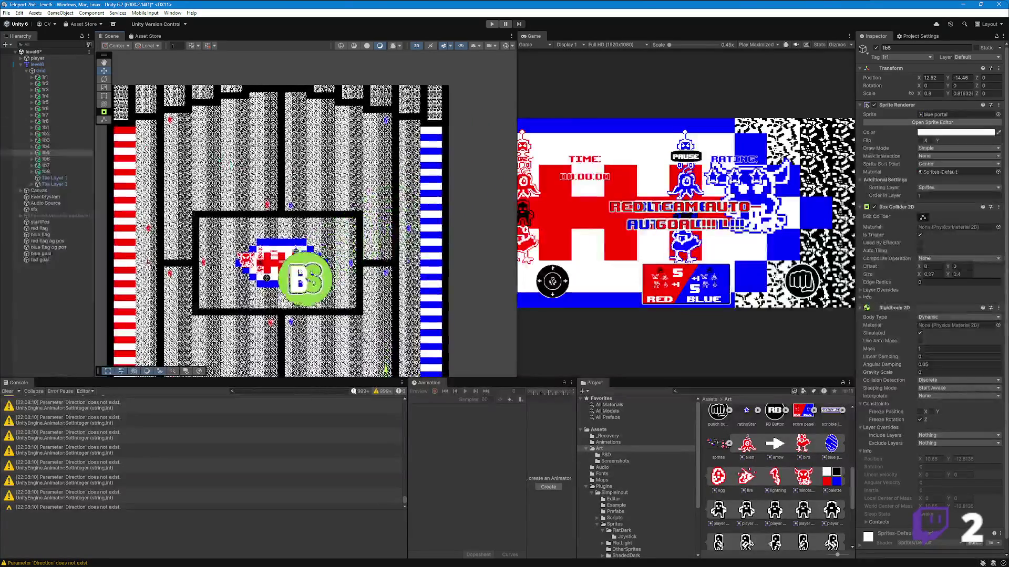
{"action": "left_click", "coordinate": [46, 78]}
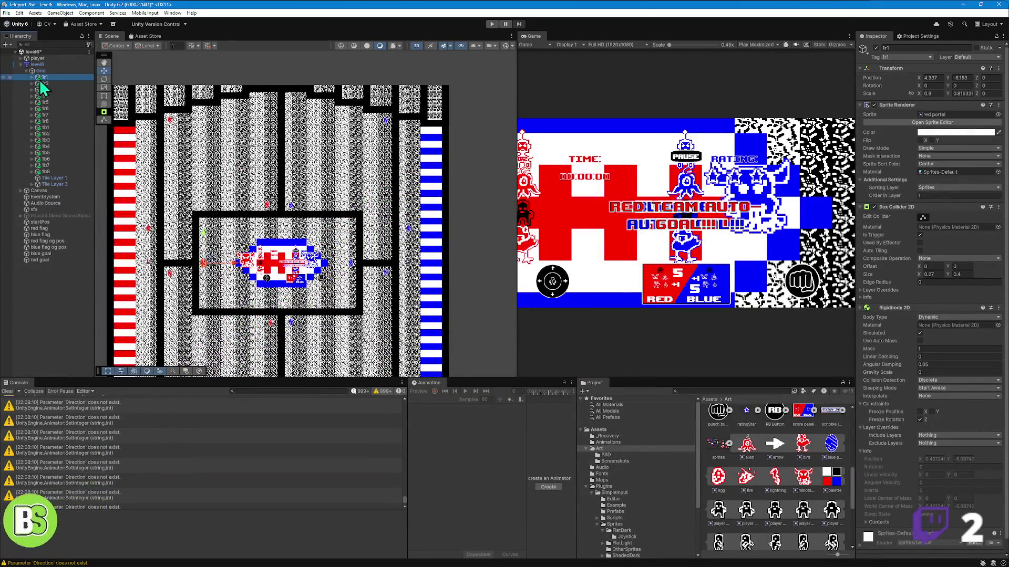
- Tag red portals 1r2 and 1r3 with their own names, 1r2 and 1r3
{"action": "left_click", "coordinate": [31, 77]}
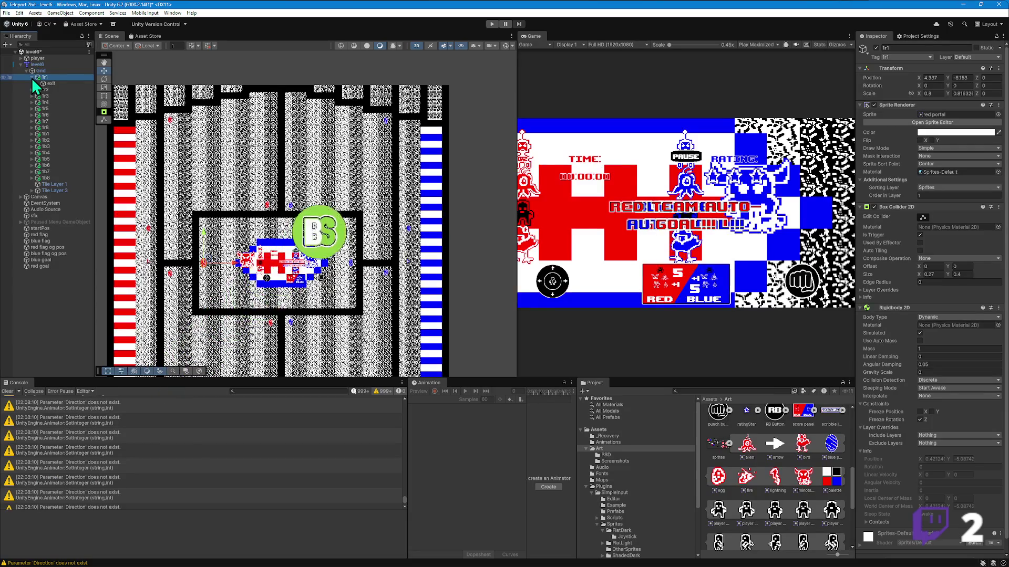
{"action": "left_click", "coordinate": [32, 77]}
{"action": "left_click", "coordinate": [45, 84]}
{"action": "left_click", "coordinate": [899, 56]}
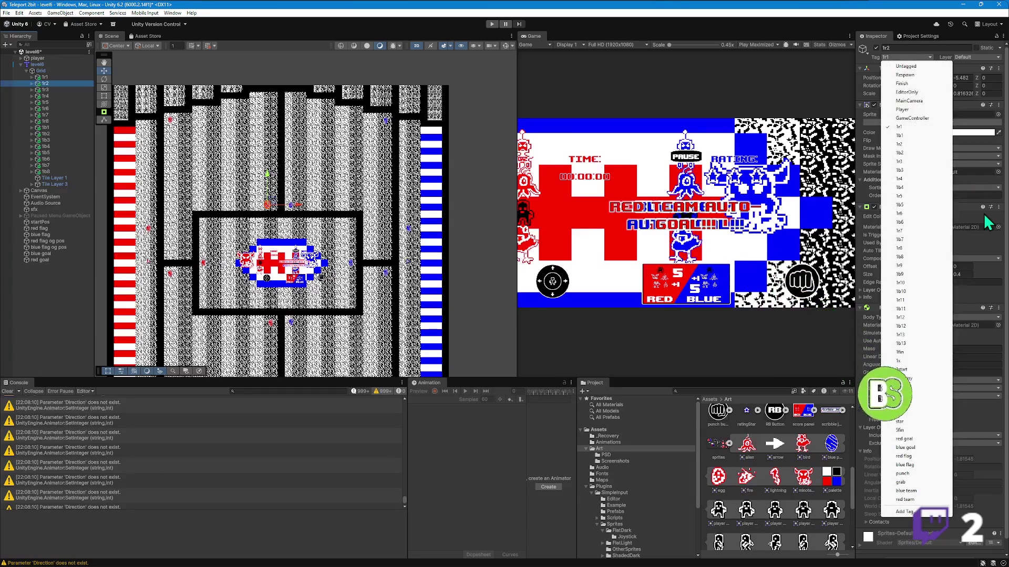
{"action": "left_click", "coordinate": [906, 145]}
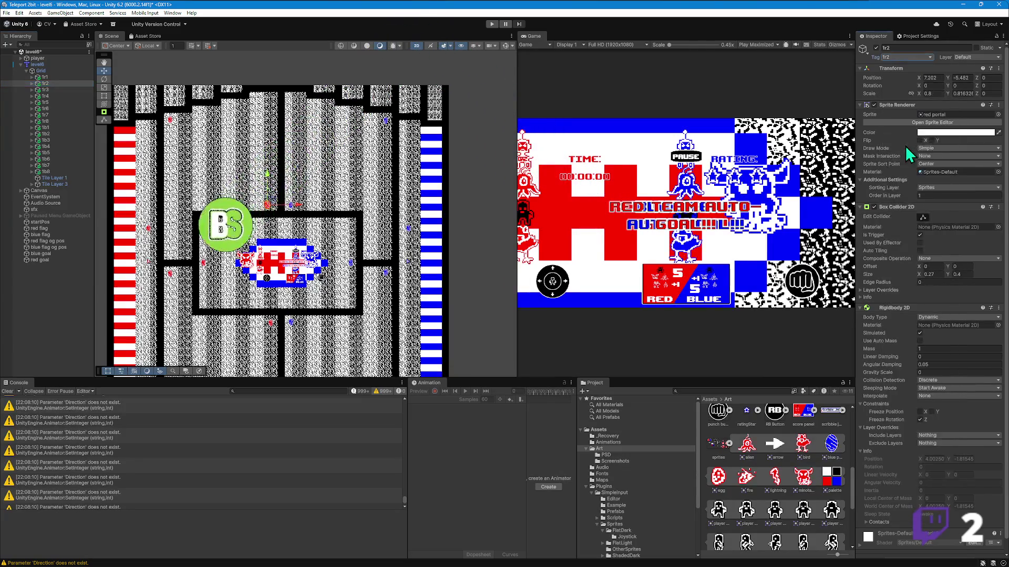
{"action": "left_click", "coordinate": [62, 91]}
{"action": "left_click", "coordinate": [899, 56]}
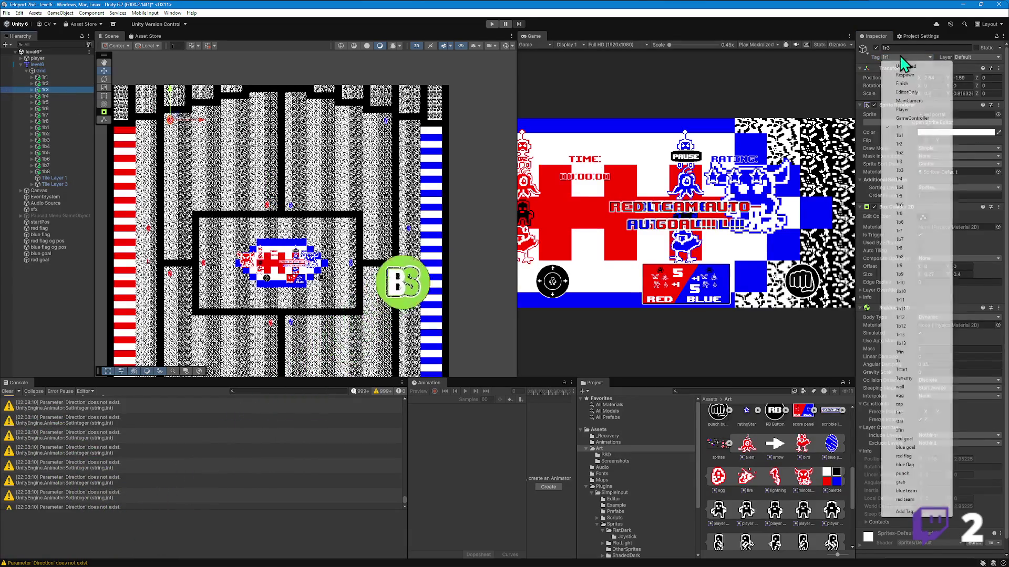
{"action": "left_click", "coordinate": [899, 161]}
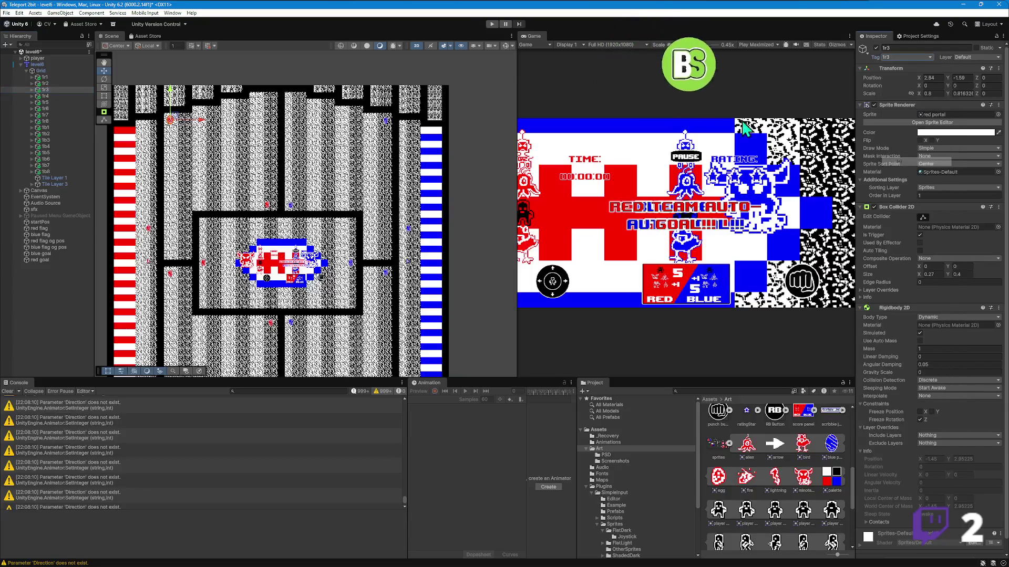
- Tag red portals 1r4, 1r5 and 1r6 with matching tags 1r4, 1r5, 1r6
{"action": "left_click", "coordinate": [45, 96]}
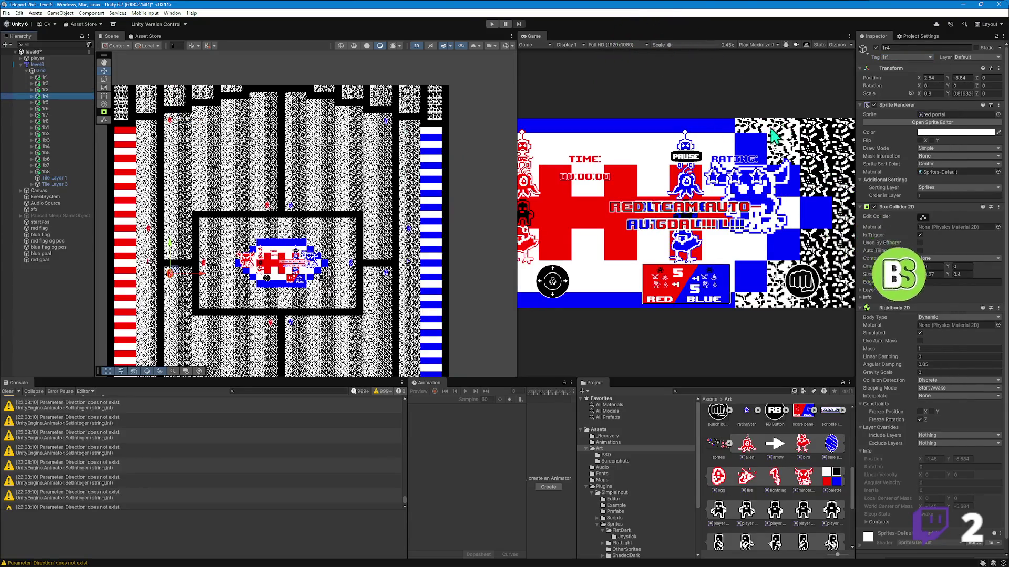
{"action": "left_click", "coordinate": [895, 57]}
{"action": "left_click", "coordinate": [902, 179]}
{"action": "left_click", "coordinate": [46, 102]}
{"action": "left_click", "coordinate": [897, 57]}
{"action": "left_click", "coordinate": [907, 196]}
{"action": "left_click", "coordinate": [45, 109]}
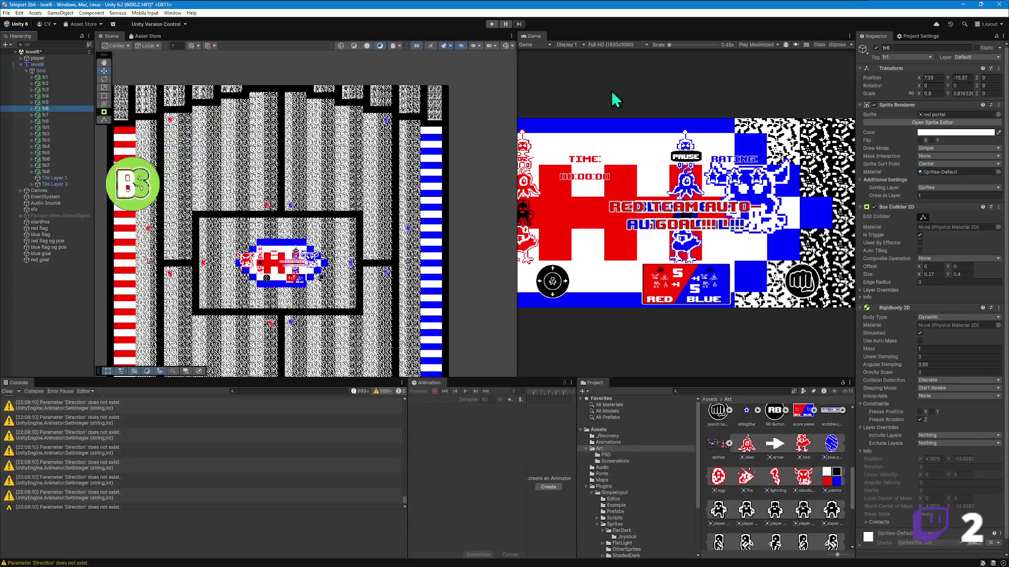
{"action": "left_click", "coordinate": [904, 56]}
{"action": "left_click", "coordinate": [906, 214]}
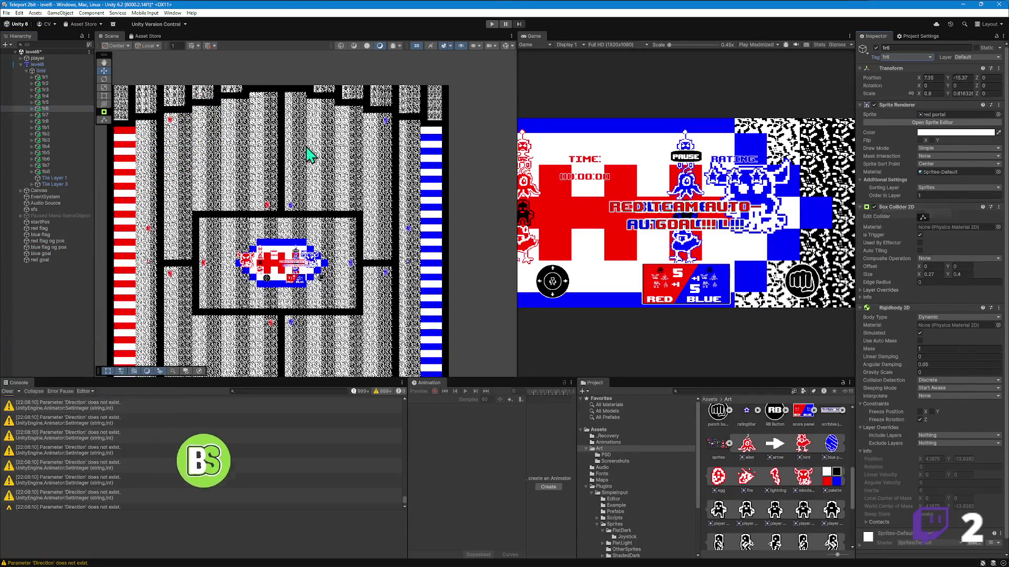
- Tag red portals 1r7 and 1r8 with matching tags 1r7 and 1r8
{"action": "left_click", "coordinate": [51, 115]}
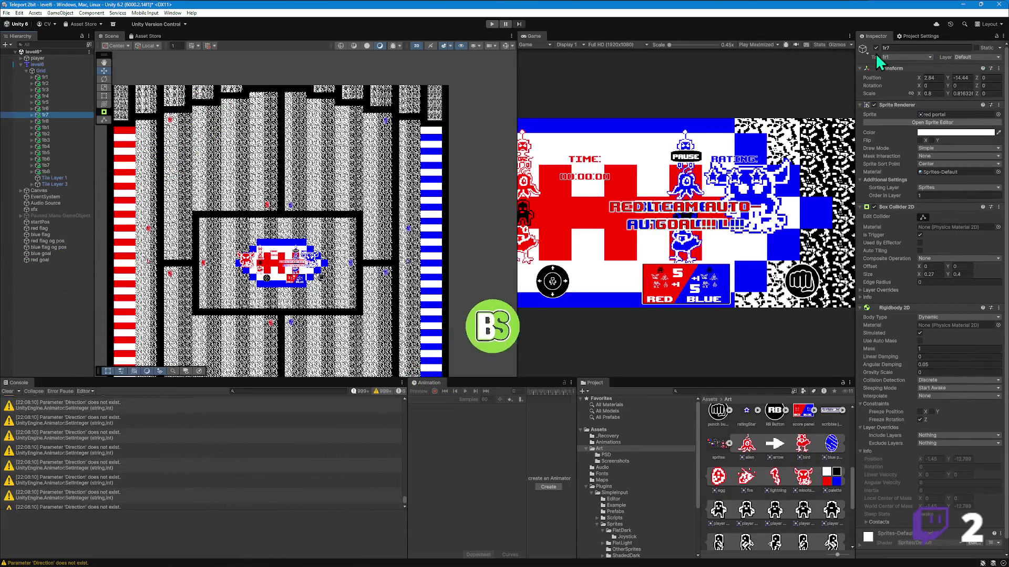
{"action": "left_click", "coordinate": [903, 57]}
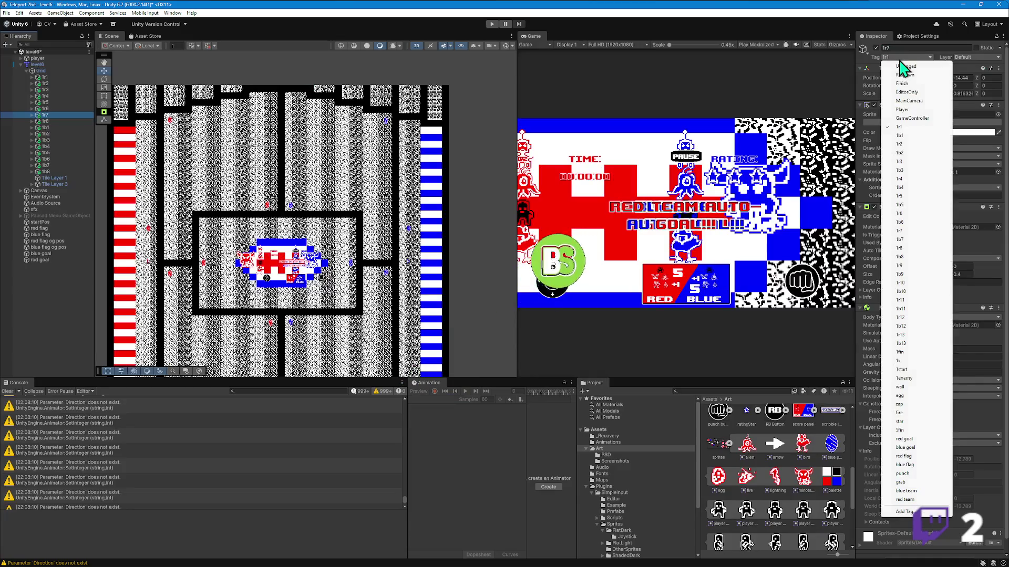
{"action": "left_click", "coordinate": [906, 230]}
{"action": "left_click", "coordinate": [52, 121]}
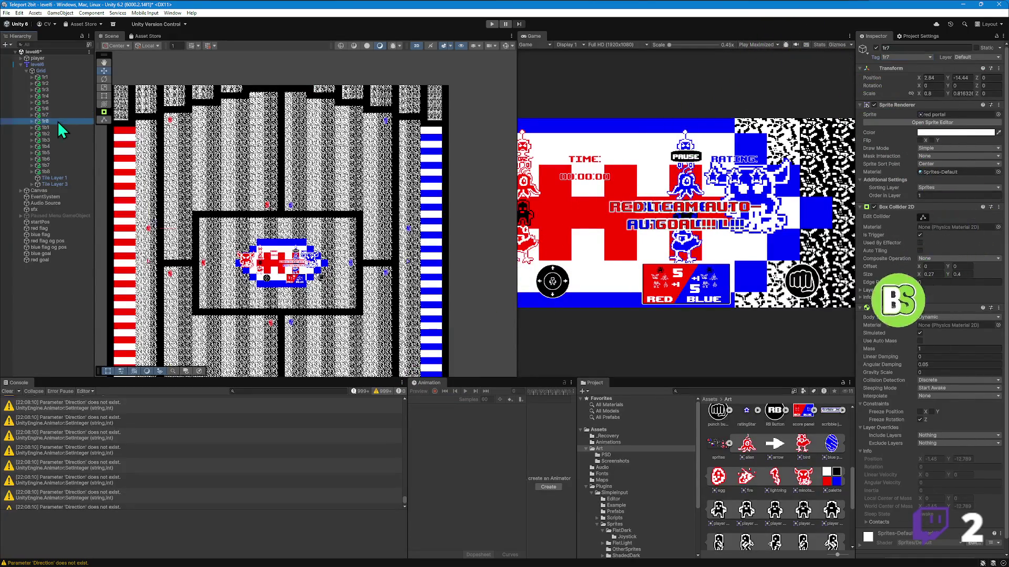
{"action": "left_click", "coordinate": [902, 57]}
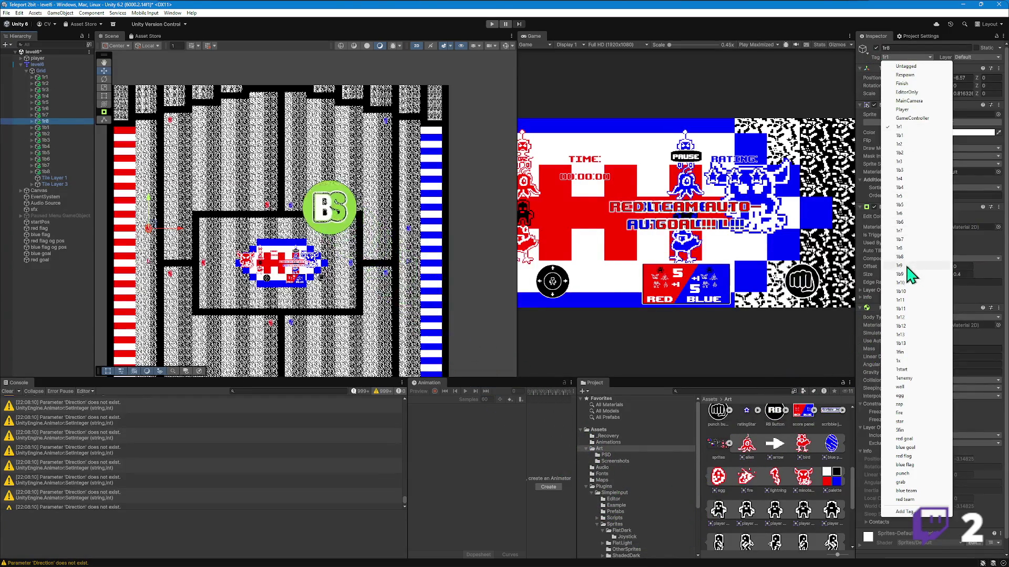
{"action": "left_click", "coordinate": [901, 248]}
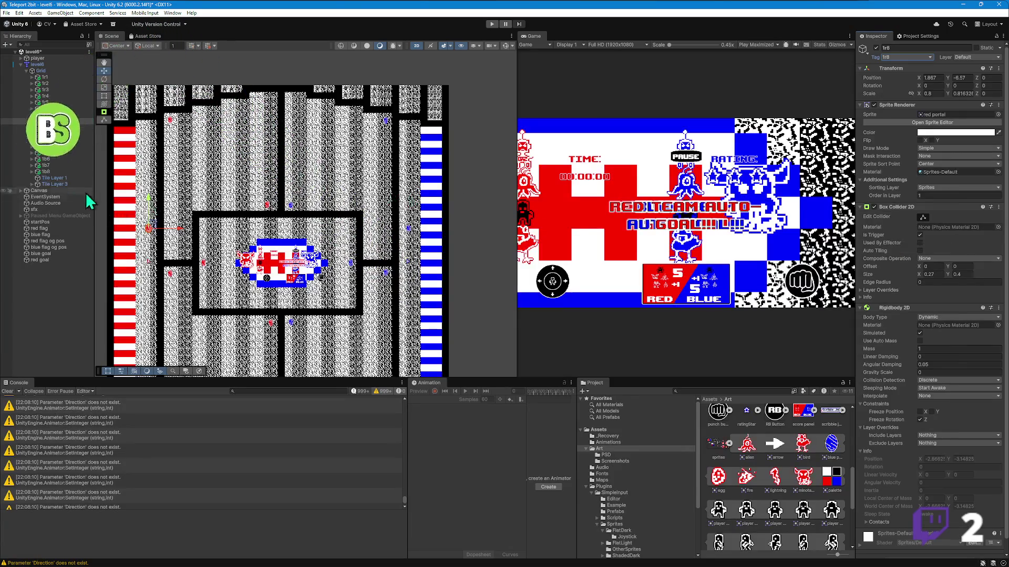
{"action": "left_click", "coordinate": [46, 128]}
- Tag blue portals 1b1, 1b2 and 1b3 with their matching tags
{"action": "left_click", "coordinate": [907, 57]}
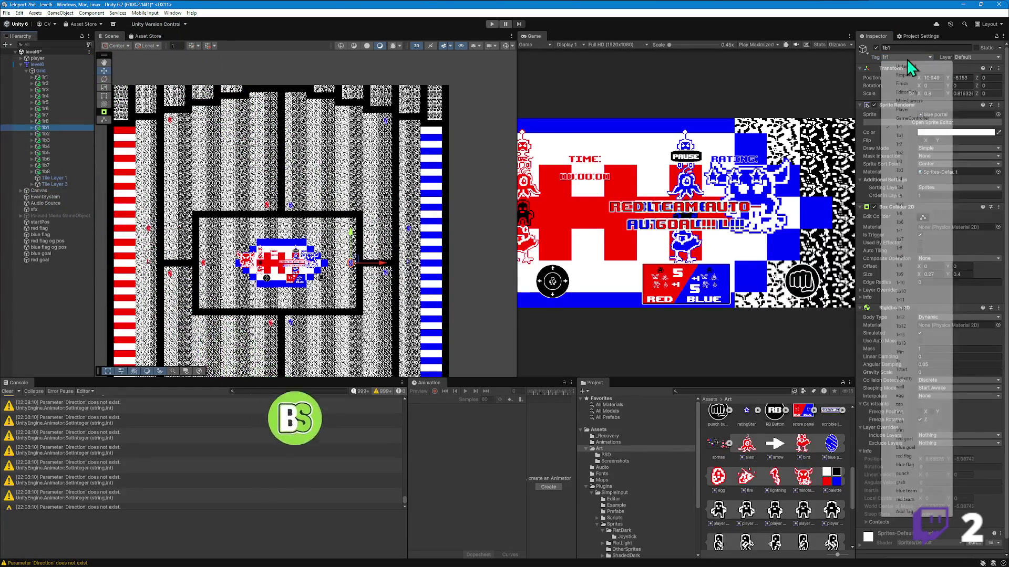
{"action": "left_click", "coordinate": [913, 136]}
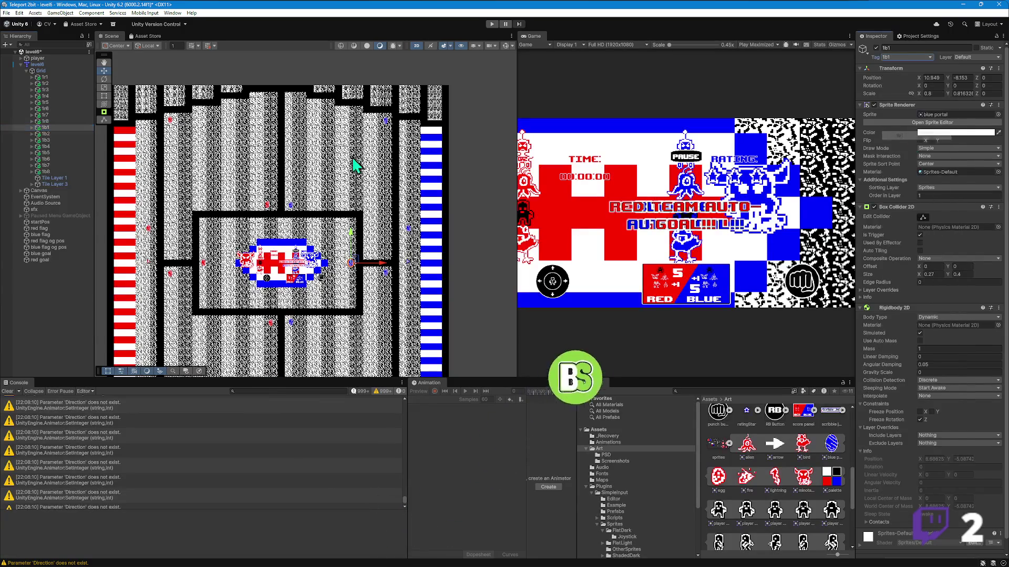
{"action": "left_click", "coordinate": [57, 134]}
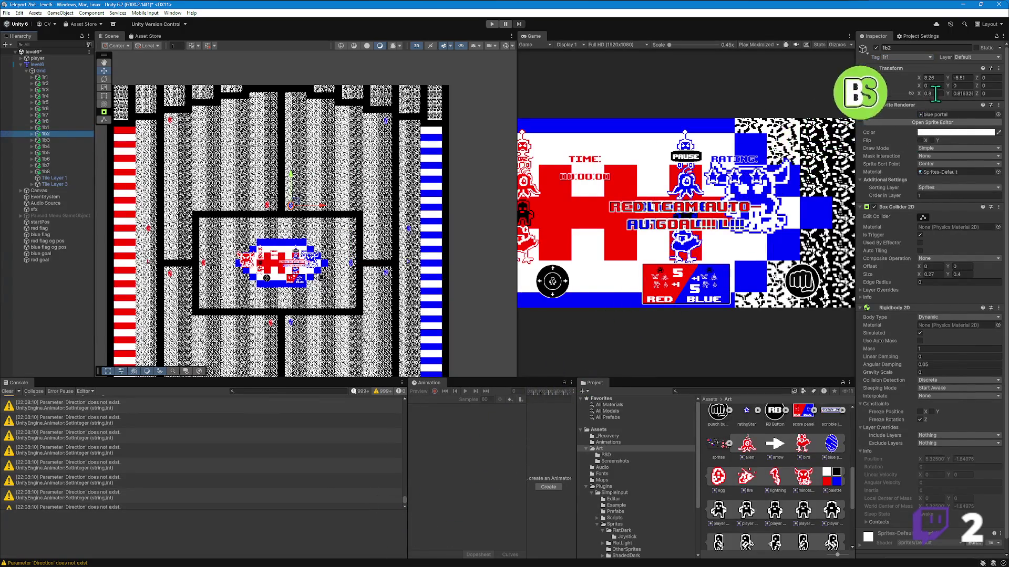
{"action": "left_click", "coordinate": [906, 57]}
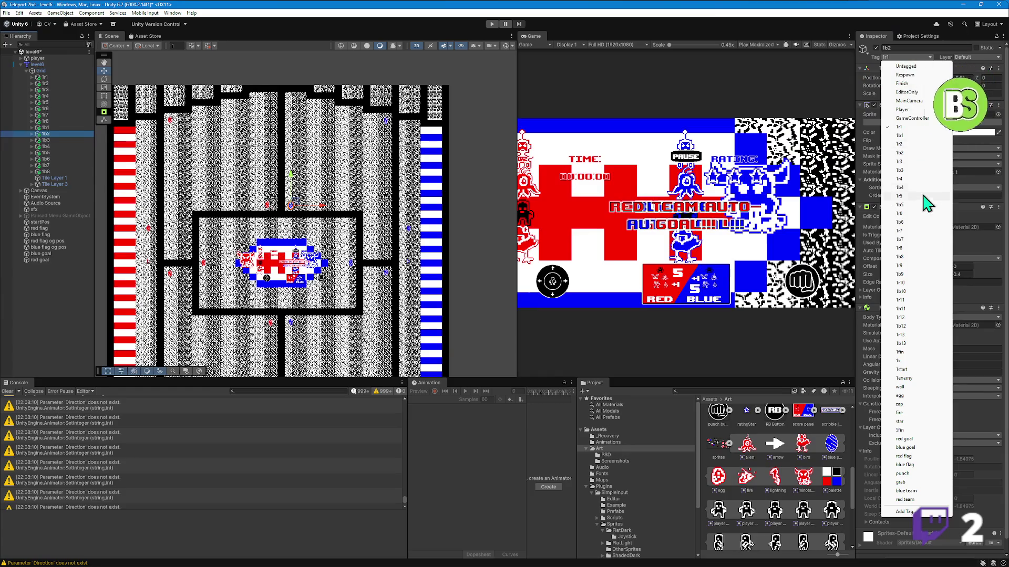
{"action": "left_click", "coordinate": [906, 153]}
{"action": "left_click", "coordinate": [58, 140]}
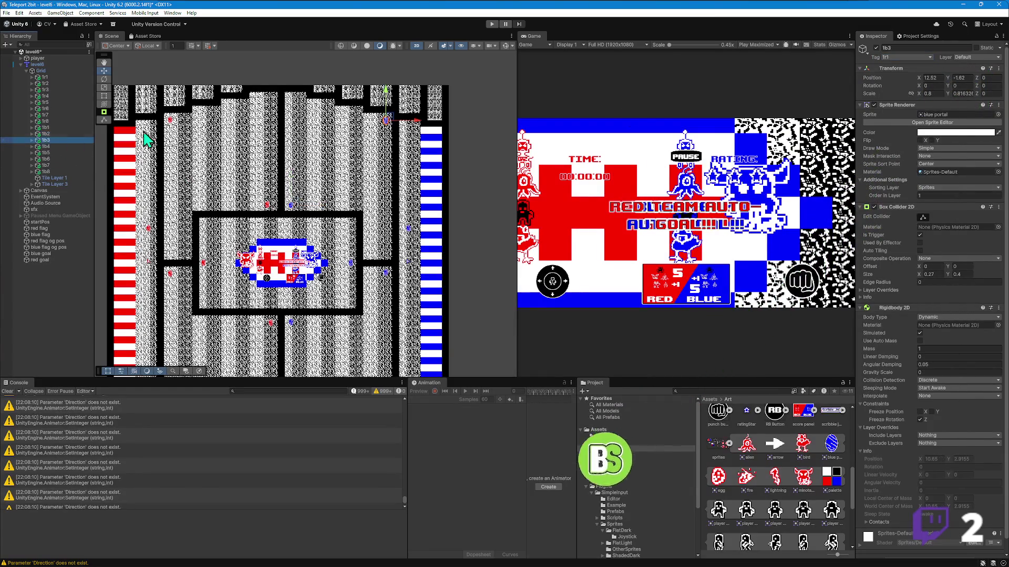
{"action": "left_click", "coordinate": [899, 57]}
{"action": "left_click", "coordinate": [899, 170]}
- Tag blue portals 1b4, 1b5 and 1b6 with their matching tags
{"action": "left_click", "coordinate": [64, 146]}
{"action": "left_click", "coordinate": [904, 55]}
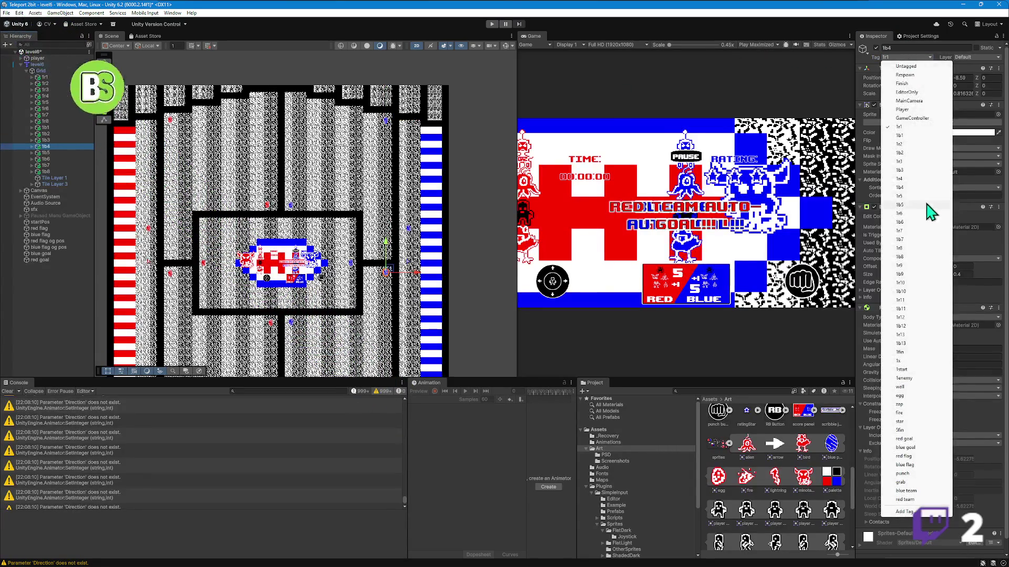
{"action": "left_click", "coordinate": [913, 188]}
{"action": "left_click", "coordinate": [50, 152]}
{"action": "left_click", "coordinate": [900, 56]}
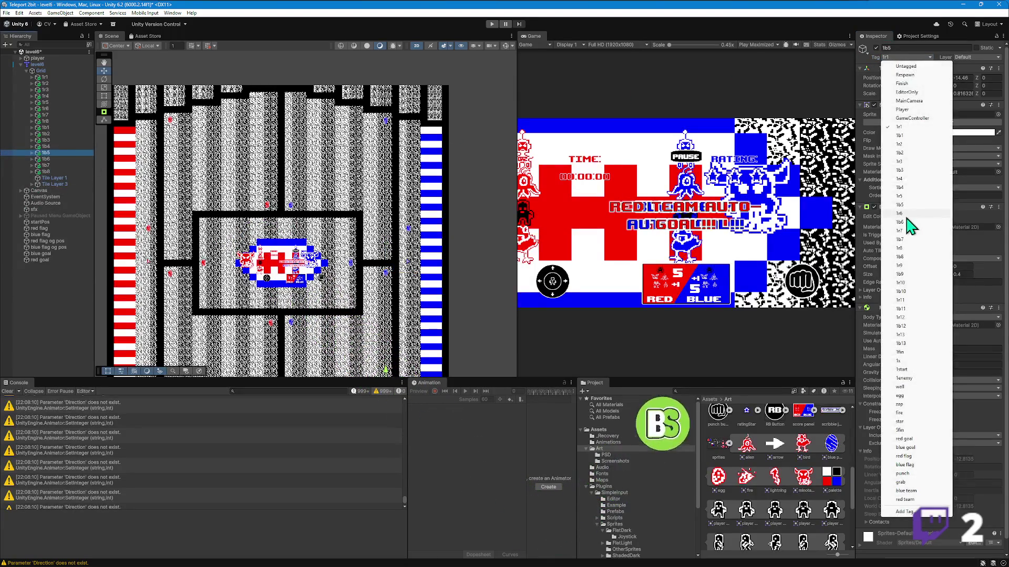
{"action": "left_click", "coordinate": [893, 204]}
{"action": "left_click", "coordinate": [47, 159]}
{"action": "left_click", "coordinate": [899, 57]}
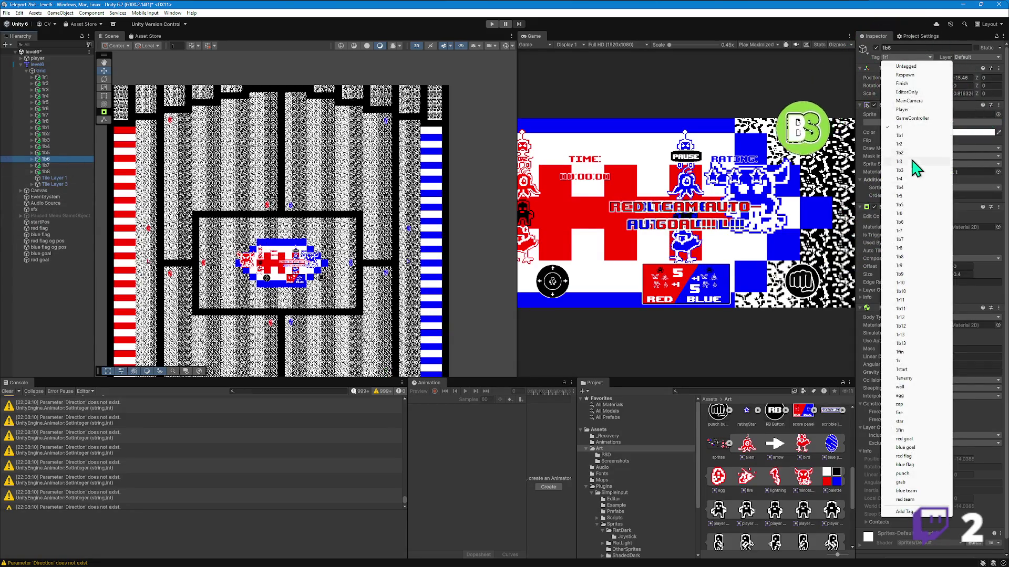
{"action": "left_click", "coordinate": [908, 223]}
- Tag blue portals 1b7 and 1b8 with their matching tags 1b7 and 1b8
{"action": "left_click", "coordinate": [46, 165]}
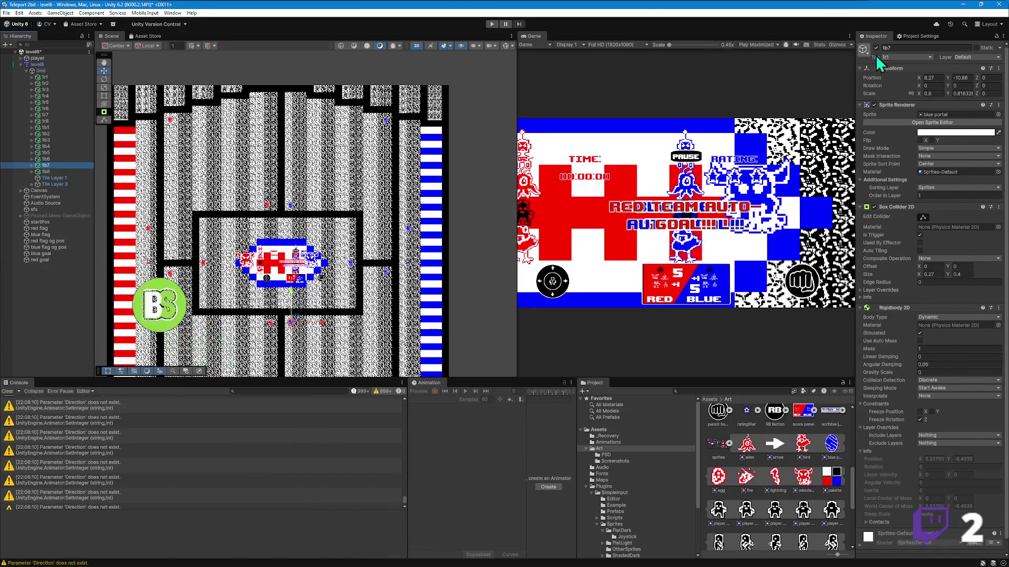
{"action": "left_click", "coordinate": [899, 56]}
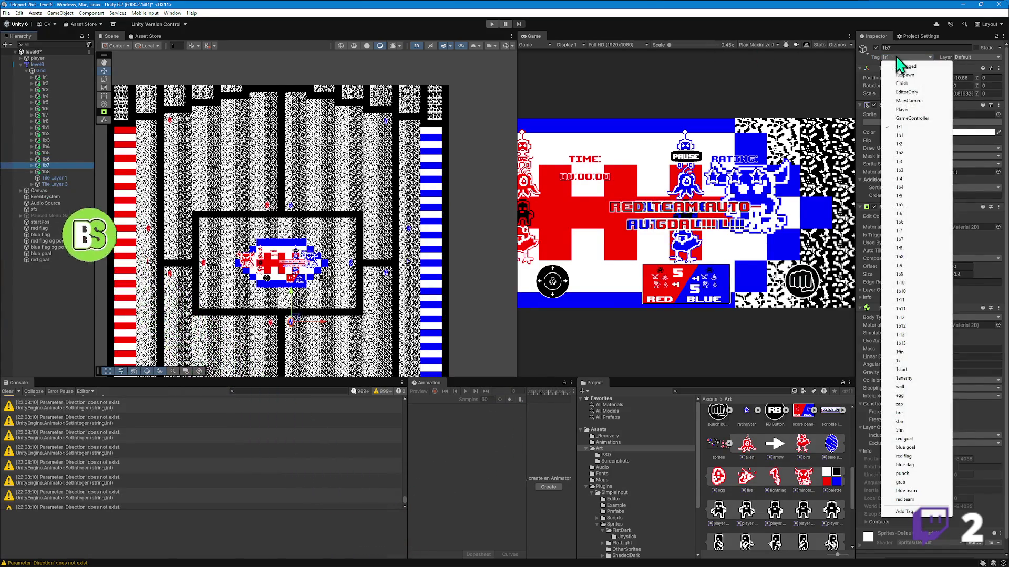
{"action": "left_click", "coordinate": [904, 240]}
{"action": "left_click", "coordinate": [45, 172]}
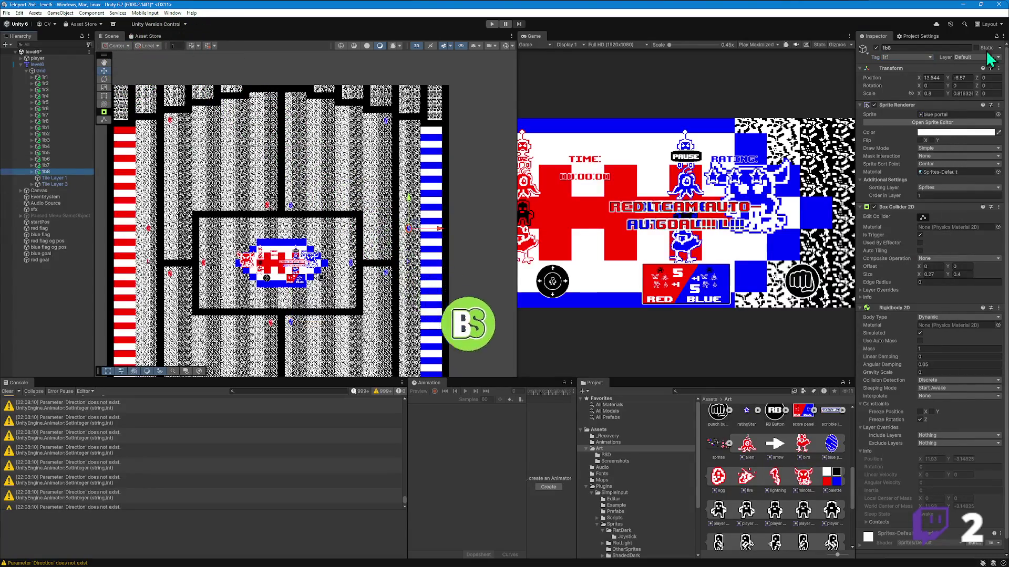
{"action": "left_click", "coordinate": [914, 58]}
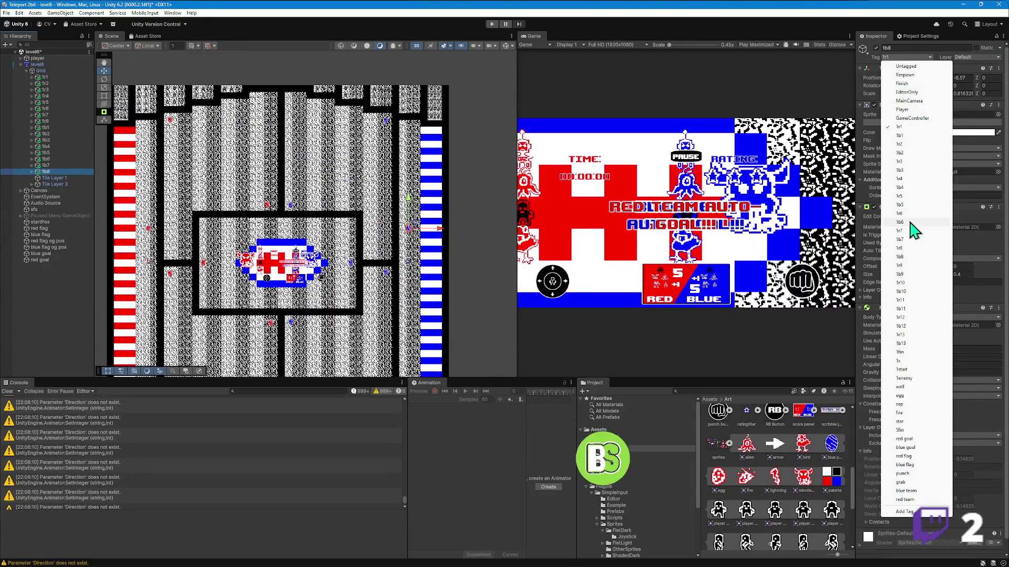
{"action": "left_click", "coordinate": [901, 257]}
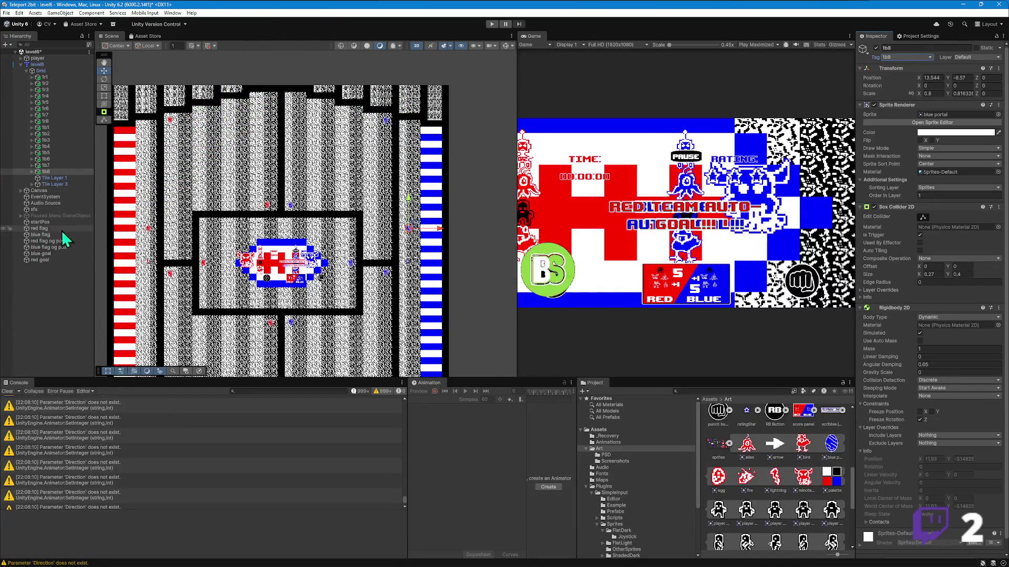
{"action": "left_click", "coordinate": [56, 242]}
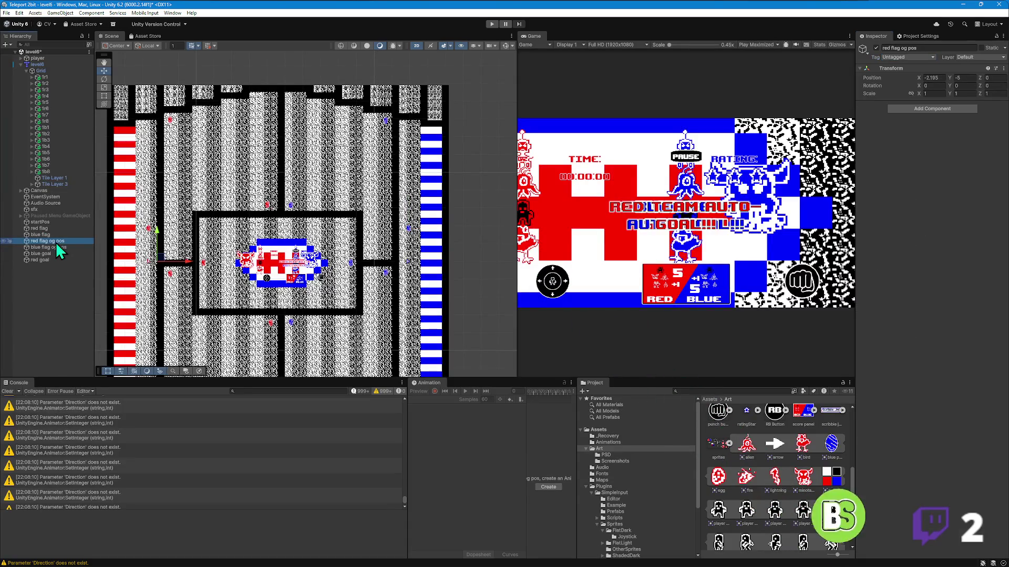
{"action": "scroll", "coordinate": [218, 255], "scroll_direction": "up", "scroll_amount": 5}
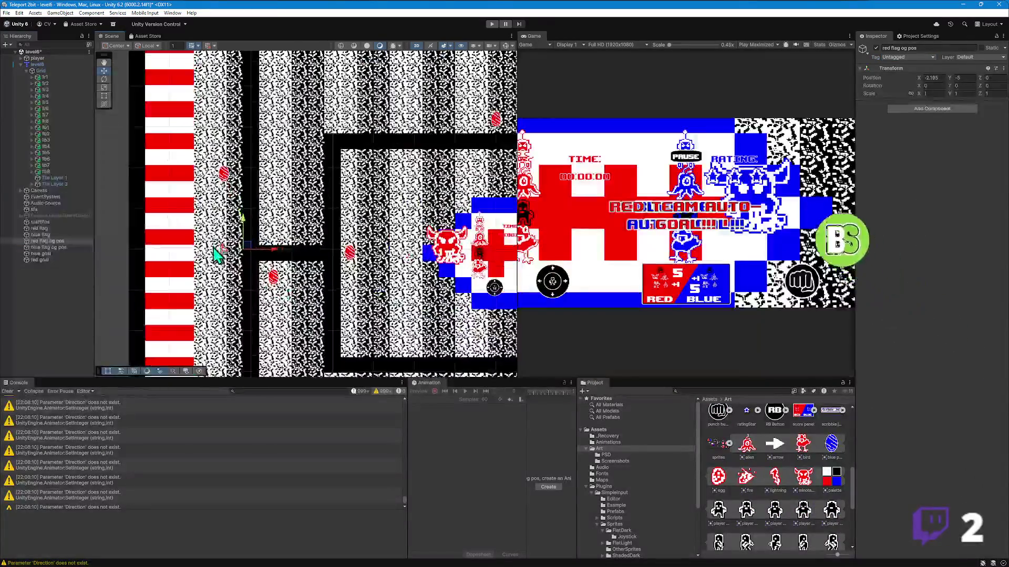
{"action": "scroll", "coordinate": [218, 256], "scroll_direction": "up", "scroll_amount": 3}
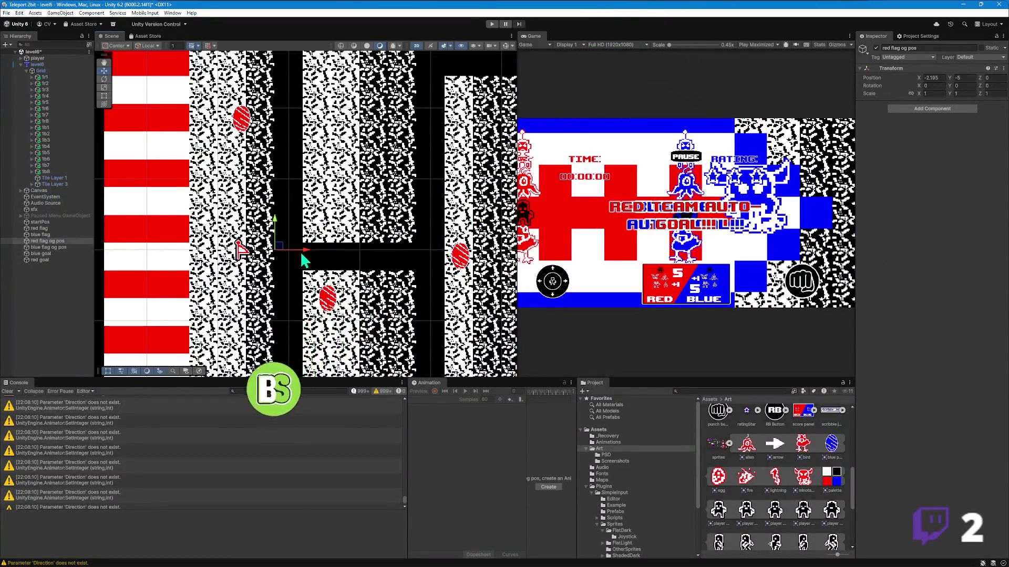
- Copy the red flag's Transform onto the red flag og pos marker, placing it at -2.95, -5, 0
{"action": "scroll", "coordinate": [248, 268], "scroll_direction": "up", "scroll_amount": 1}
{"action": "scroll", "coordinate": [248, 268], "scroll_direction": "up", "scroll_amount": 1}
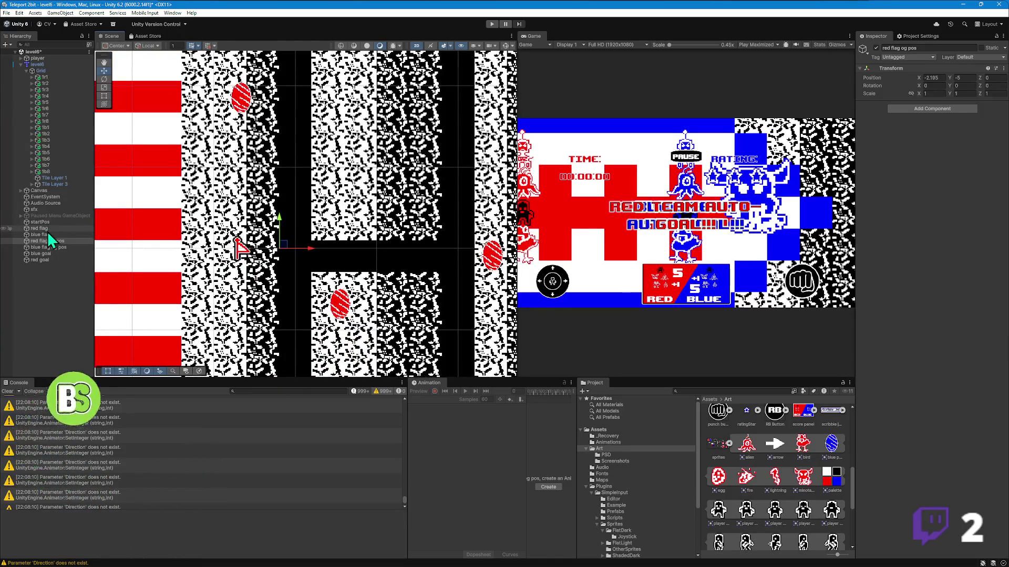
{"action": "left_click", "coordinate": [46, 229]}
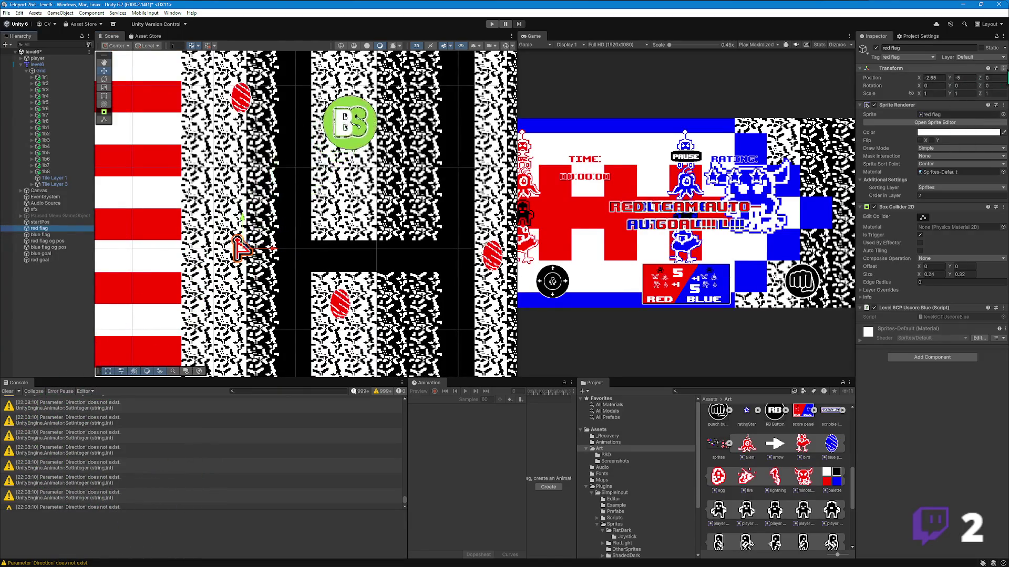
{"action": "left_click", "coordinate": [1004, 69]}
{"action": "mouse_move", "coordinate": [943, 134]}
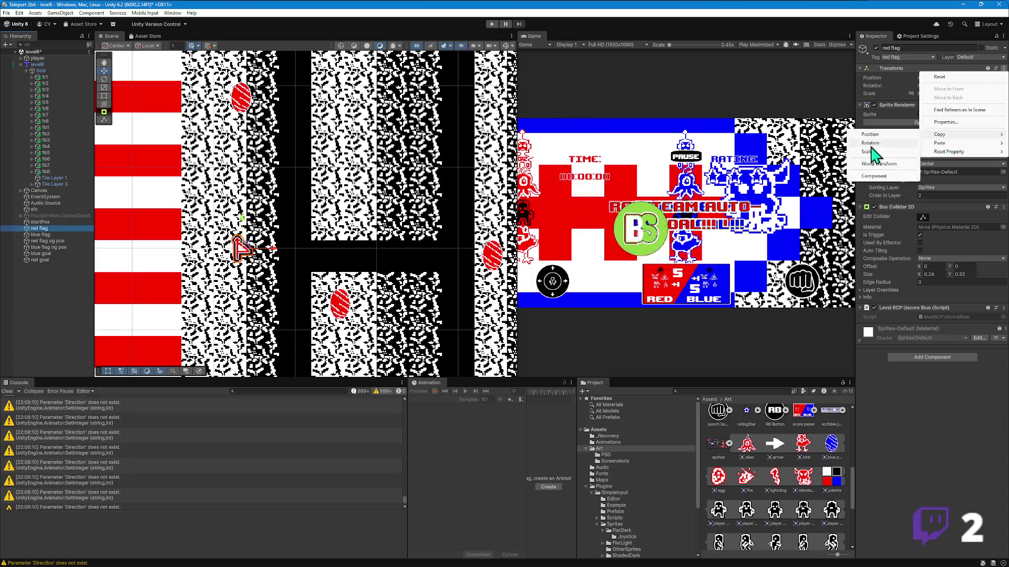
{"action": "left_click", "coordinate": [872, 177]}
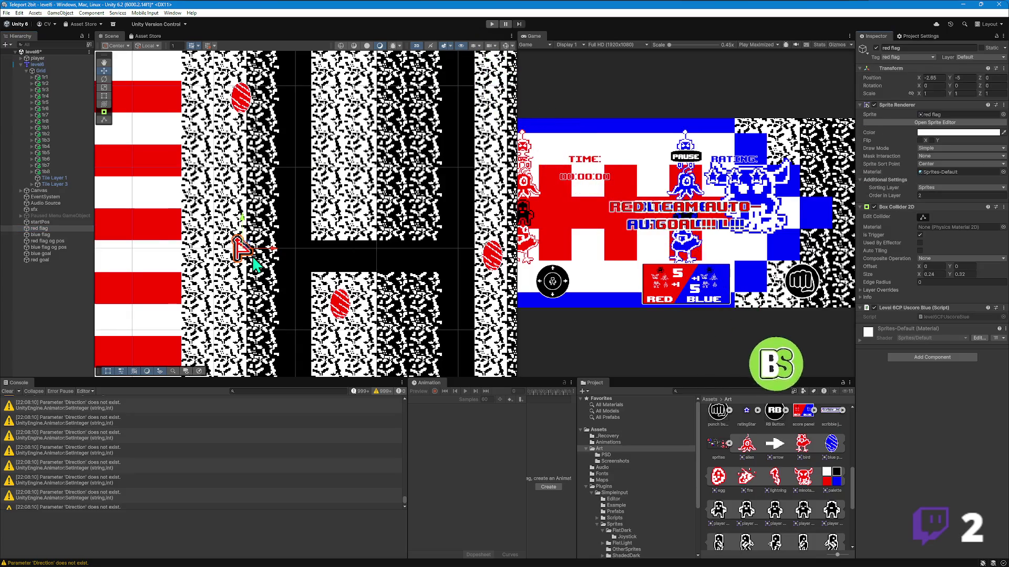
{"action": "left_click", "coordinate": [52, 241]}
{"action": "left_click", "coordinate": [1003, 69]}
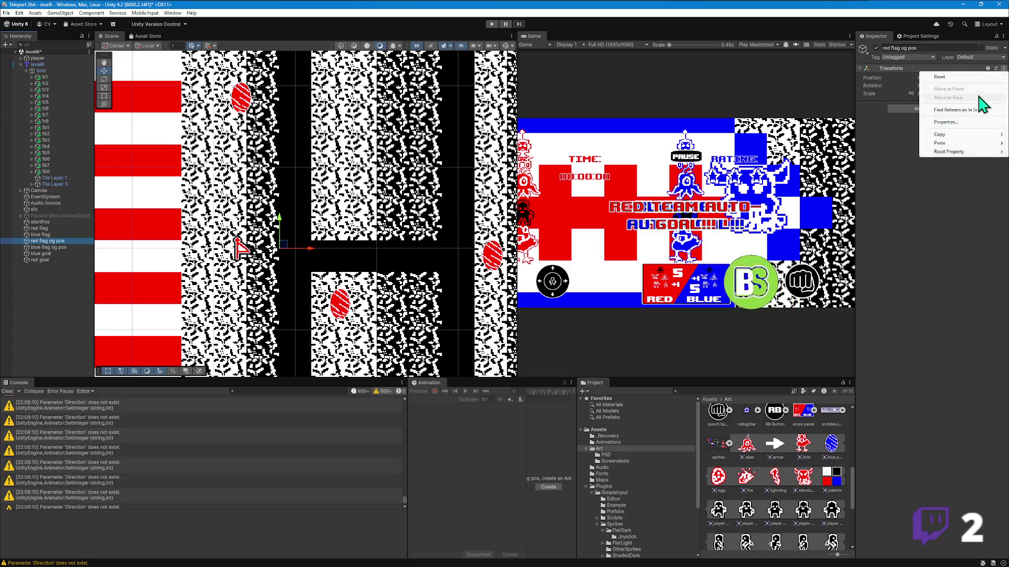
{"action": "mouse_move", "coordinate": [943, 143]}
{"action": "left_click", "coordinate": [873, 194]}
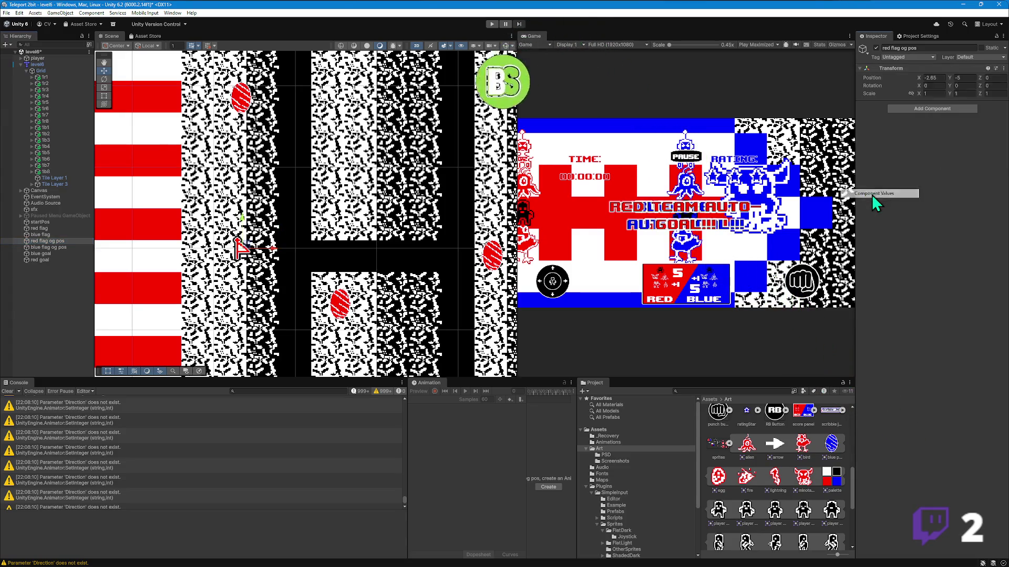
{"action": "double_click", "coordinate": [40, 235]}
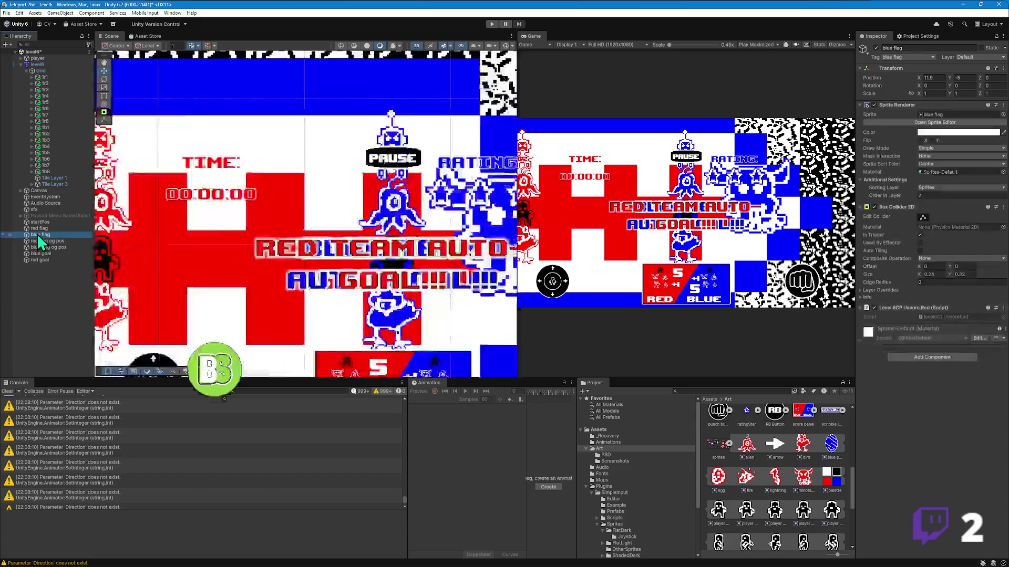
- Copy the blue flag's Transform onto the blue flag og pos marker, placing it at 11.9, -5, 0
{"action": "scroll", "coordinate": [399, 219], "scroll_direction": "down", "scroll_amount": 3}
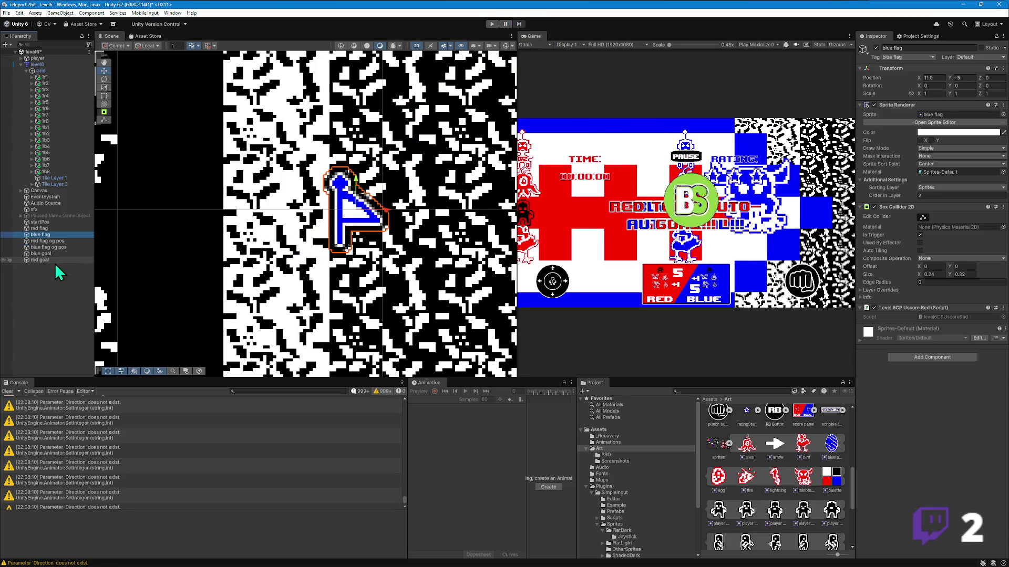
{"action": "left_click", "coordinate": [55, 248]}
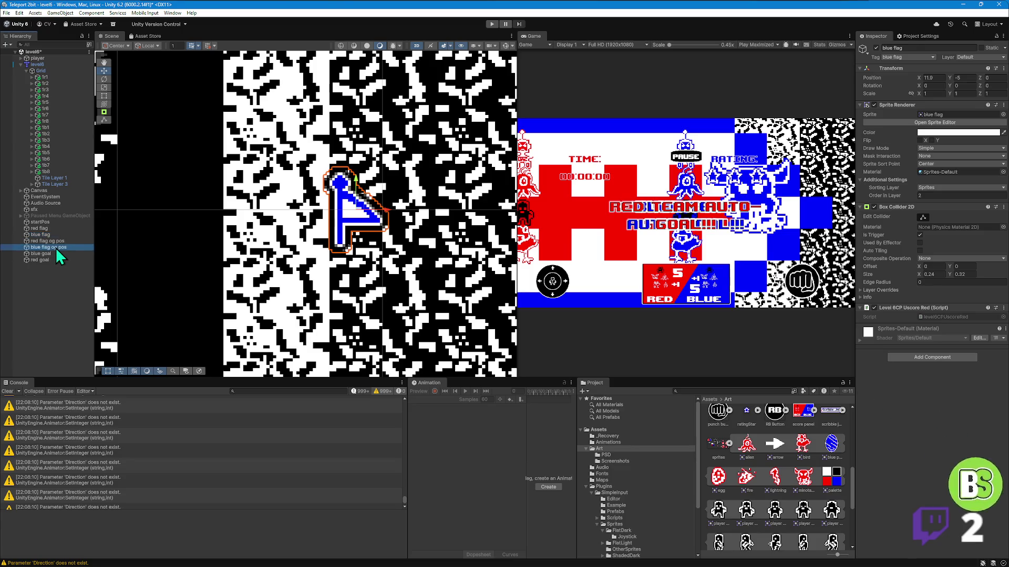
{"action": "left_click", "coordinate": [47, 235]}
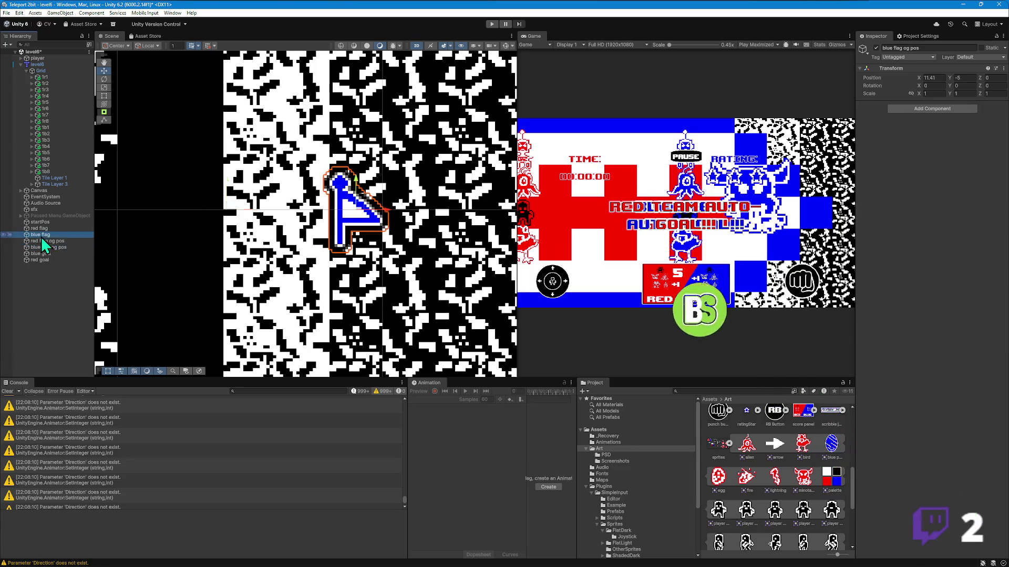
{"action": "right_click", "coordinate": [920, 68]}
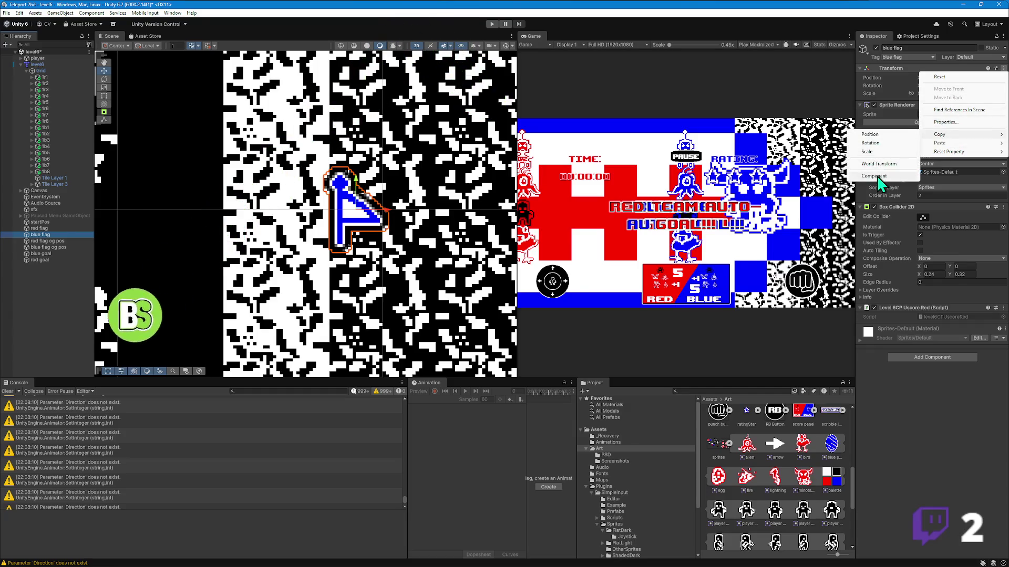
{"action": "left_click", "coordinate": [878, 179]}
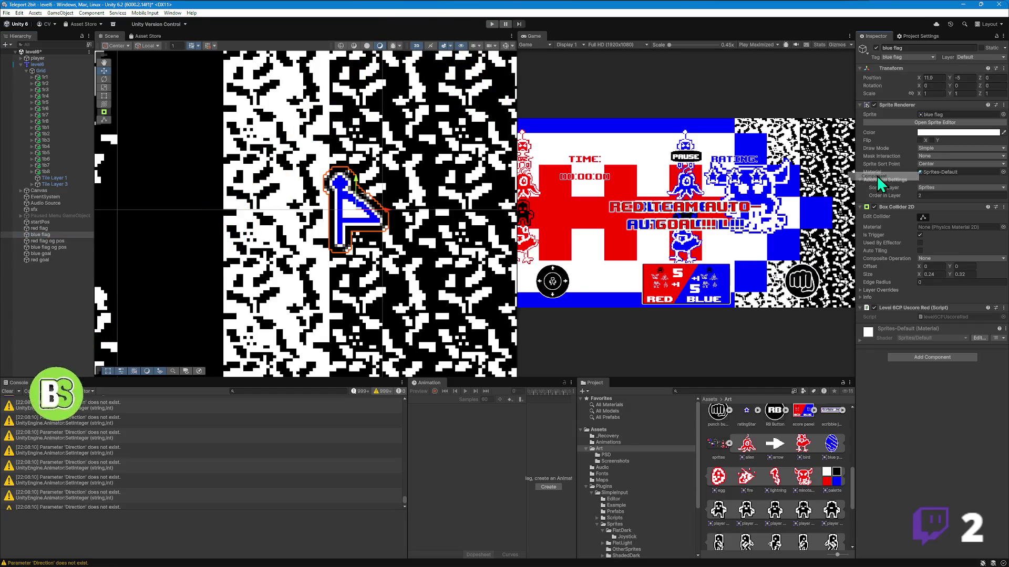
{"action": "left_click", "coordinate": [56, 248]}
{"action": "left_click", "coordinate": [1003, 69]}
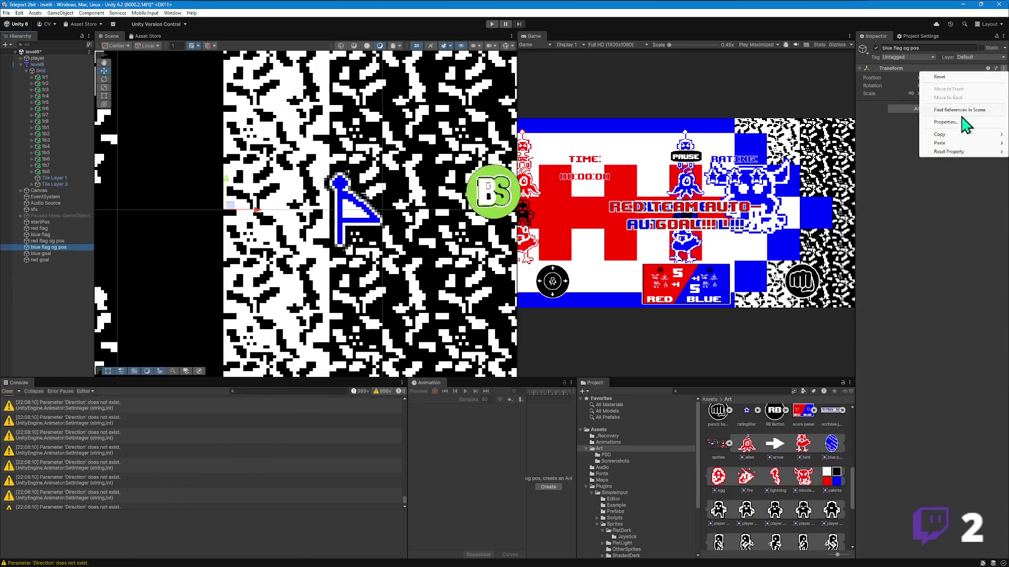
{"action": "left_click", "coordinate": [890, 198]}
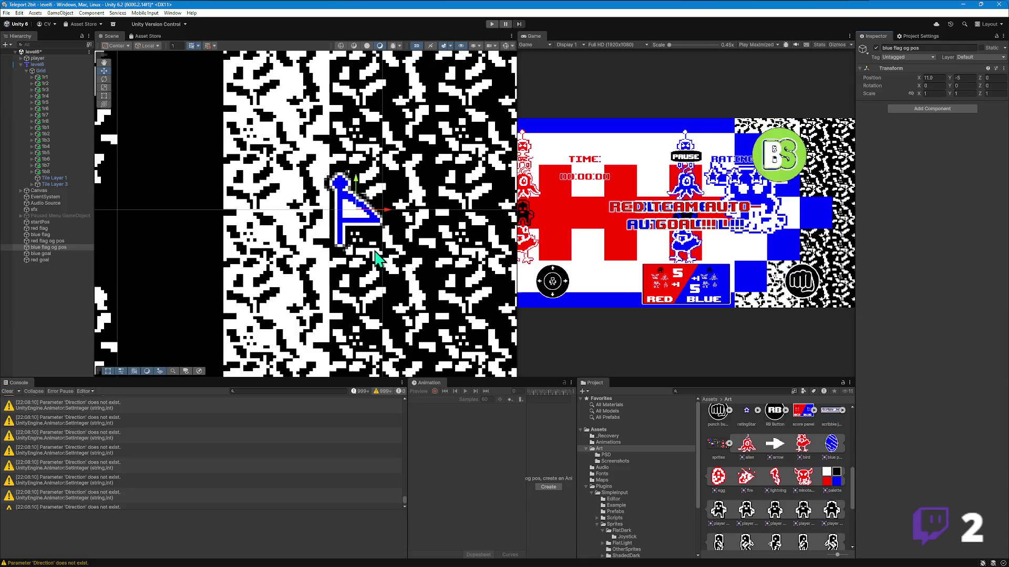
{"action": "scroll", "coordinate": [378, 250], "scroll_direction": "down", "scroll_amount": 3}
{"action": "scroll", "coordinate": [378, 250], "scroll_direction": "down", "scroll_amount": 6}
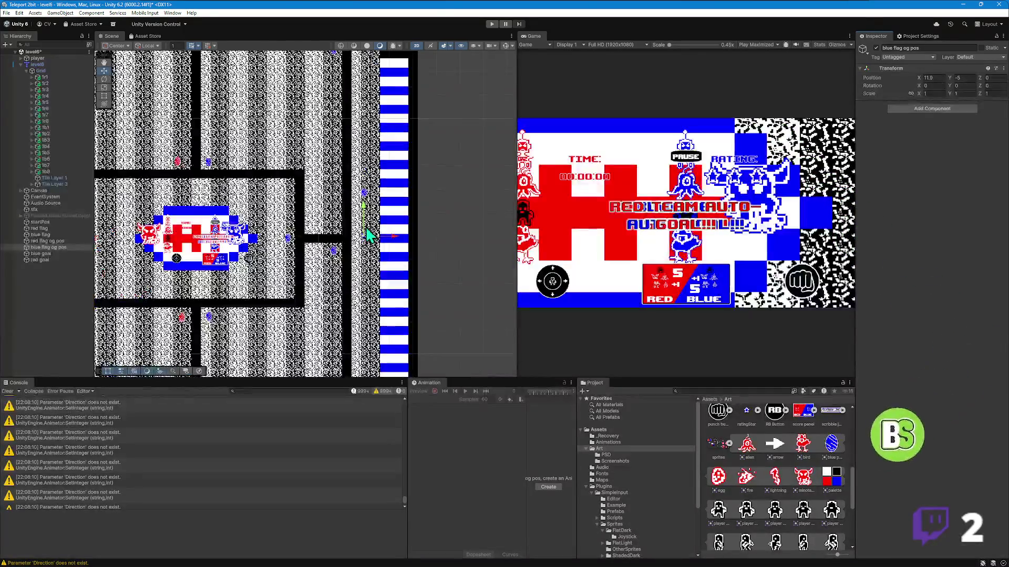
- Show the goal collider handles and resize panels so the whole maze with both goal columns fits the Scene view
{"action": "scroll", "coordinate": [269, 252], "scroll_direction": "down", "scroll_amount": 4}
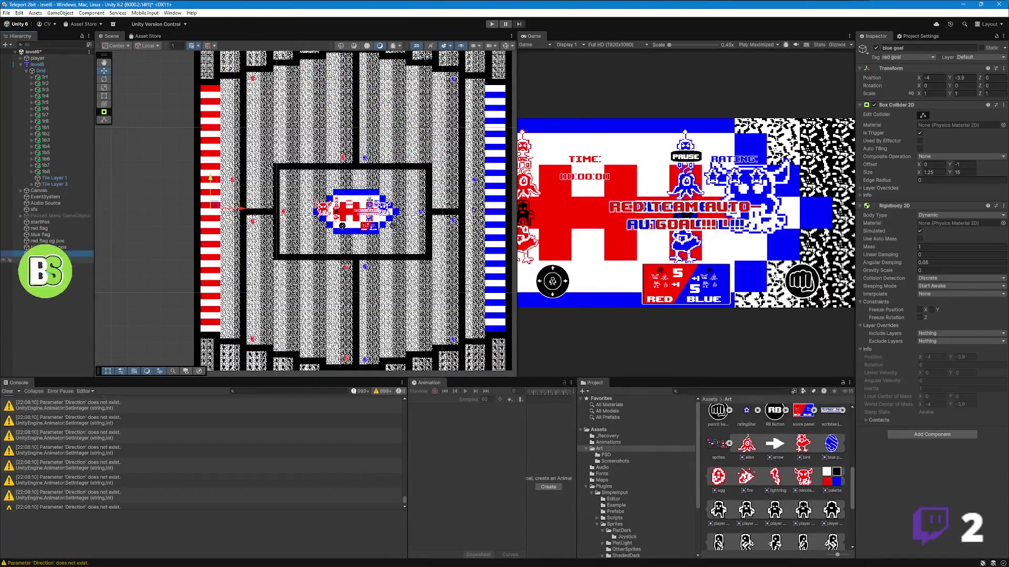
{"action": "left_click_drag", "start_coordinate": [369, 167], "coordinate": [353, 172]}
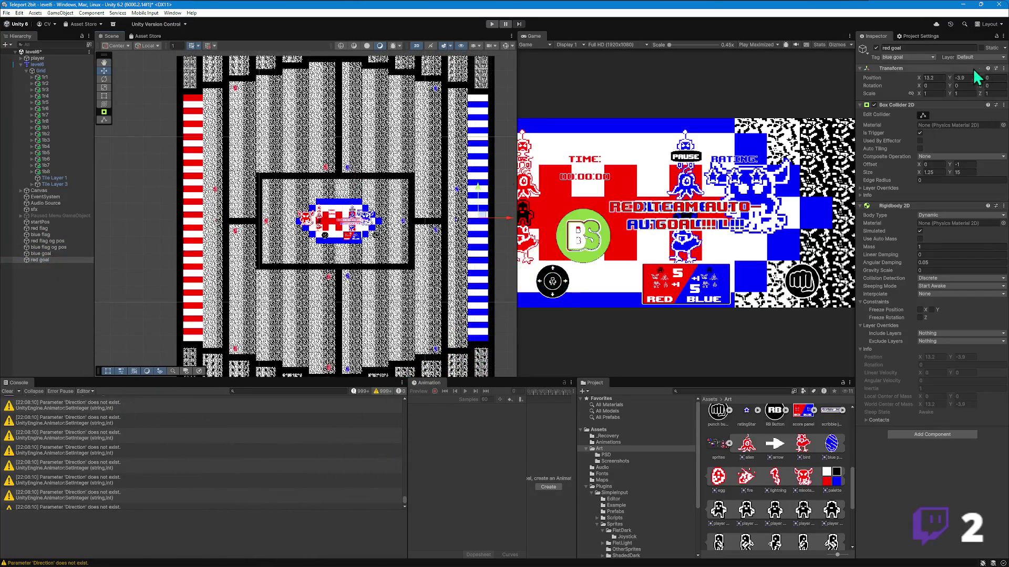
{"action": "left_click", "coordinate": [924, 116]}
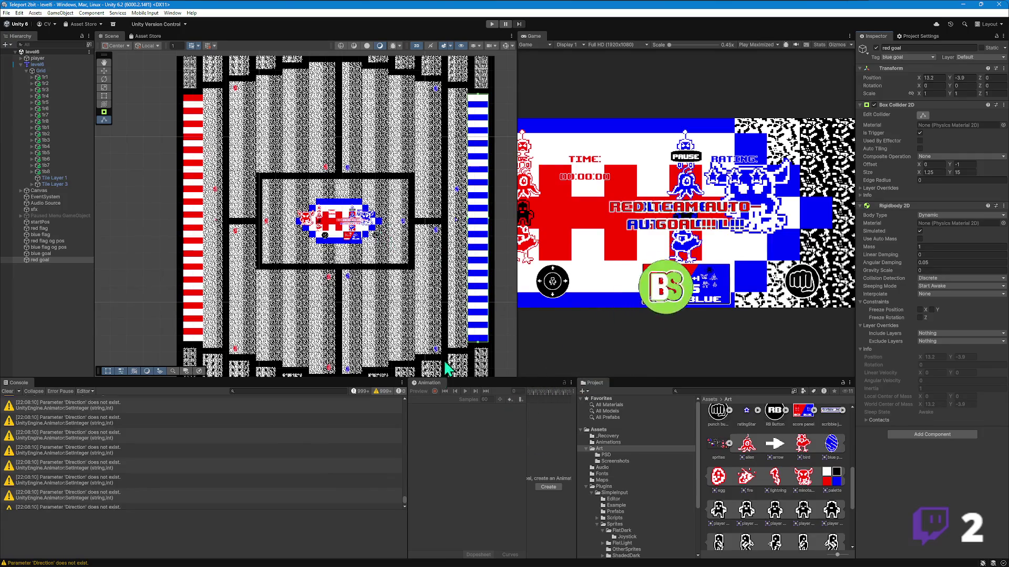
{"action": "left_click_drag", "start_coordinate": [481, 378], "coordinate": [497, 446]}
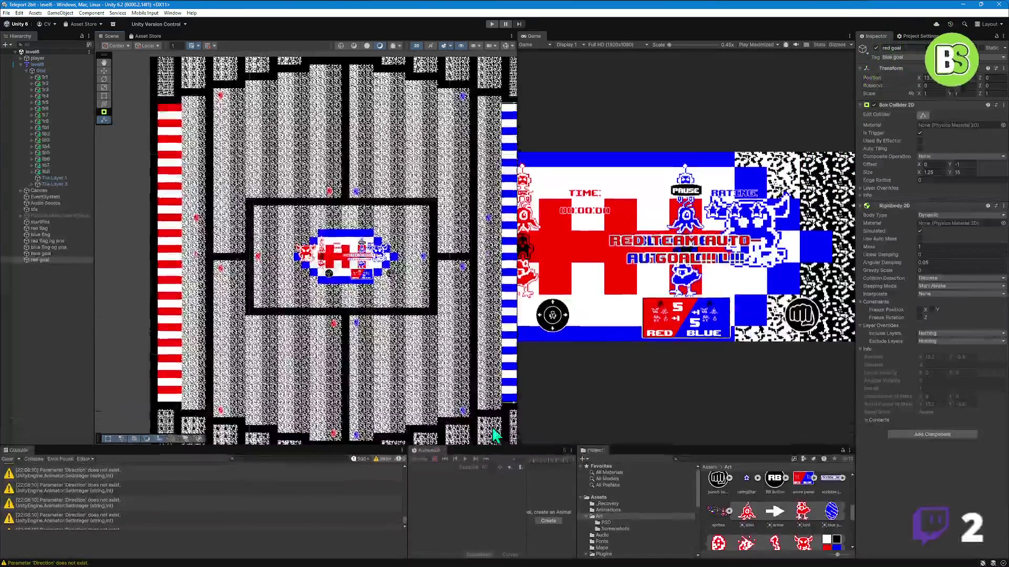
{"action": "left_click_drag", "start_coordinate": [518, 371], "coordinate": [634, 368]}
{"action": "scroll", "coordinate": [548, 343], "scroll_direction": "down", "scroll_amount": 1}
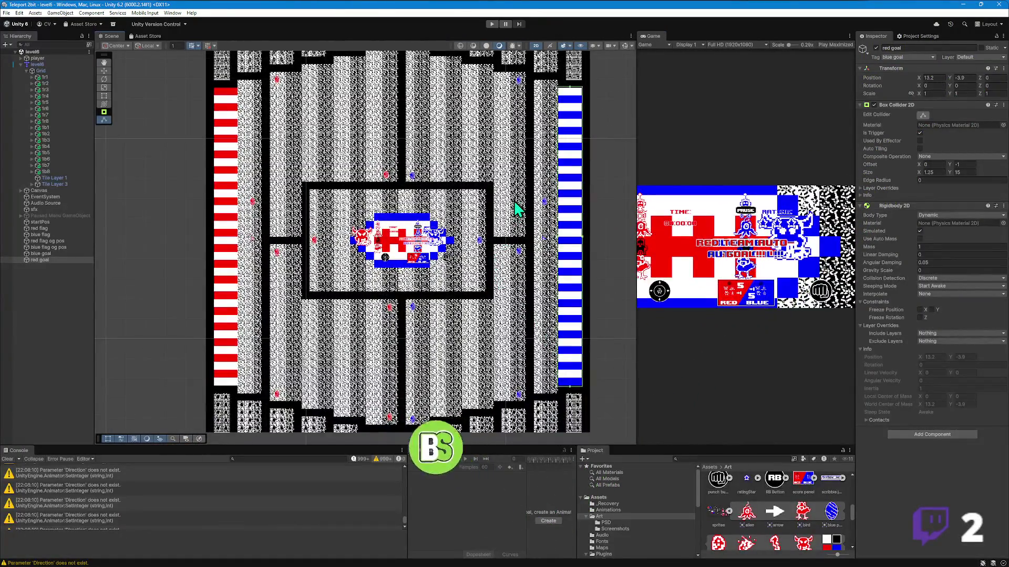
{"action": "scroll", "coordinate": [513, 210], "scroll_direction": "down", "scroll_amount": 2}
{"action": "left_click_drag", "start_coordinate": [498, 200], "coordinate": [495, 191]}
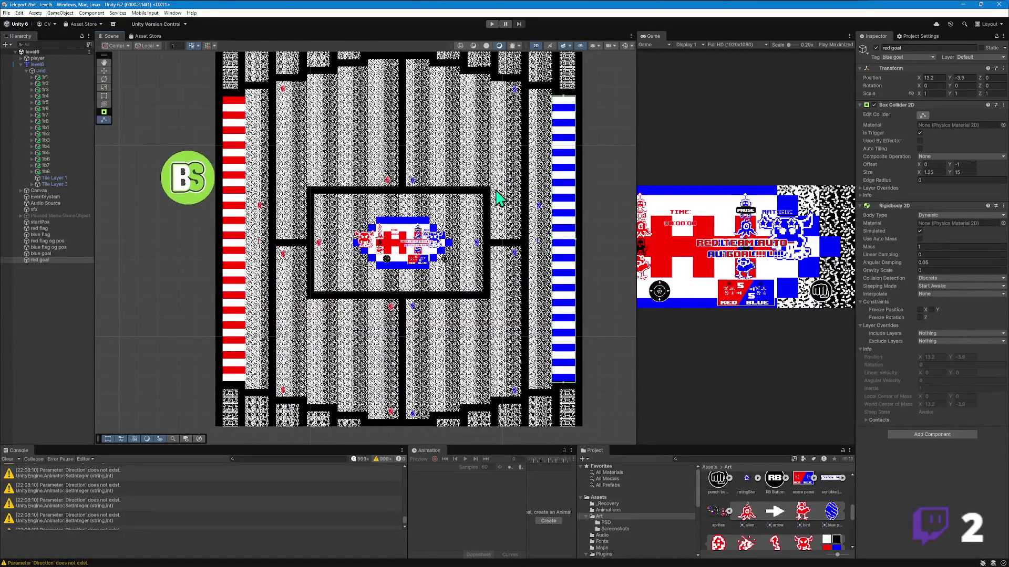
{"action": "key", "text": "super+shift+s"}
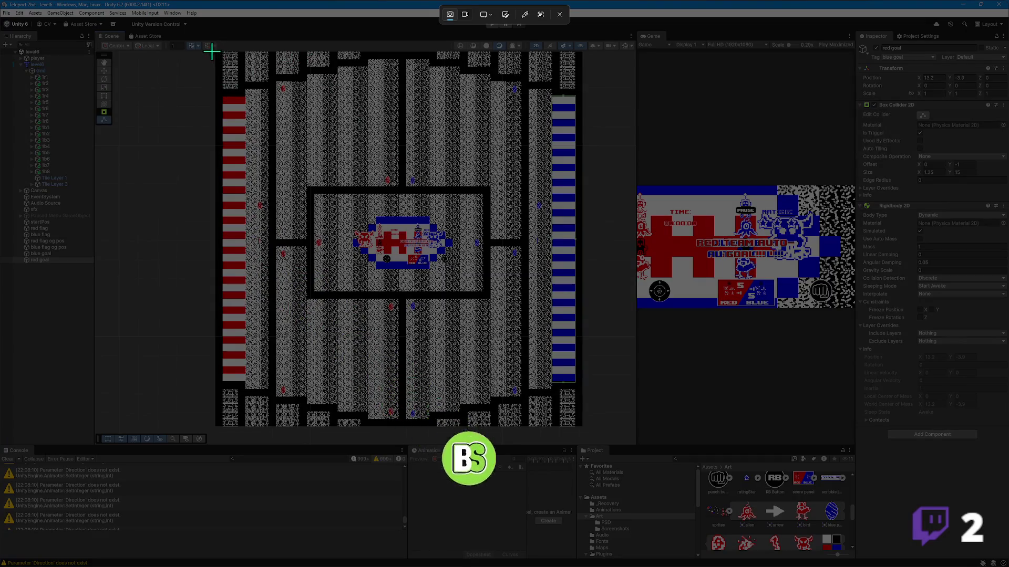
- Capture the full maze map to the clipboard and bring the Photopea browser window forward
{"action": "left_click_drag", "start_coordinate": [212, 51], "coordinate": [407, 220]}
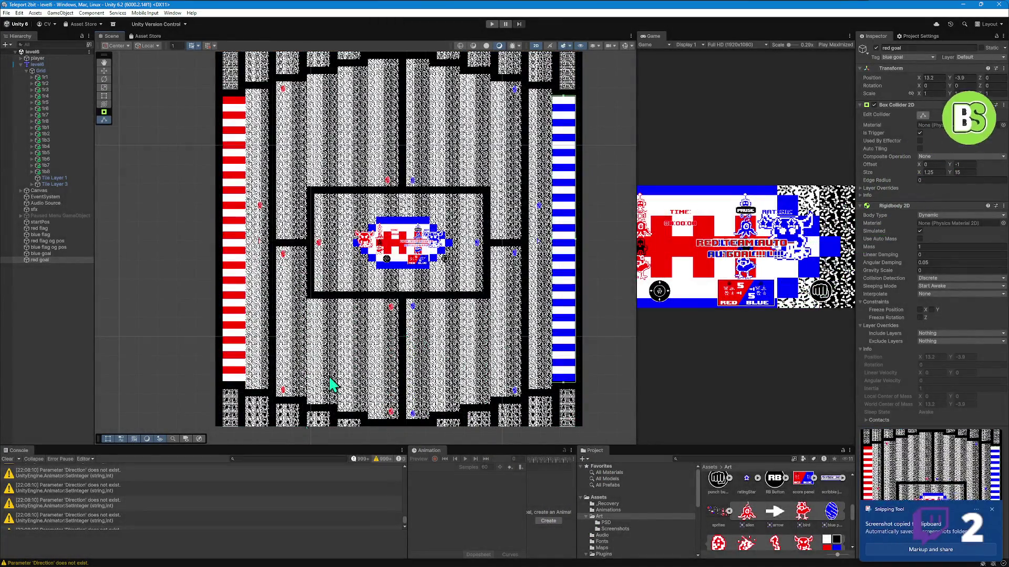
{"action": "mouse_move", "coordinate": [99, 558]}
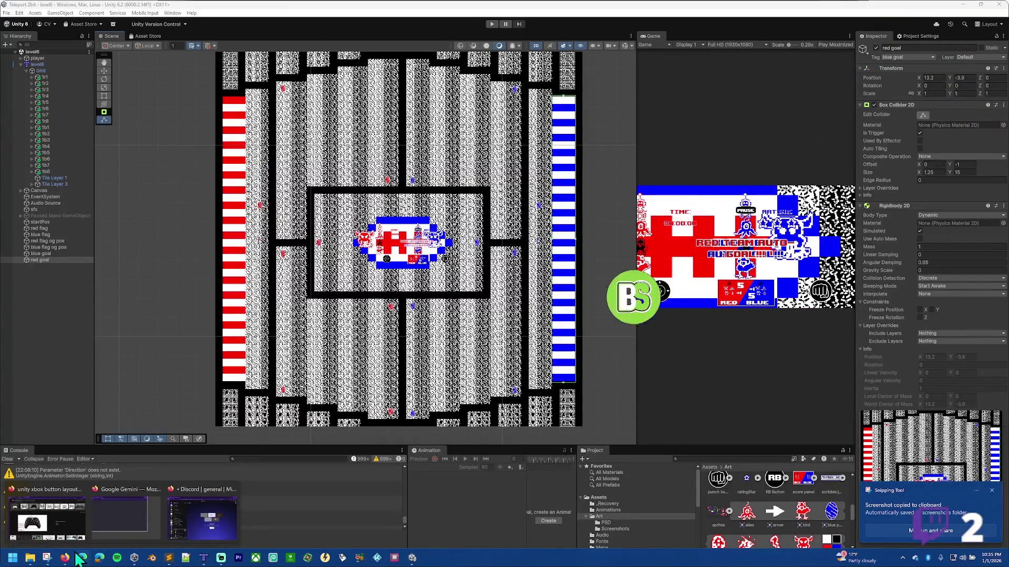
{"action": "left_click", "coordinate": [46, 517]}
- Paste the captured maze map into Photopea as a new image and resize the browser window over Unity
{"action": "left_click", "coordinate": [63, 9]}
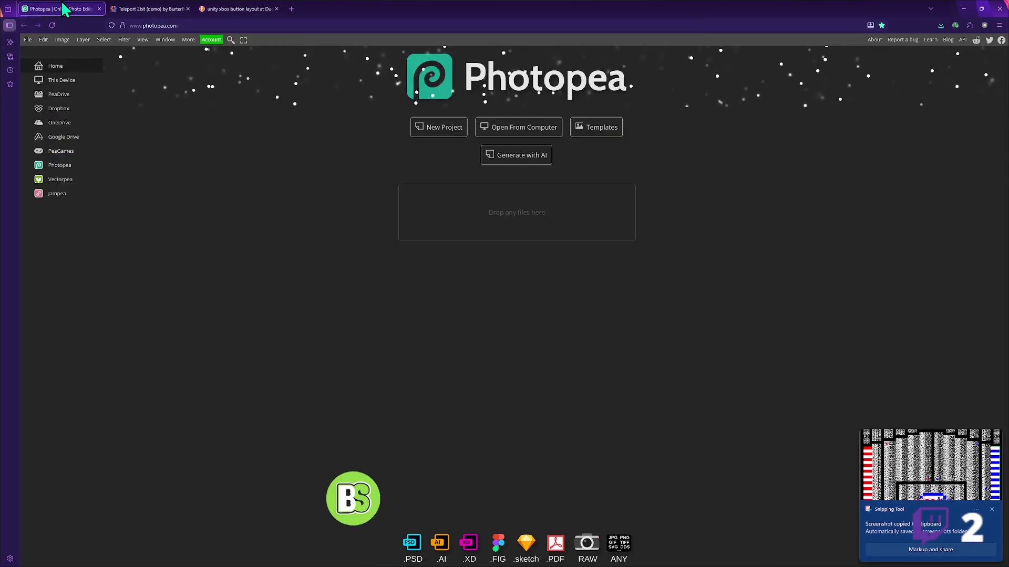
{"action": "key", "text": "ctrl+v"}
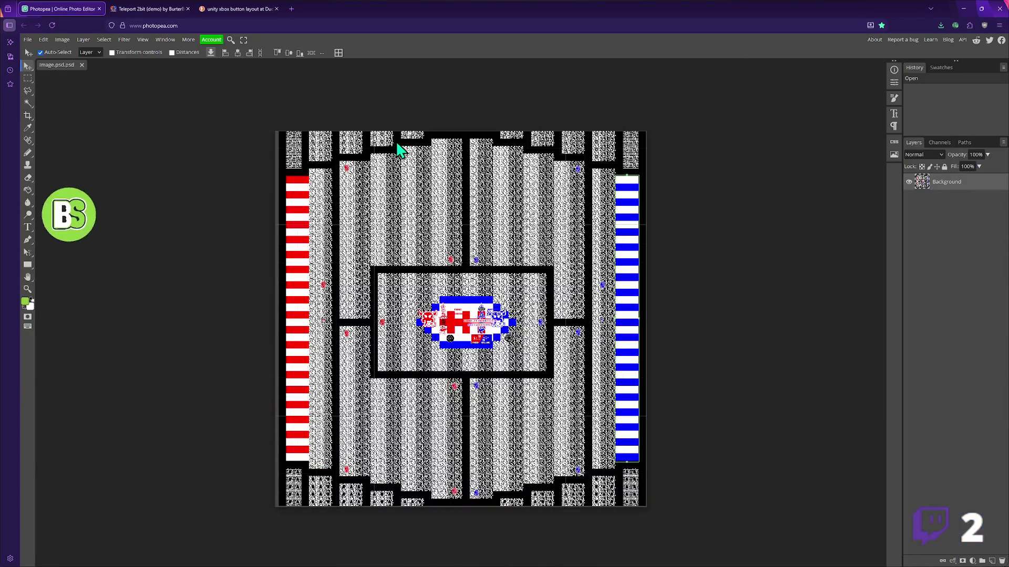
{"action": "mouse_move", "coordinate": [495, 9]}
{"action": "left_mouse_down"}
{"action": "mouse_move", "coordinate": [638, 43]}
{"action": "mouse_move", "coordinate": [662, 68]}
{"action": "mouse_move", "coordinate": [629, 61]}
{"action": "left_mouse_up"}
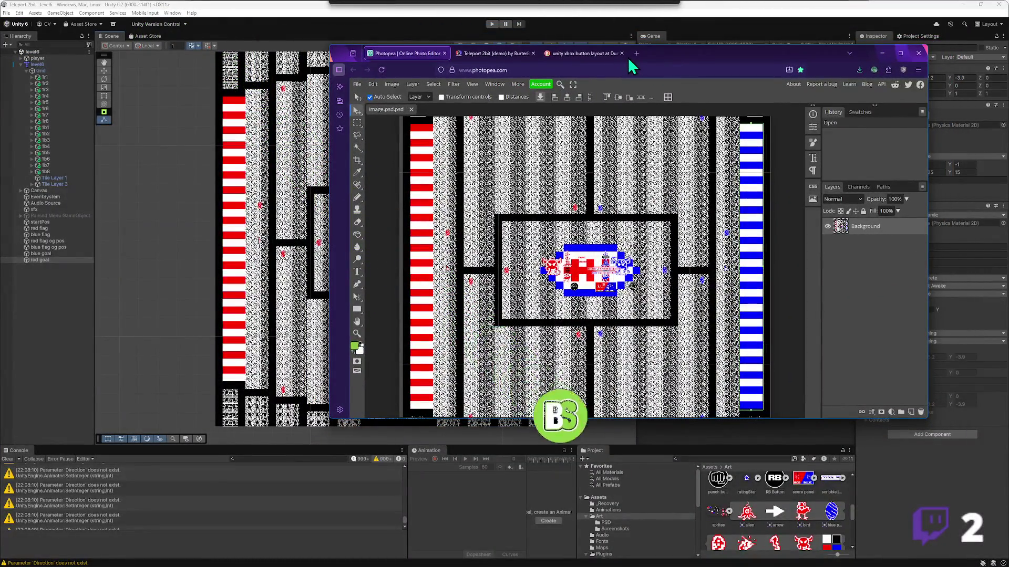
{"action": "left_click_drag", "start_coordinate": [632, 66], "coordinate": [531, 91]}
- Set the Rectangle tool to a solid black 6 px outline with round corners
{"action": "key", "text": "u"}
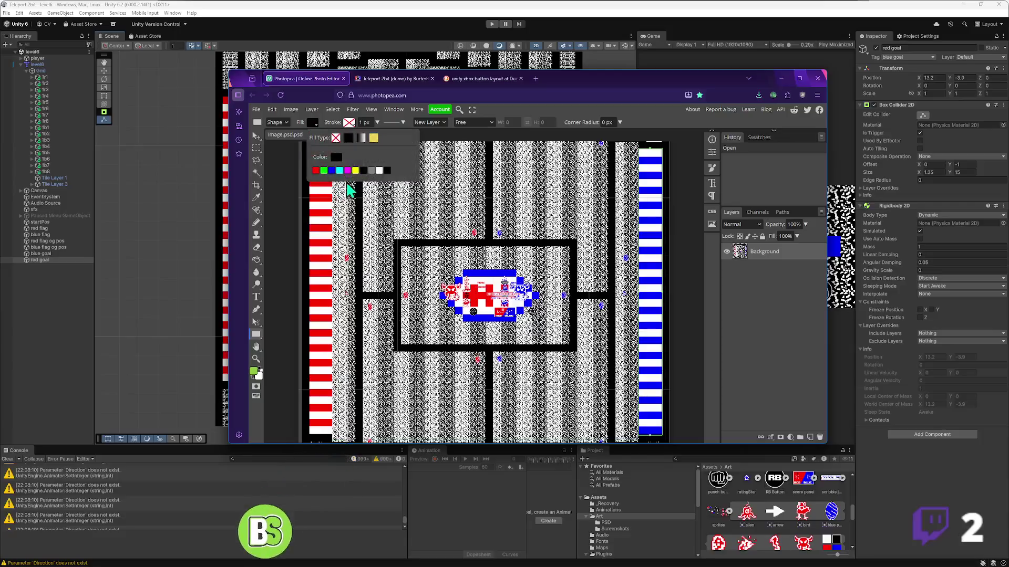
{"action": "left_click", "coordinate": [349, 123]}
{"action": "left_click", "coordinate": [385, 138]}
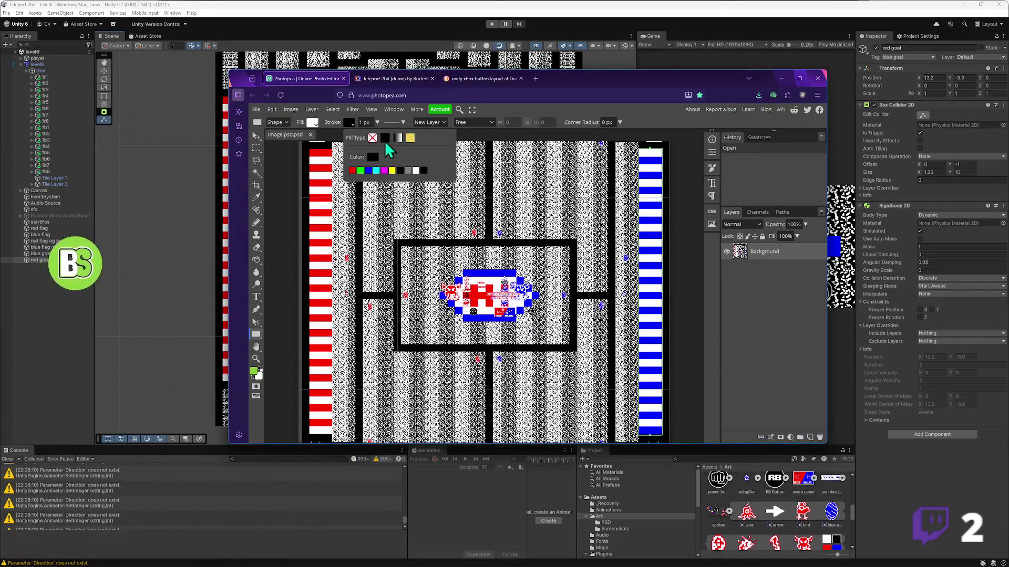
{"action": "left_click", "coordinate": [362, 122]}
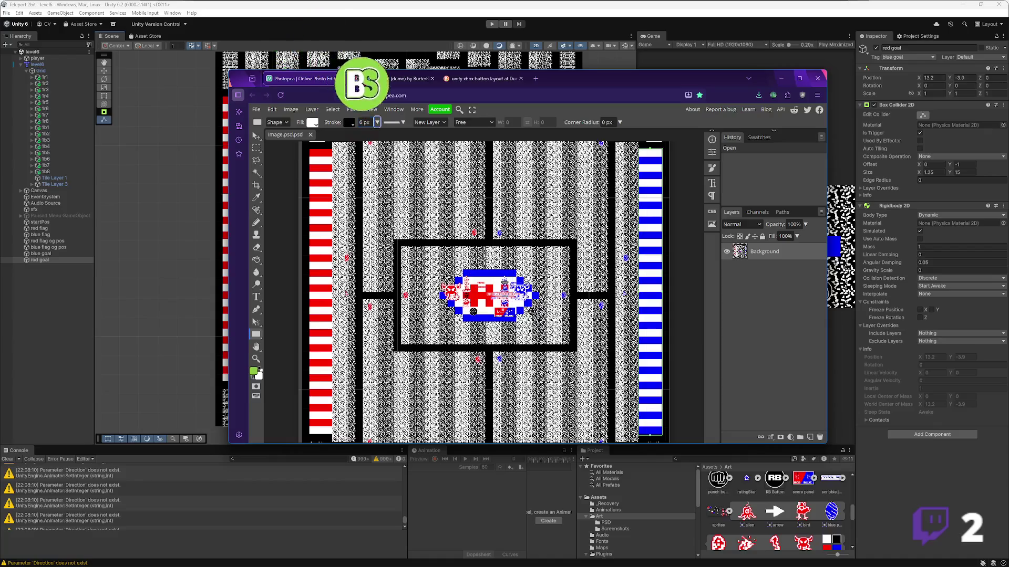
{"action": "left_click", "coordinate": [399, 124]}
{"action": "left_click", "coordinate": [433, 162]}
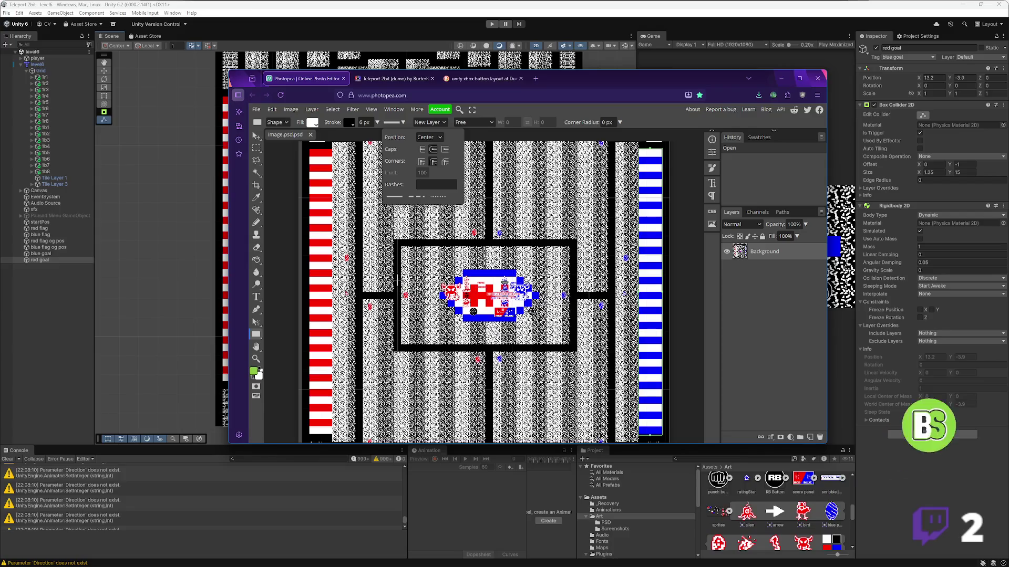
- Draw a rectangle above the red egg and undo a first, misshapen attempt at adding tail anchors
{"action": "left_click_drag", "start_coordinate": [392, 264], "coordinate": [419, 267]}
{"action": "scroll", "coordinate": [405, 283], "scroll_direction": "up", "scroll_amount": 5}
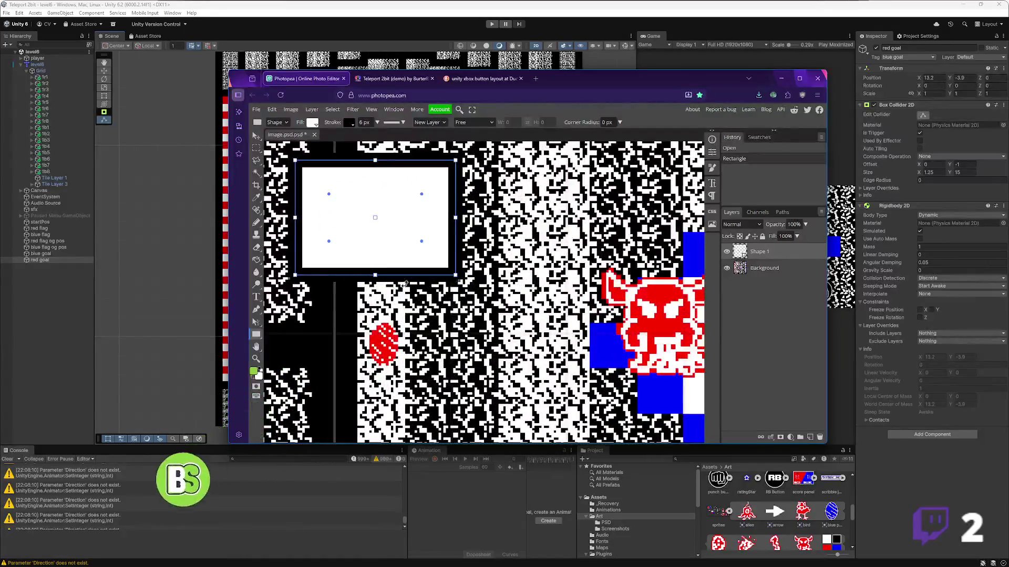
{"action": "key", "text": "p"}
{"action": "left_click", "coordinate": [355, 279]}
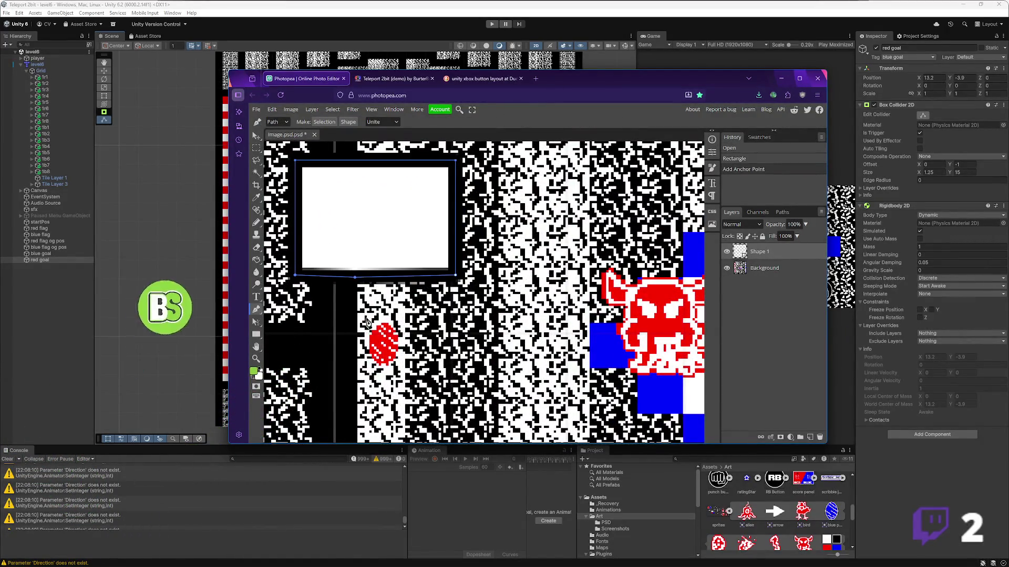
{"action": "left_click_drag", "start_coordinate": [374, 332], "coordinate": [373, 330]}
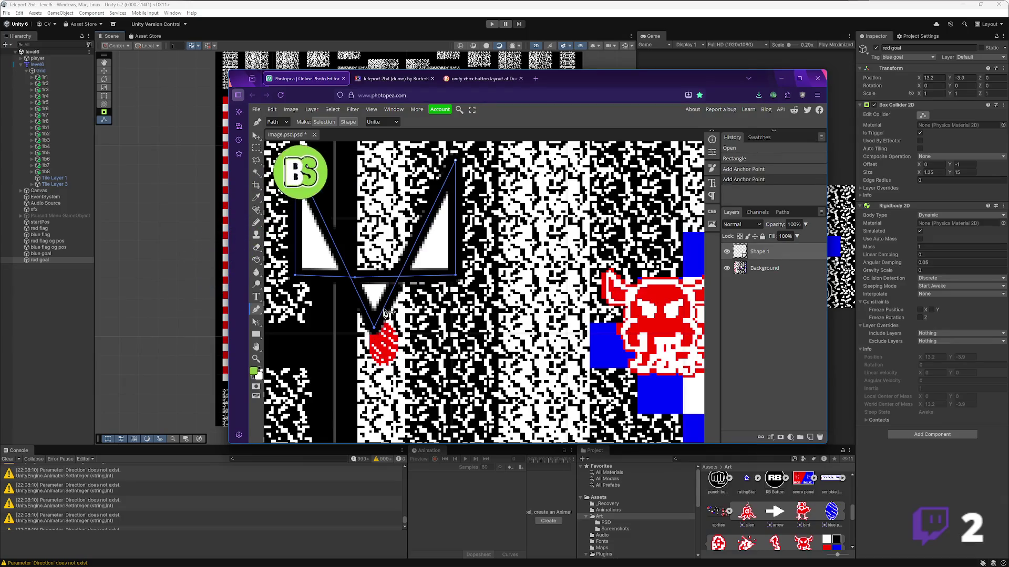
{"action": "left_click", "coordinate": [405, 281]}
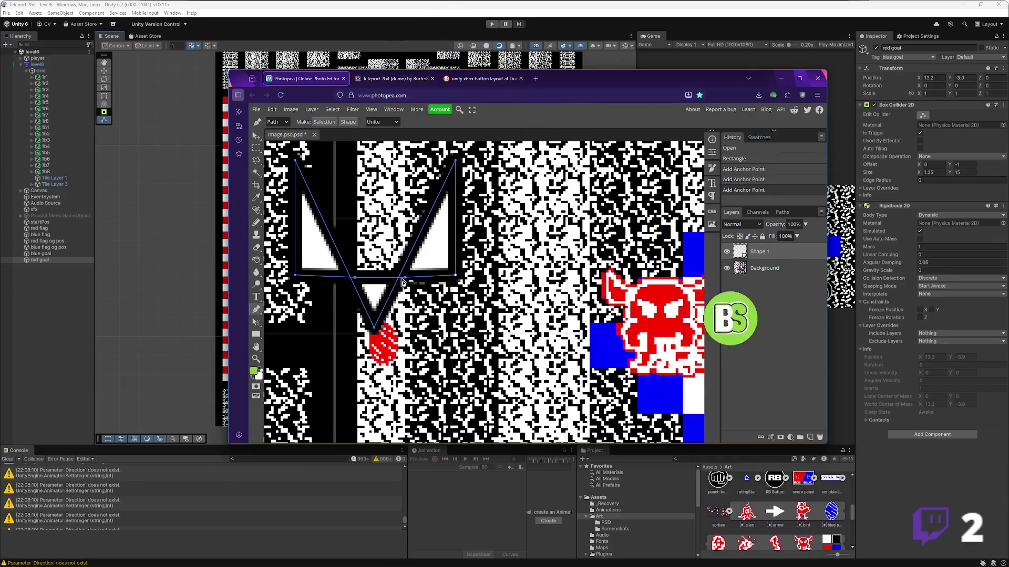
{"action": "key", "text": "ctrl+z"}
{"action": "key", "text": "ctrl+z"}
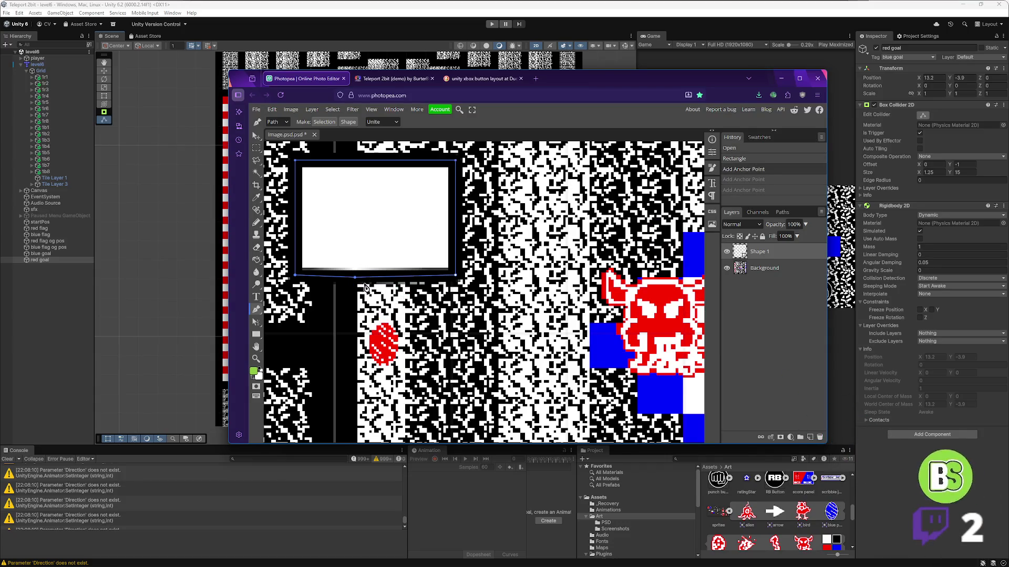
{"action": "key", "text": "ctrl+z"}
- Add three anchors on the rectangle's bottom edge and drag the middle one down toward the red egg
{"action": "left_click", "coordinate": [352, 274]}
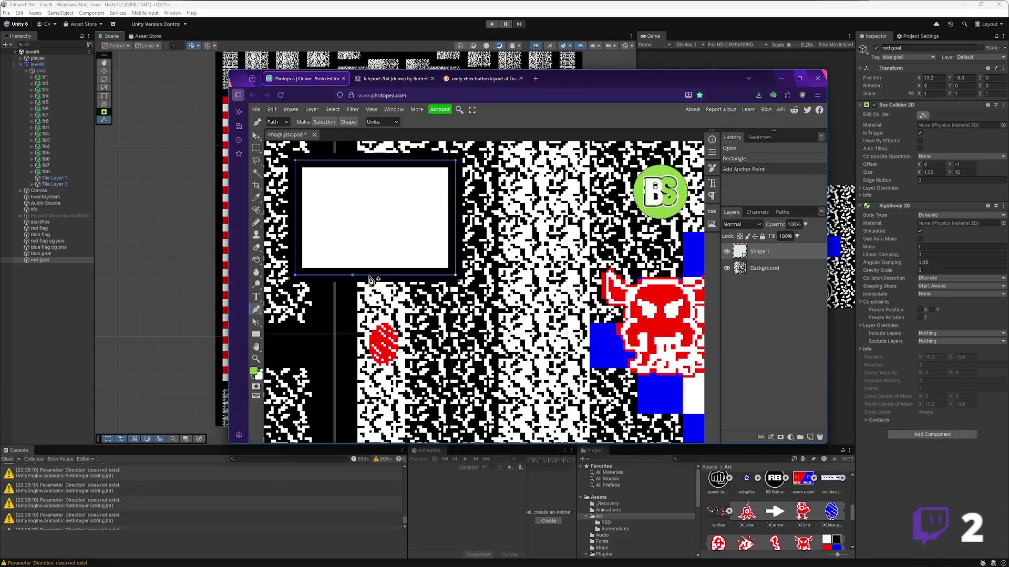
{"action": "left_click", "coordinate": [376, 274]}
{"action": "left_click", "coordinate": [401, 275]}
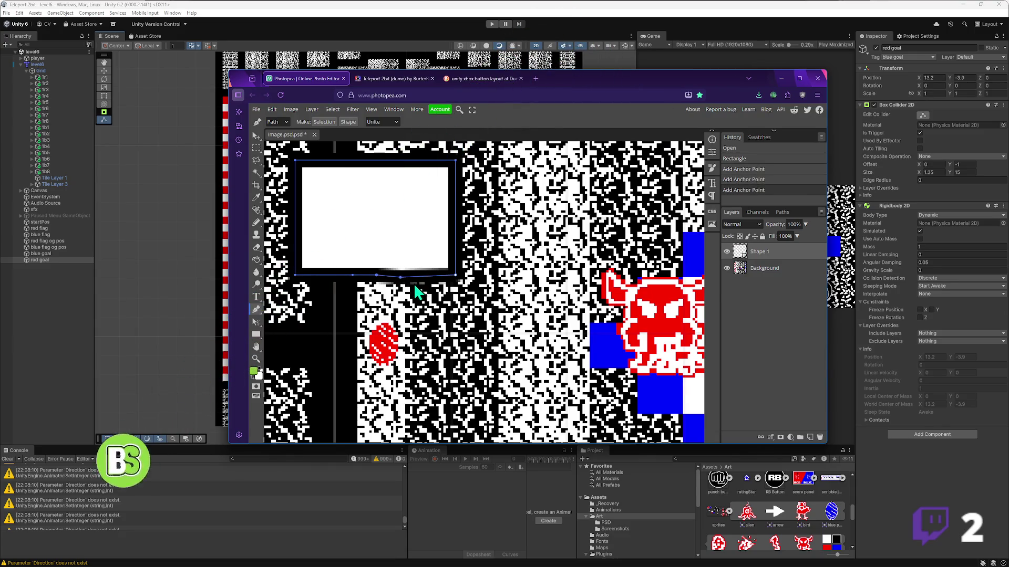
{"action": "key", "text": "ctrl+z"}
{"action": "left_click", "coordinate": [402, 276]}
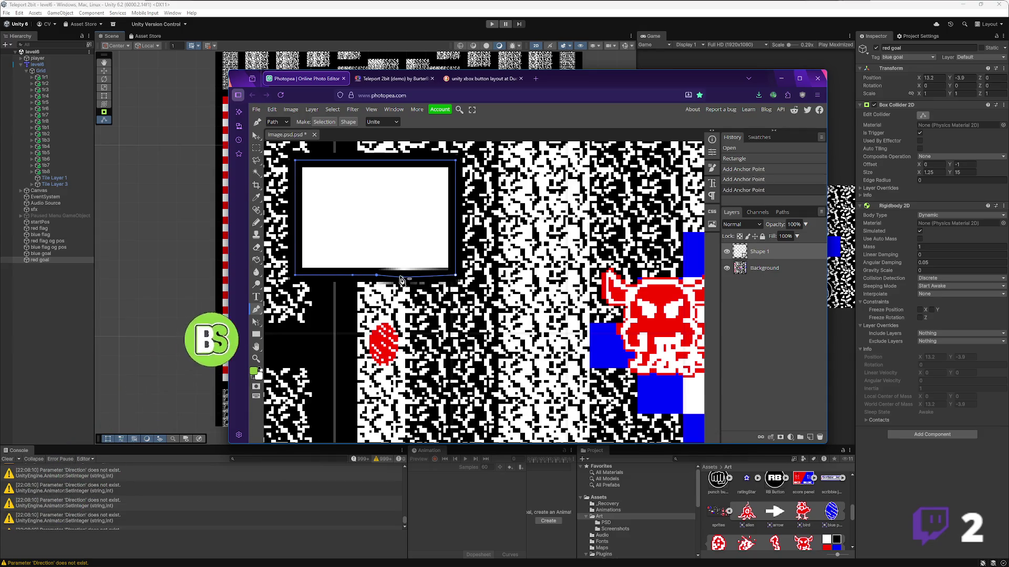
{"action": "key", "text": "a"}
{"action": "mouse_move", "coordinate": [376, 275]}
{"action": "left_mouse_down"}
{"action": "mouse_move", "coordinate": [378, 335]}
{"action": "mouse_move", "coordinate": [379, 322]}
{"action": "left_mouse_up"}
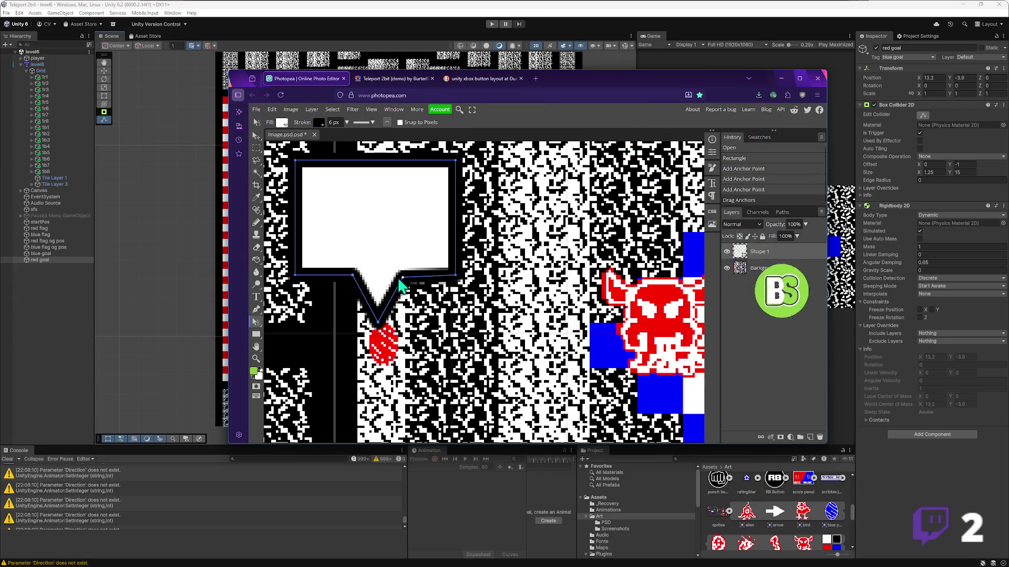
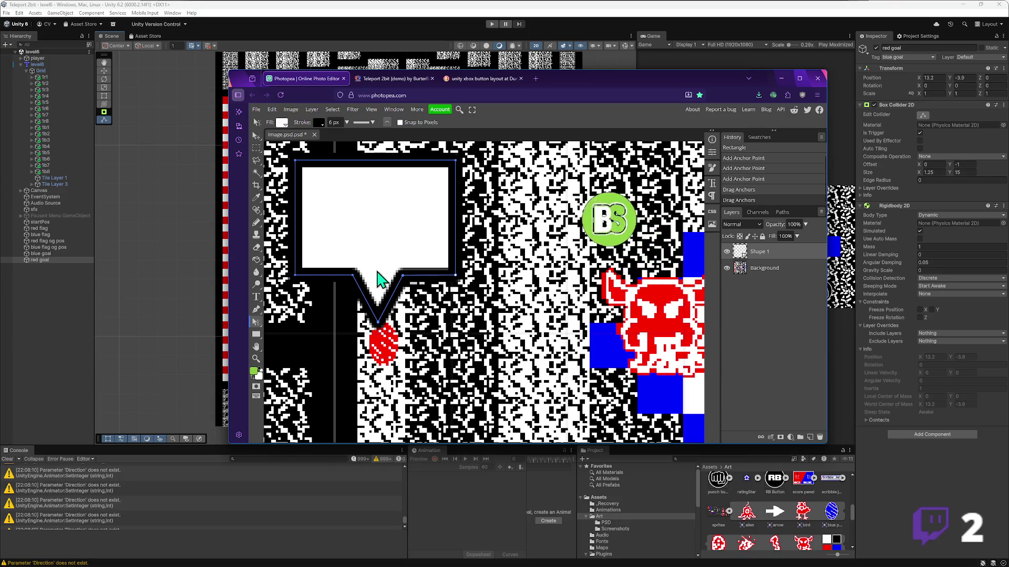
- Finish the bubble's point and add a text box inside the speech bubble reading 1r1
{"action": "left_click", "coordinate": [402, 275]}
{"action": "key", "text": "t"}
{"action": "left_click", "coordinate": [334, 231]}
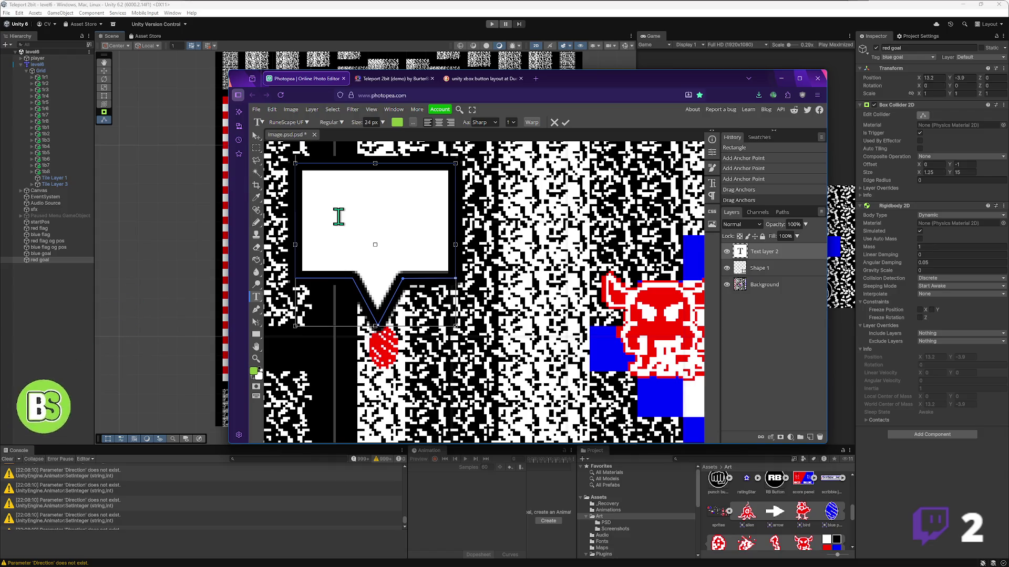
{"action": "type", "text": "Ir1"}
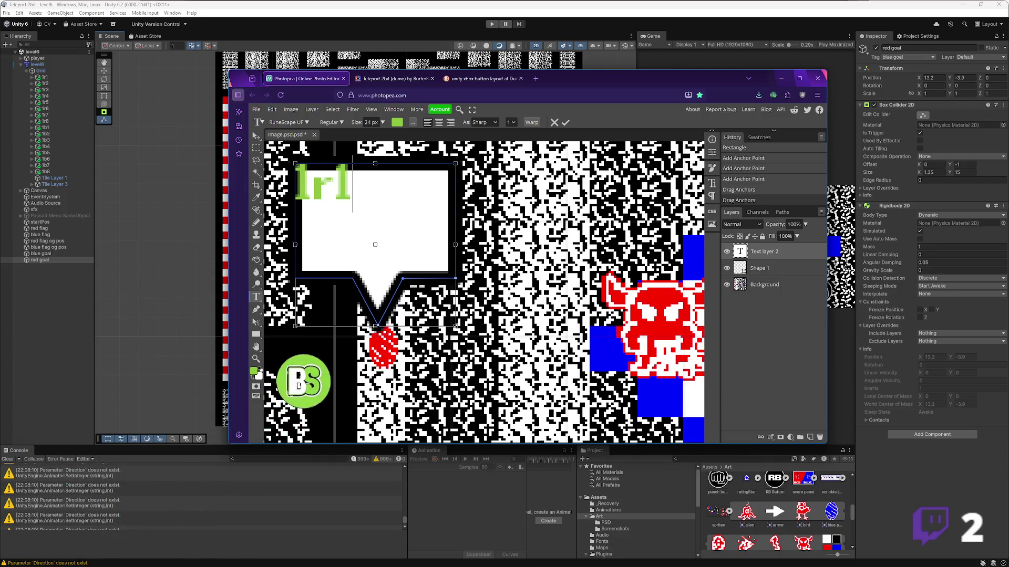
{"action": "key", "text": "ctrl+a"}
- Set the label to the Tenada font in black, centre-aligned
{"action": "left_click", "coordinate": [307, 122]}
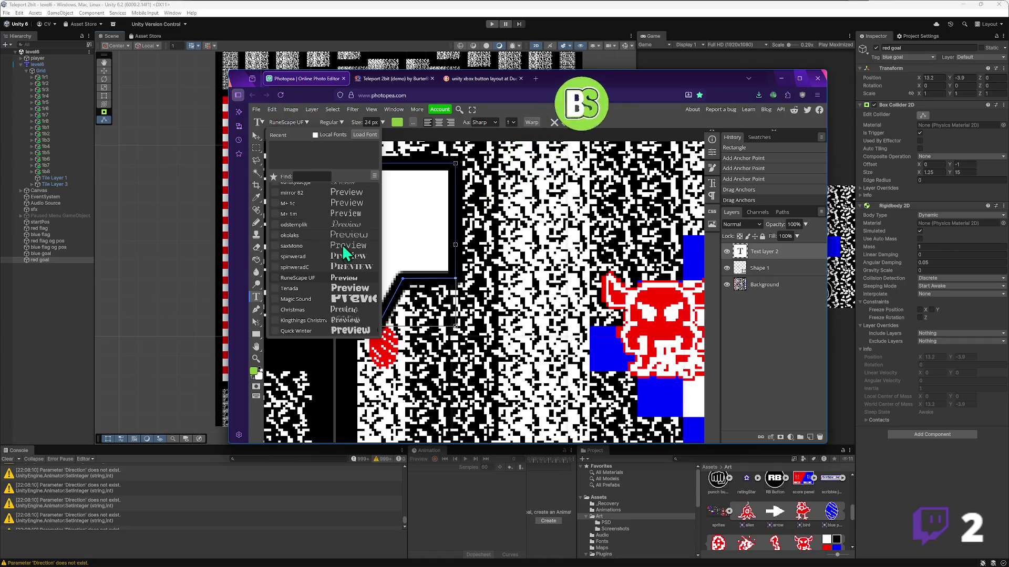
{"action": "left_click", "coordinate": [354, 288]}
{"action": "left_click", "coordinate": [360, 190]}
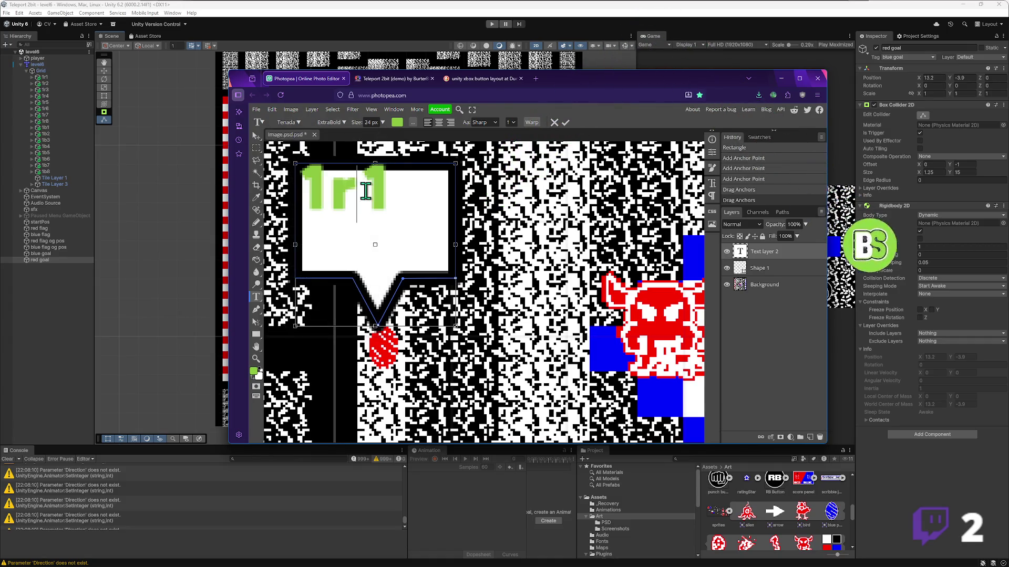
{"action": "key", "text": "ctrl+a"}
{"action": "left_click", "coordinate": [396, 122]}
{"action": "left_click_drag", "start_coordinate": [373, 218], "coordinate": [307, 295]}
{"action": "left_click", "coordinate": [477, 185]}
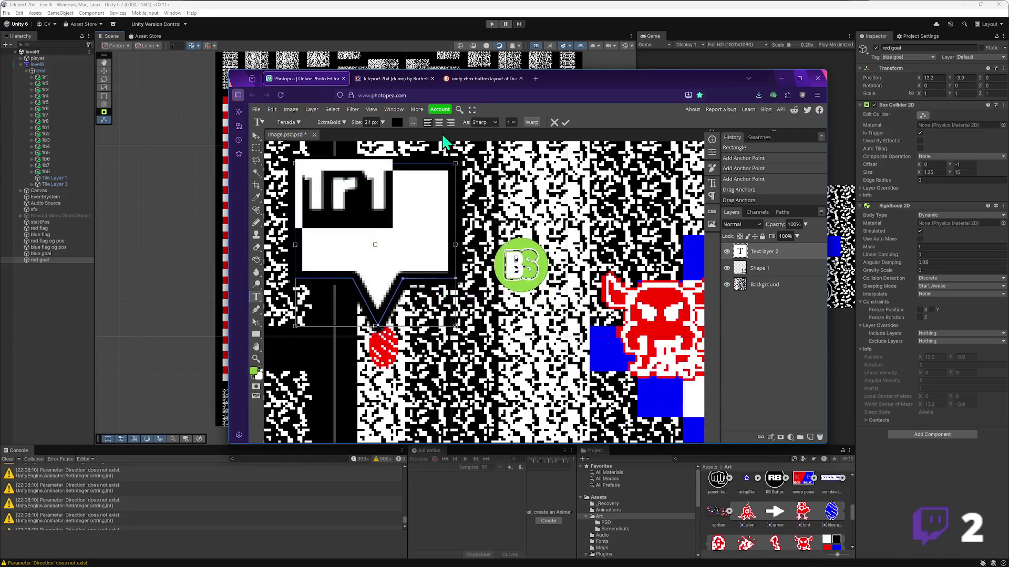
{"action": "left_click", "coordinate": [439, 122]}
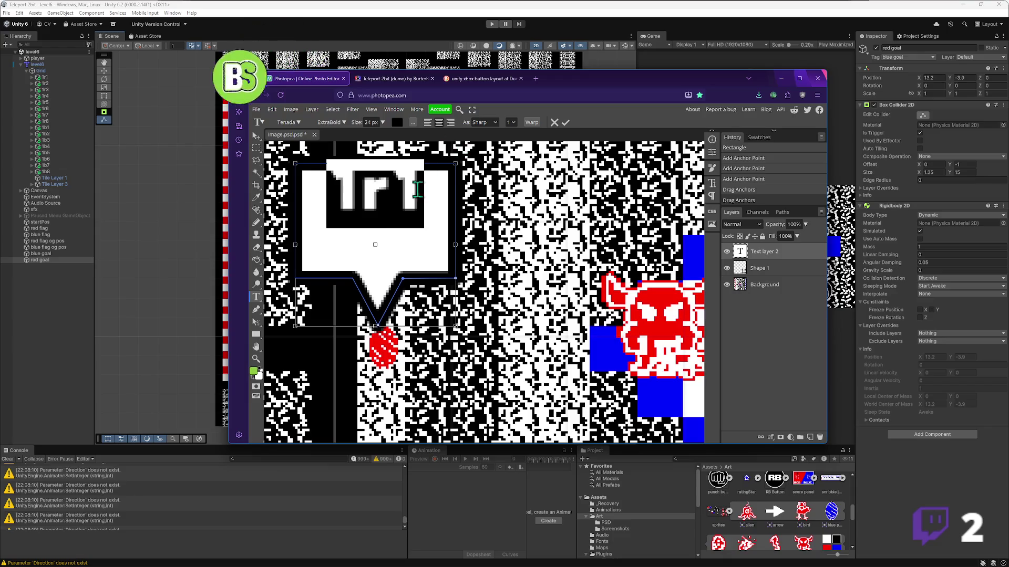
- Resize the text box to about 63 by 32 and enlarge the label's font size
{"action": "left_click_drag", "start_coordinate": [458, 165], "coordinate": [450, 194]}
{"action": "mouse_move", "coordinate": [452, 326]}
{"action": "left_mouse_down"}
{"action": "mouse_move", "coordinate": [451, 256]}
{"action": "mouse_move", "coordinate": [448, 270]}
{"action": "left_mouse_up"}
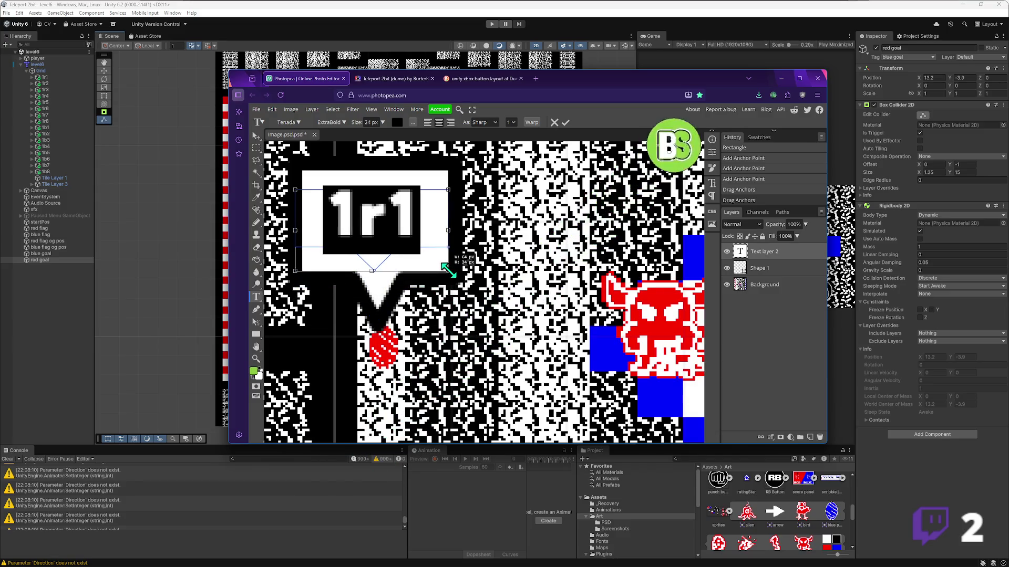
{"action": "left_click_drag", "start_coordinate": [448, 230], "coordinate": [444, 232]}
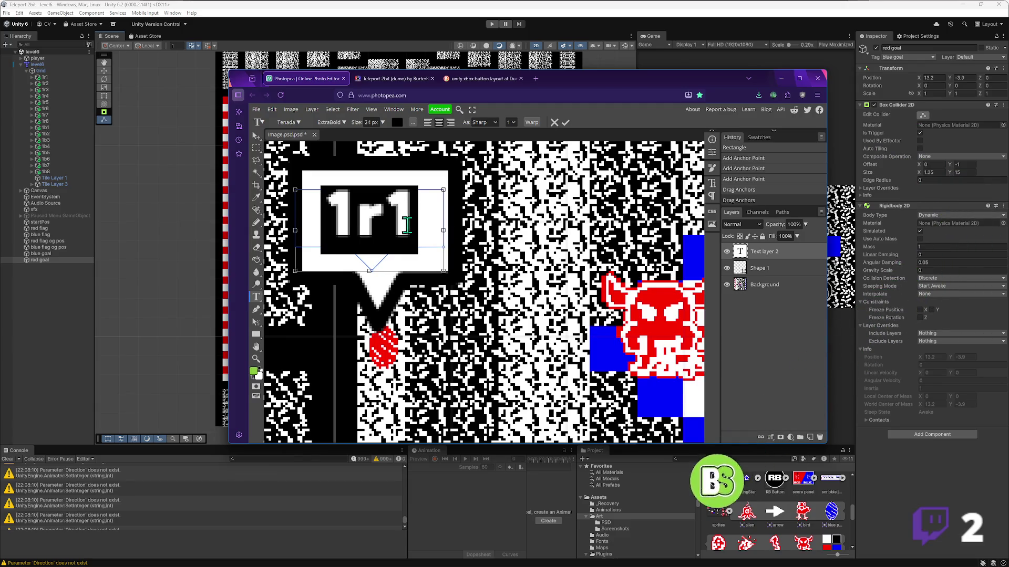
{"action": "scroll", "coordinate": [374, 123], "scroll_direction": "up", "scroll_amount": 2}
{"action": "scroll", "coordinate": [374, 124], "scroll_direction": "up", "scroll_amount": 3}
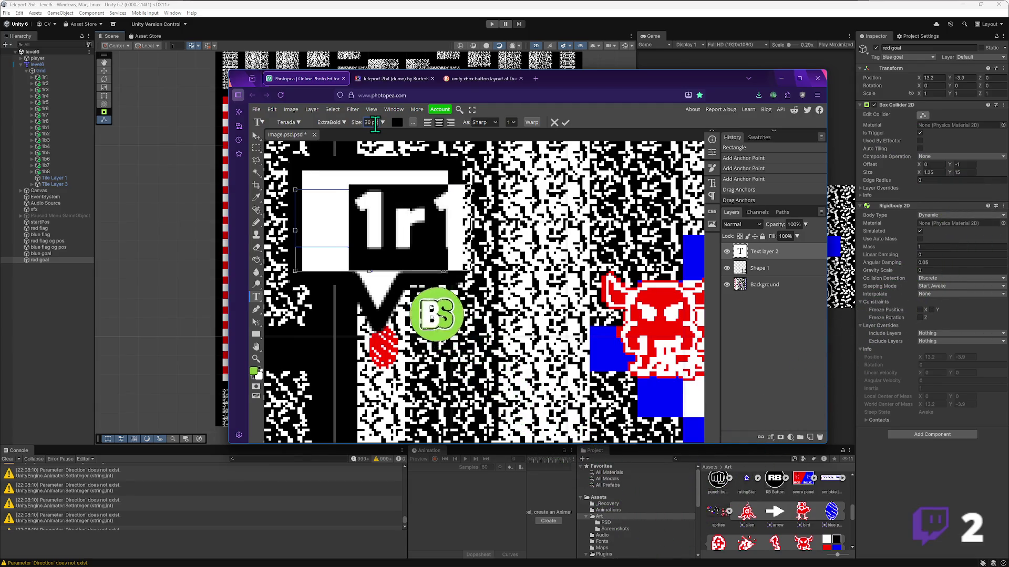
- Adjust the label's anti-aliasing and switch its font to RuneScape UF
{"action": "left_click", "coordinate": [489, 122]}
{"action": "left_click", "coordinate": [490, 138]}
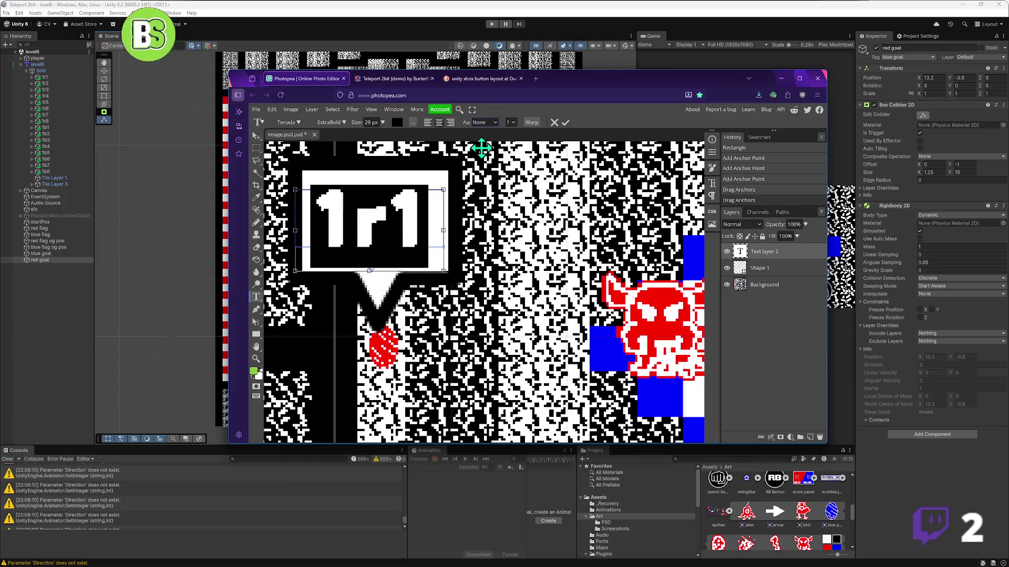
{"action": "left_click", "coordinate": [489, 122]}
{"action": "left_click", "coordinate": [486, 158]}
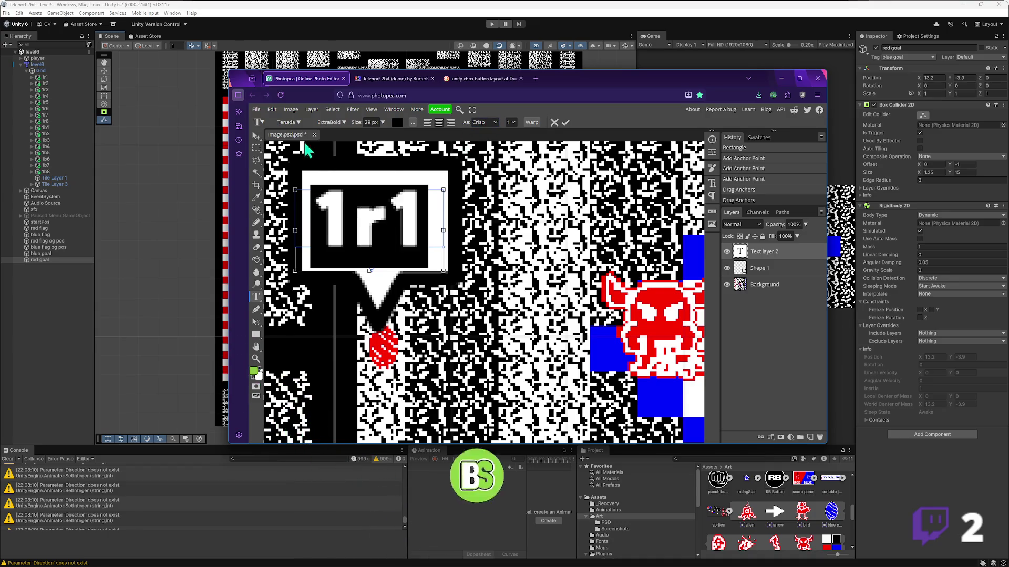
{"action": "left_click", "coordinate": [300, 123]}
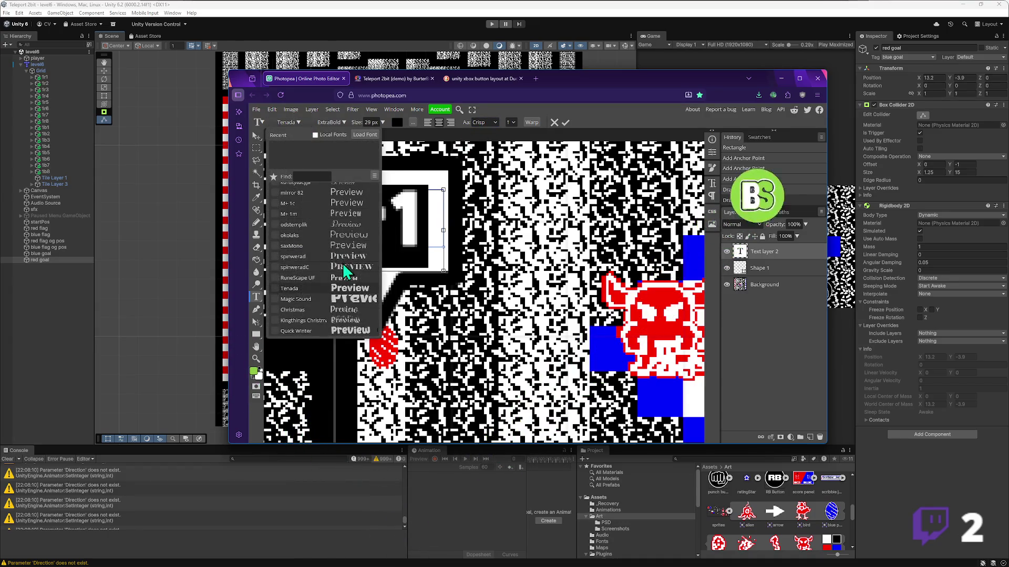
{"action": "left_click", "coordinate": [374, 176]}
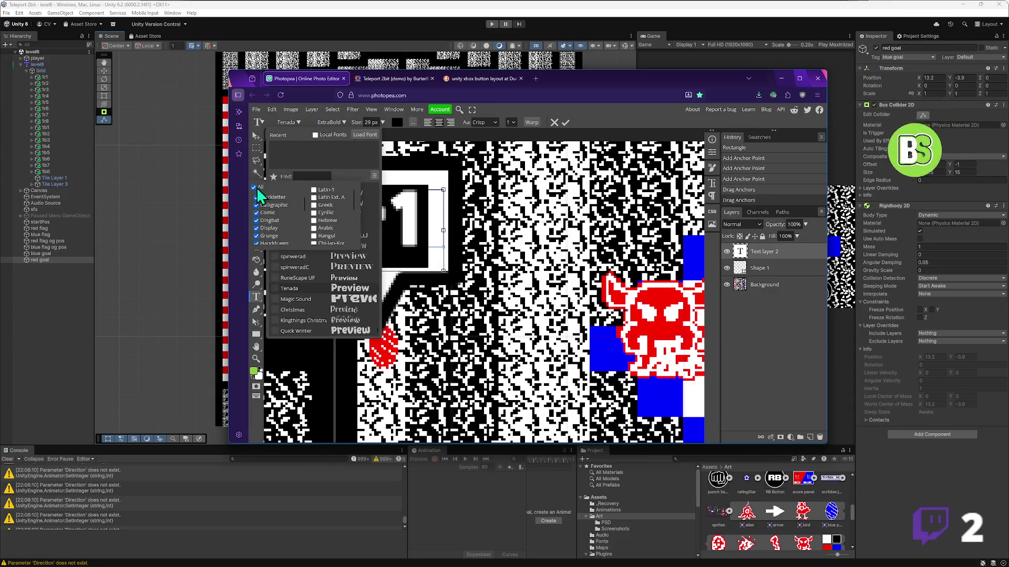
{"action": "left_click", "coordinate": [354, 169]}
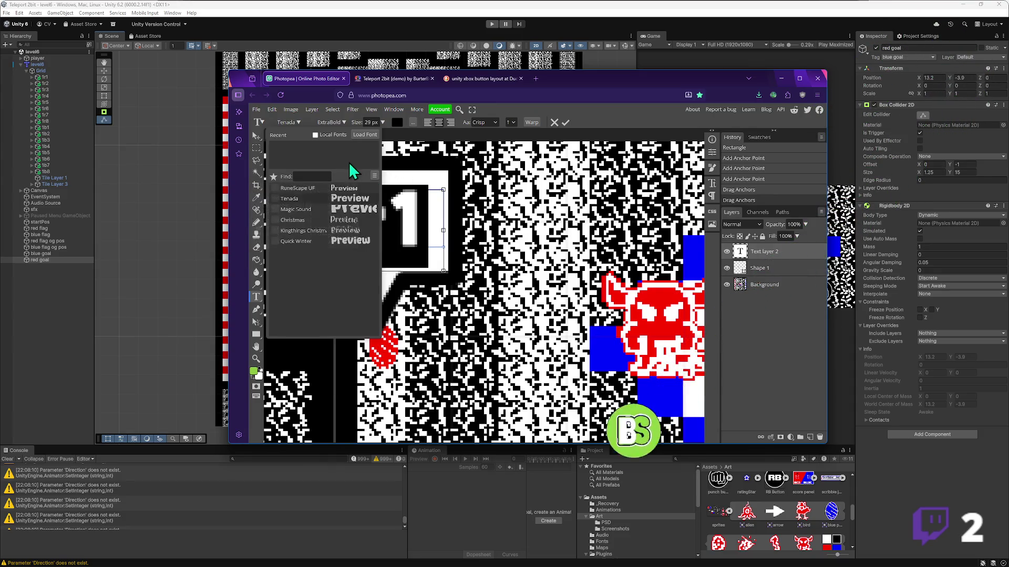
{"action": "left_click", "coordinate": [340, 192]}
- Retype the label's middle letter as a capital R so it reads 1R1
{"action": "left_click_drag", "start_coordinate": [382, 218], "coordinate": [357, 218]}
{"action": "key", "text": "Home"}
{"action": "type", "text": "r"}
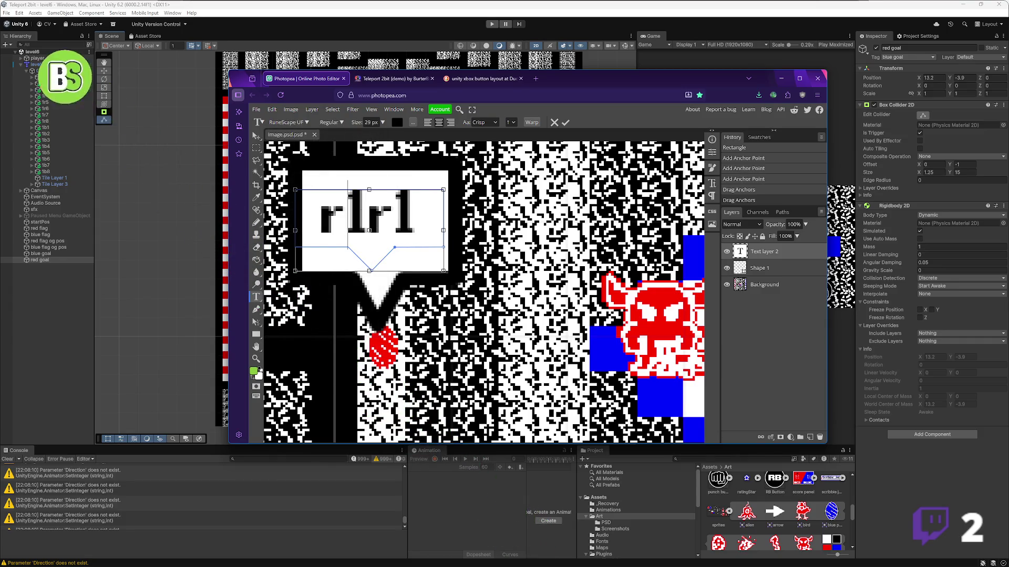
{"action": "key", "text": "BackSpace"}
{"action": "key", "text": "Right"}
{"action": "key", "text": "Delete"}
{"action": "type", "text": "R"}
{"action": "key", "text": "ctrl+a"}
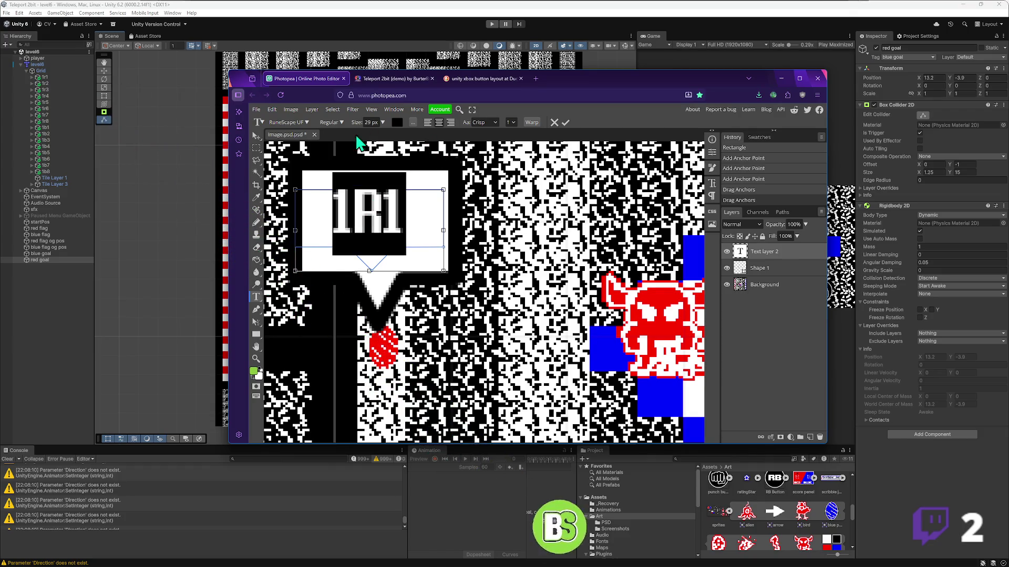
- Set the 1R1 label to 38 px with anti-aliasing None and commit the text
{"action": "scroll", "coordinate": [370, 124], "scroll_direction": "up", "scroll_amount": 10}
{"action": "scroll", "coordinate": [371, 124], "scroll_direction": "down", "scroll_amount": 3}
{"action": "left_click", "coordinate": [479, 122]}
{"action": "left_click", "coordinate": [487, 139]}
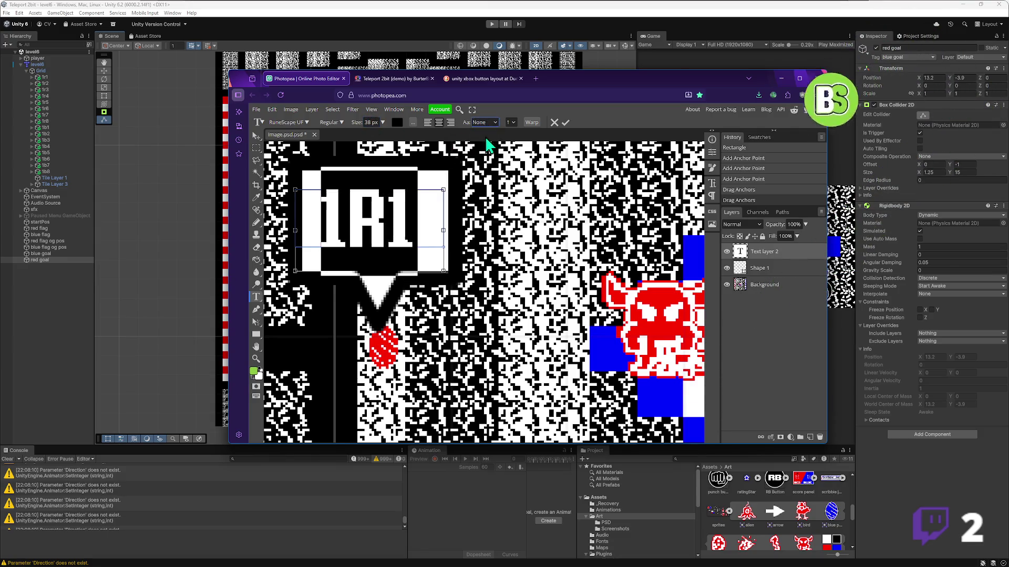
{"action": "key", "text": "Right"}
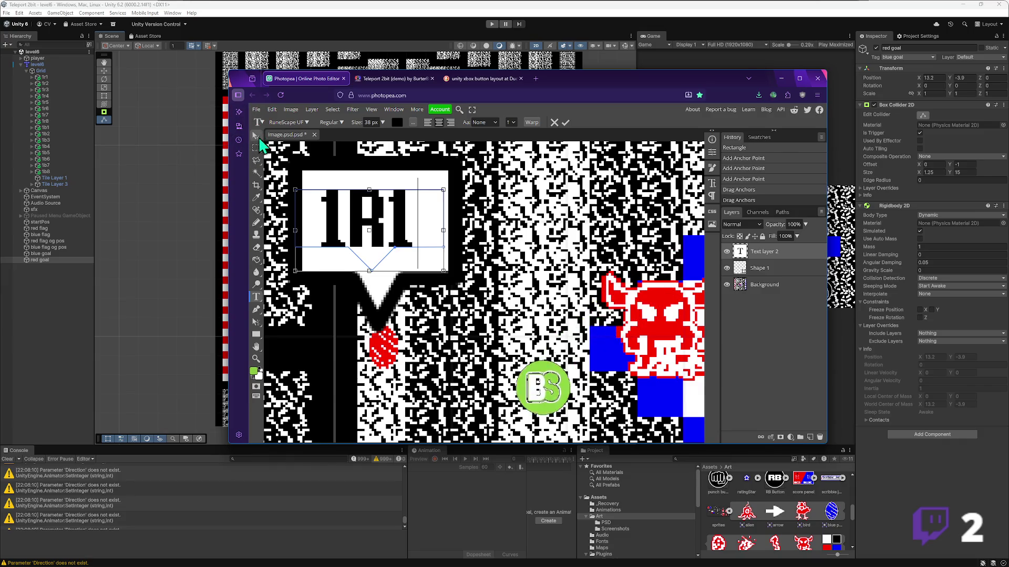
{"action": "left_click", "coordinate": [257, 136]}
{"action": "left_click", "coordinate": [418, 272]}
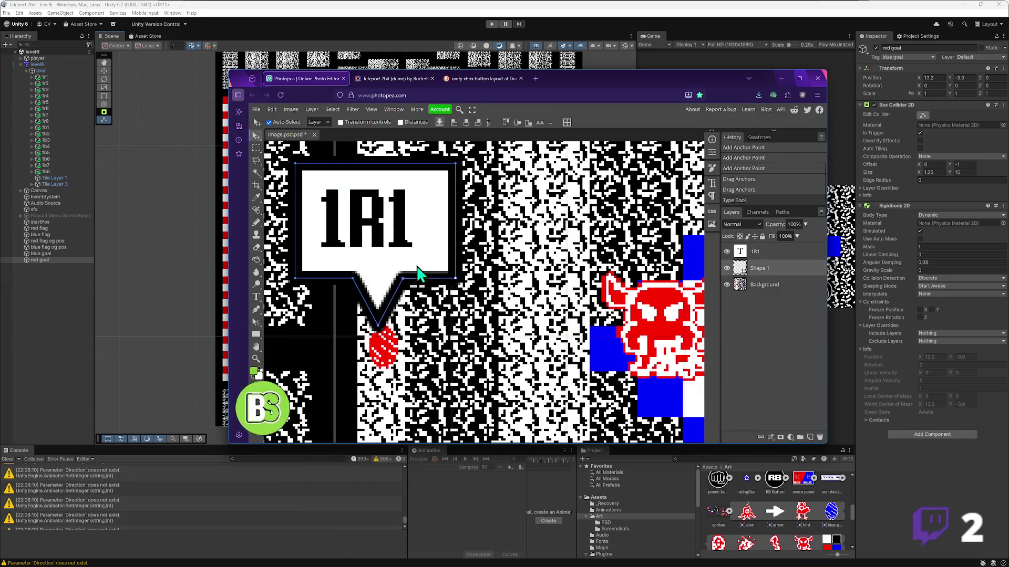
- Group the speech-bubble shape and its 1R1 text layer together
{"action": "left_click", "coordinate": [775, 257]}
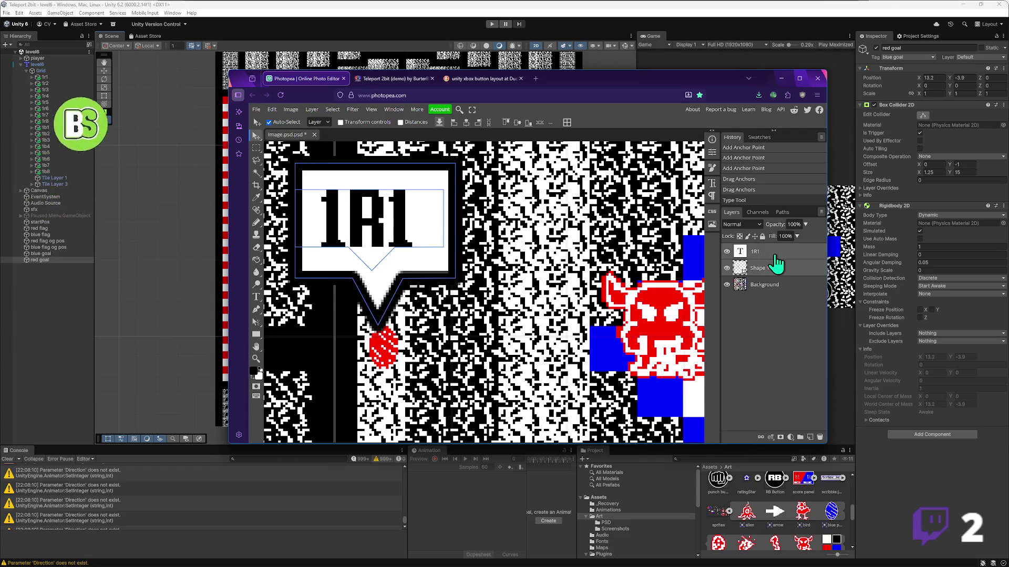
{"action": "key", "text": "ctrl+g"}
{"action": "scroll", "coordinate": [426, 263], "scroll_direction": "down", "scroll_amount": 3}
{"action": "scroll", "coordinate": [425, 262], "scroll_direction": "up", "scroll_amount": 2}
{"action": "scroll", "coordinate": [421, 260], "scroll_direction": "down", "scroll_amount": 4}
{"action": "scroll", "coordinate": [415, 260], "scroll_direction": "down", "scroll_amount": 2}
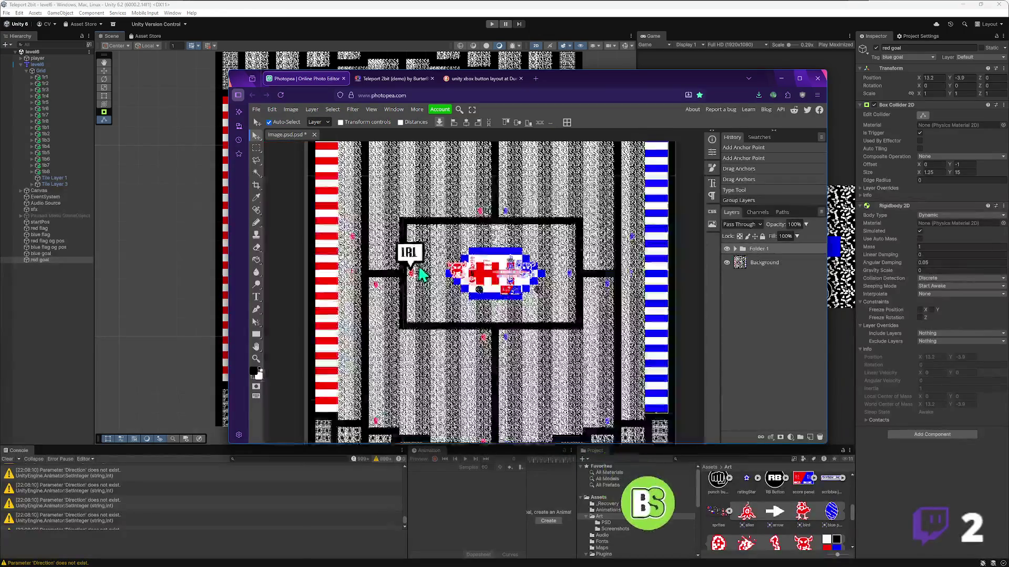
{"action": "scroll", "coordinate": [420, 270], "scroll_direction": "up", "scroll_amount": 2}
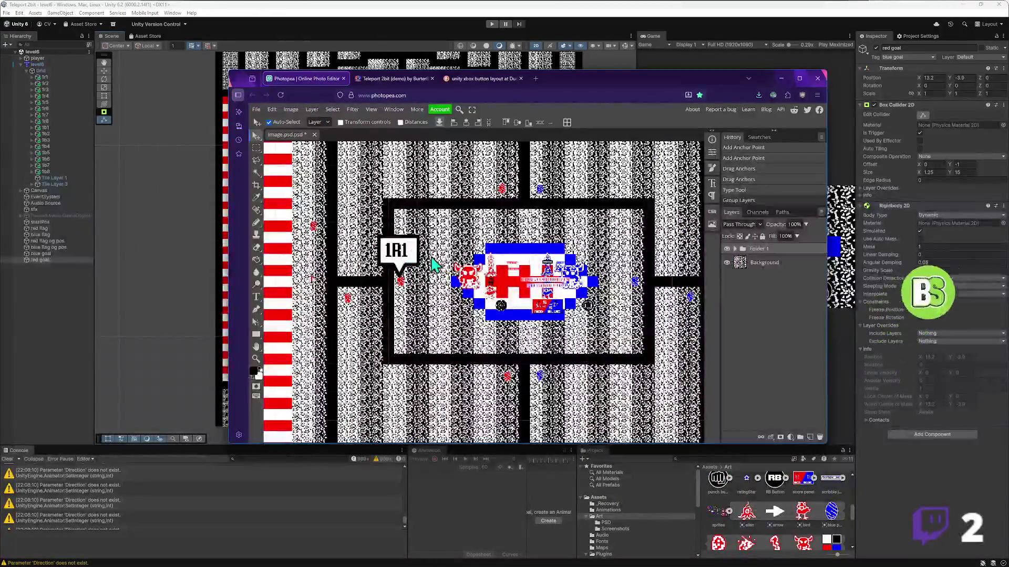
- Duplicate the sign group and move the copy right of the central room
{"action": "key", "text": "ctrl+j"}
{"action": "key", "text": "ctrl+t"}
{"action": "left_click_drag", "start_coordinate": [413, 257], "coordinate": [646, 254]}
{"action": "key", "text": "Return"}
- Change the copied sign's label to 1B1 and zoom out over the level
{"action": "key", "text": "t"}
{"action": "left_click", "coordinate": [629, 249]}
{"action": "left_click", "coordinate": [634, 248]}
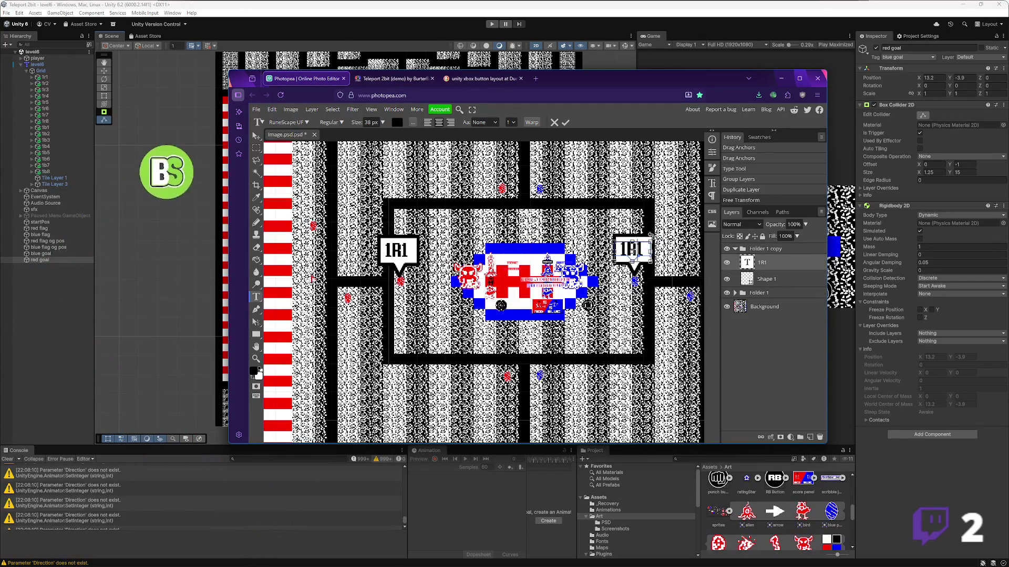
{"action": "type", "text": "B1"}
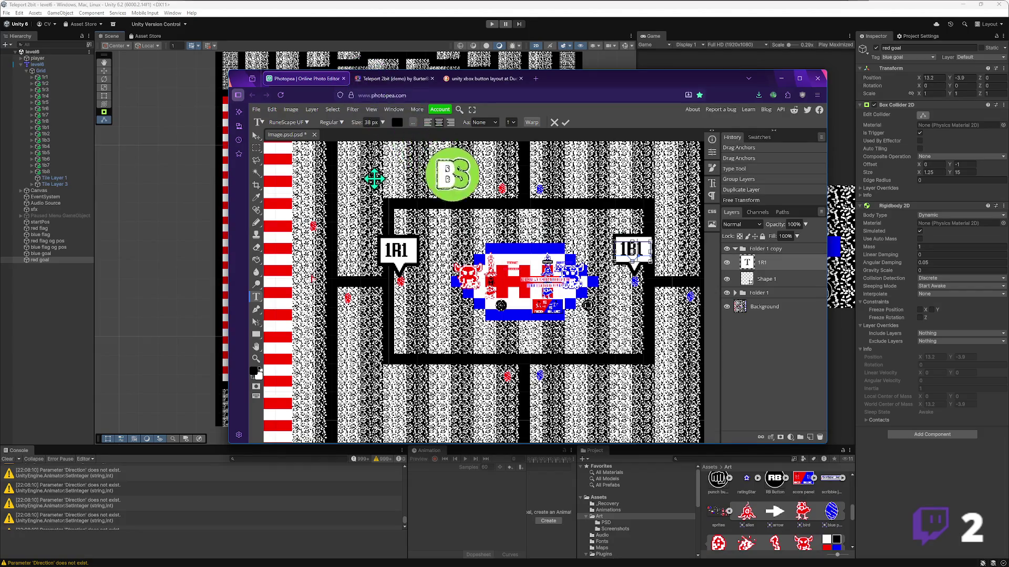
{"action": "left_click", "coordinate": [256, 135]}
{"action": "key", "text": "ctrl+minus"}
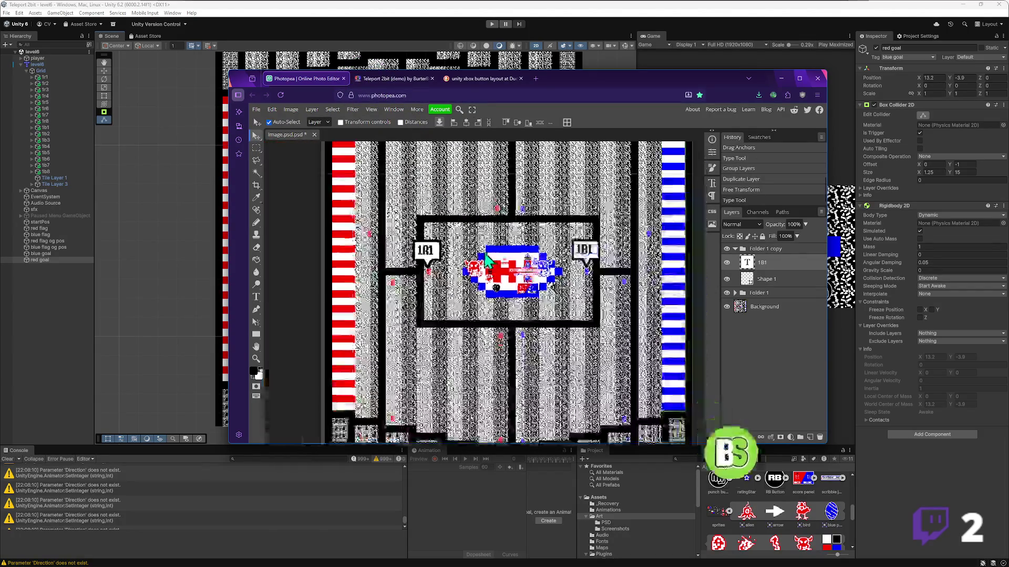
- Duplicate the 1B1 sign group and place a copy above the central room
{"action": "left_click", "coordinate": [735, 249]}
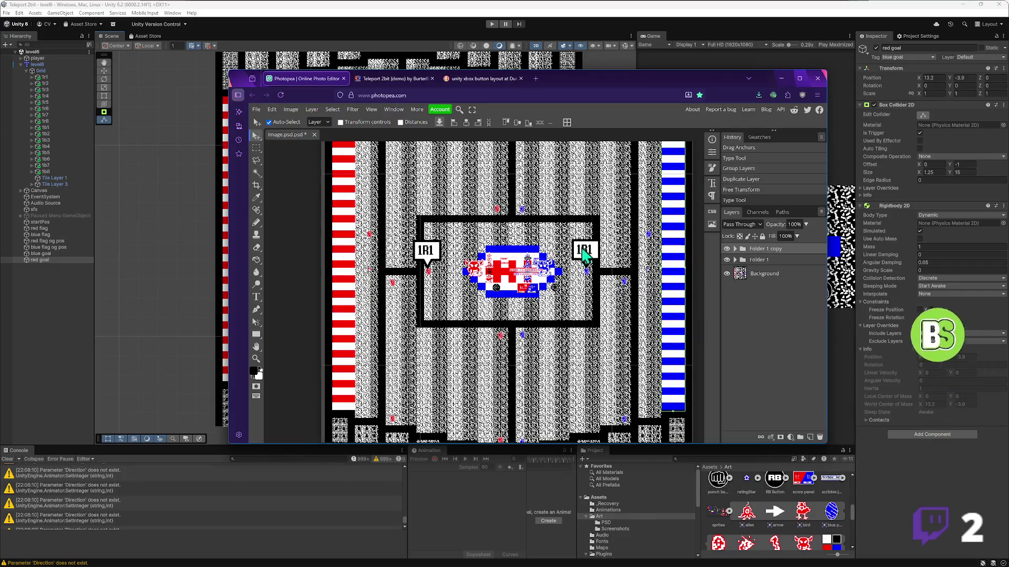
{"action": "scroll", "coordinate": [587, 260], "scroll_direction": "up", "scroll_amount": 3}
{"action": "scroll", "coordinate": [588, 260], "scroll_direction": "right", "scroll_amount": 1}
{"action": "key", "text": "ctrl+j"}
{"action": "key", "text": "ctrl+t"}
{"action": "scroll", "coordinate": [585, 279], "scroll_direction": "down", "scroll_amount": 1}
{"action": "scroll", "coordinate": [585, 279], "scroll_direction": "right", "scroll_amount": 1}
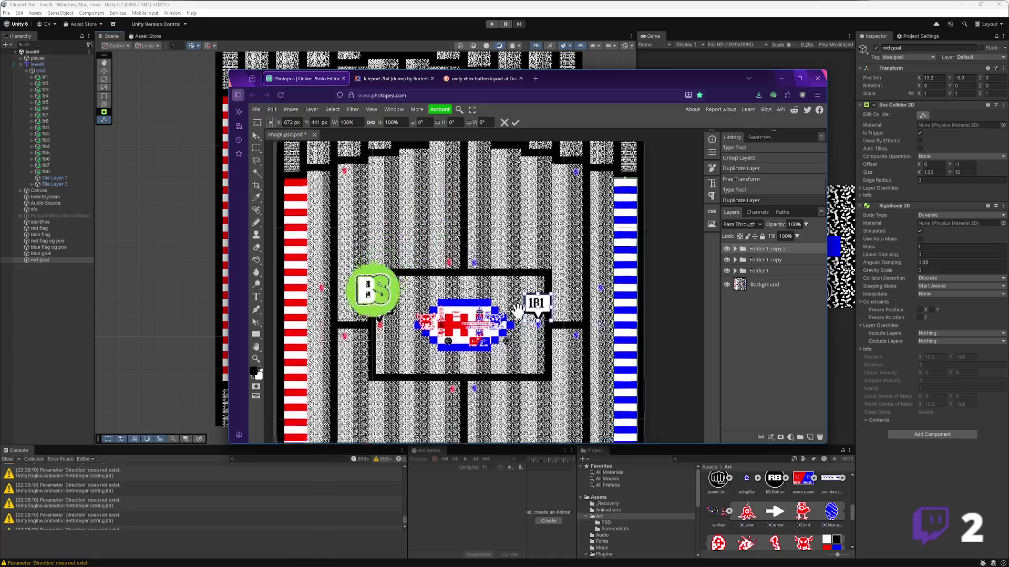
{"action": "left_click_drag", "start_coordinate": [549, 302], "coordinate": [488, 239]}
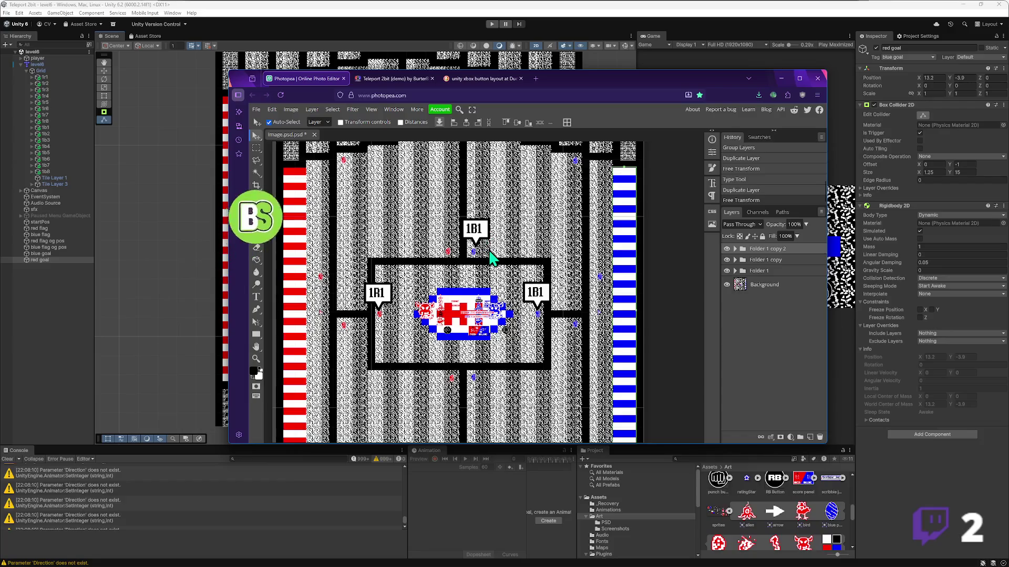
{"action": "key", "text": "ctrl+j"}
- Place two more sign copies: toward the upper right and into the right corridor
{"action": "key", "text": "ctrl+t"}
{"action": "scroll", "coordinate": [491, 244], "scroll_direction": "up", "scroll_amount": 2}
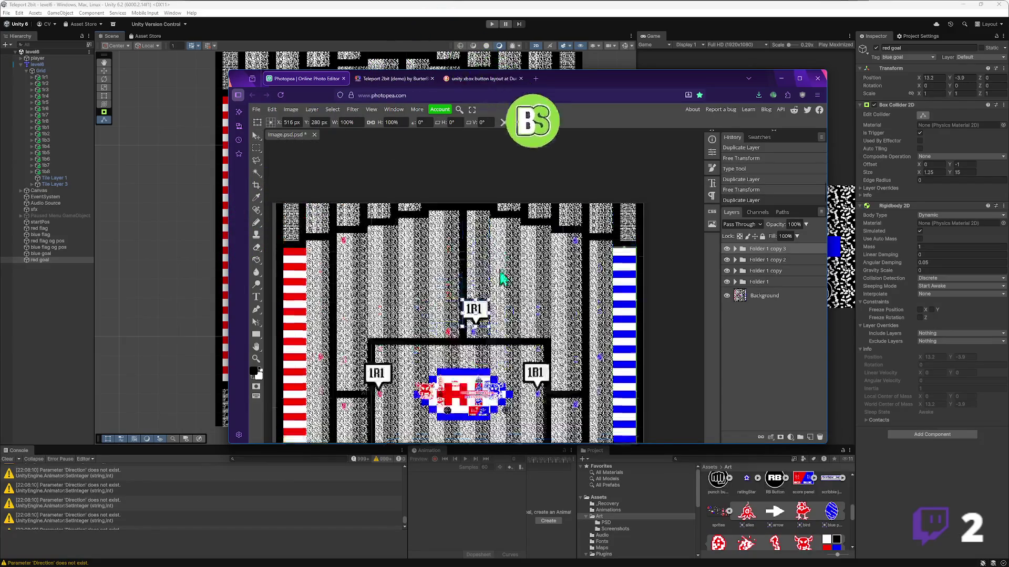
{"action": "left_click_drag", "start_coordinate": [487, 317], "coordinate": [588, 227]}
{"action": "key", "text": "Return"}
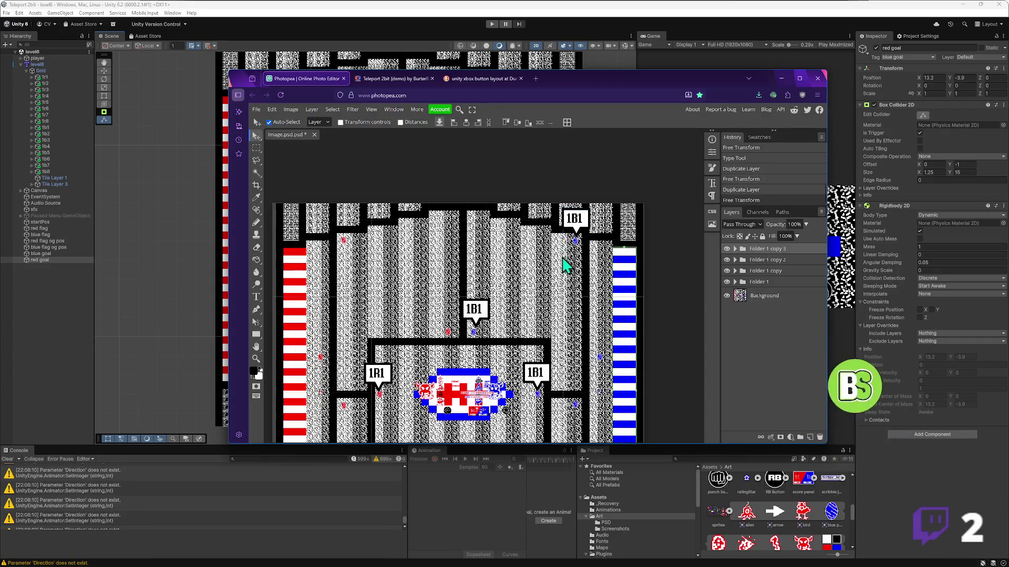
{"action": "scroll", "coordinate": [557, 295], "scroll_direction": "down", "scroll_amount": 2}
{"action": "key", "text": "ctrl+j"}
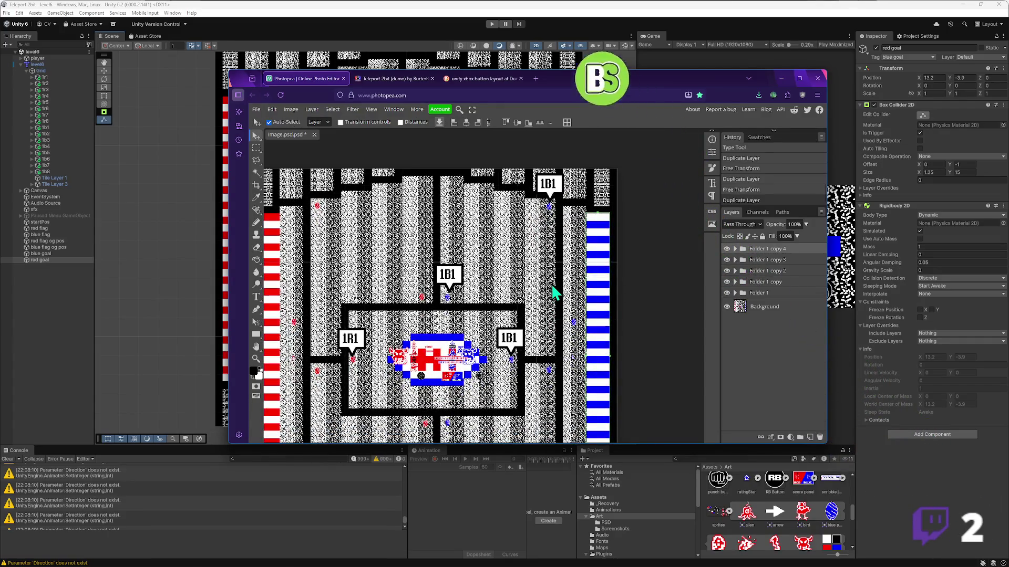
{"action": "key", "text": "ctrl+t"}
{"action": "scroll", "coordinate": [551, 308], "scroll_direction": "down", "scroll_amount": 1}
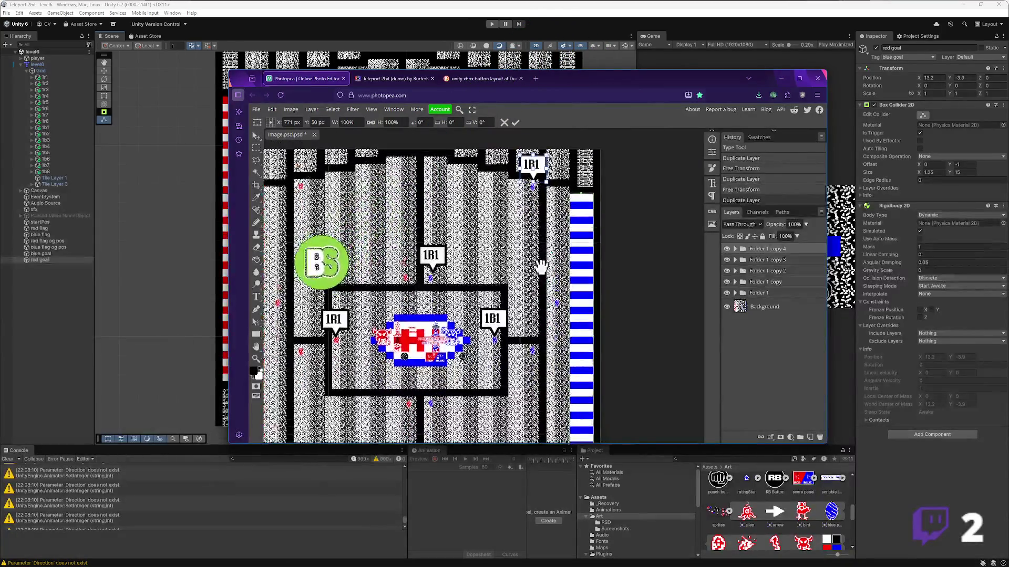
{"action": "left_click_drag", "start_coordinate": [534, 200], "coordinate": [559, 314]}
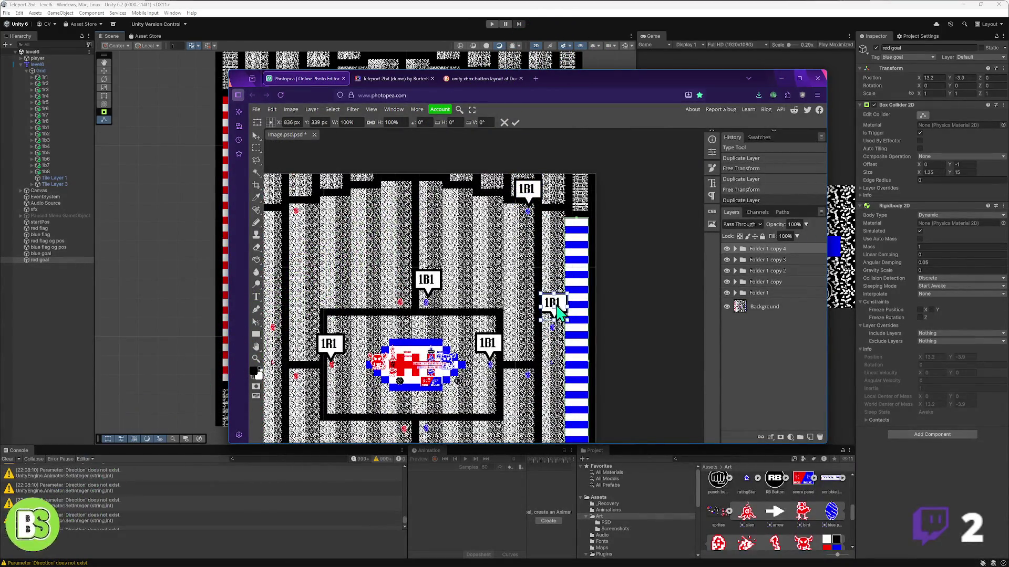
{"action": "key", "text": "Return"}
- Place sign copies lower in the right corridor and just below the central room
{"action": "scroll", "coordinate": [554, 294], "scroll_direction": "down", "scroll_amount": 3}
{"action": "scroll", "coordinate": [555, 294], "scroll_direction": "left", "scroll_amount": 2}
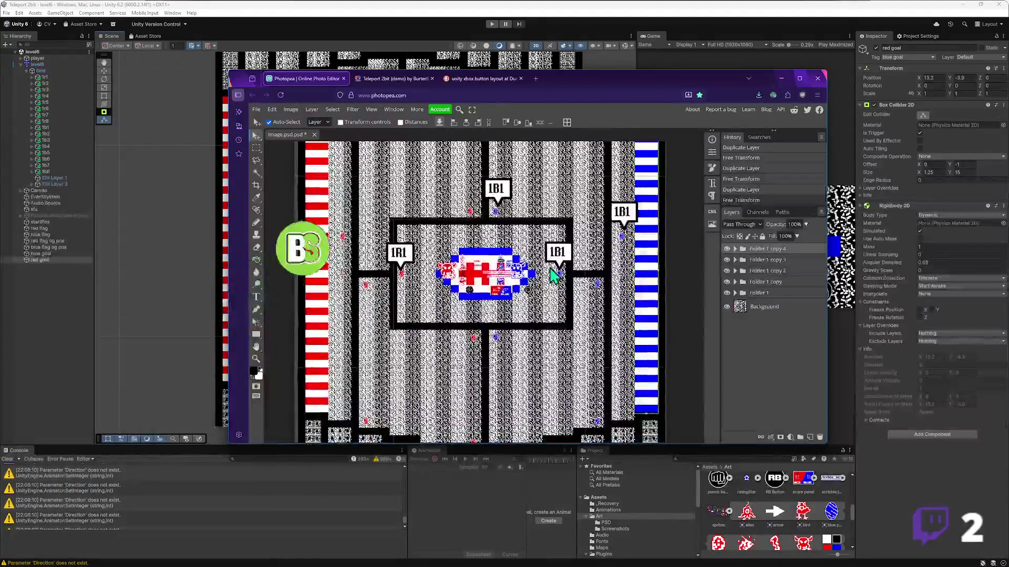
{"action": "key", "text": "ctrl+j"}
{"action": "key", "text": "ctrl+t"}
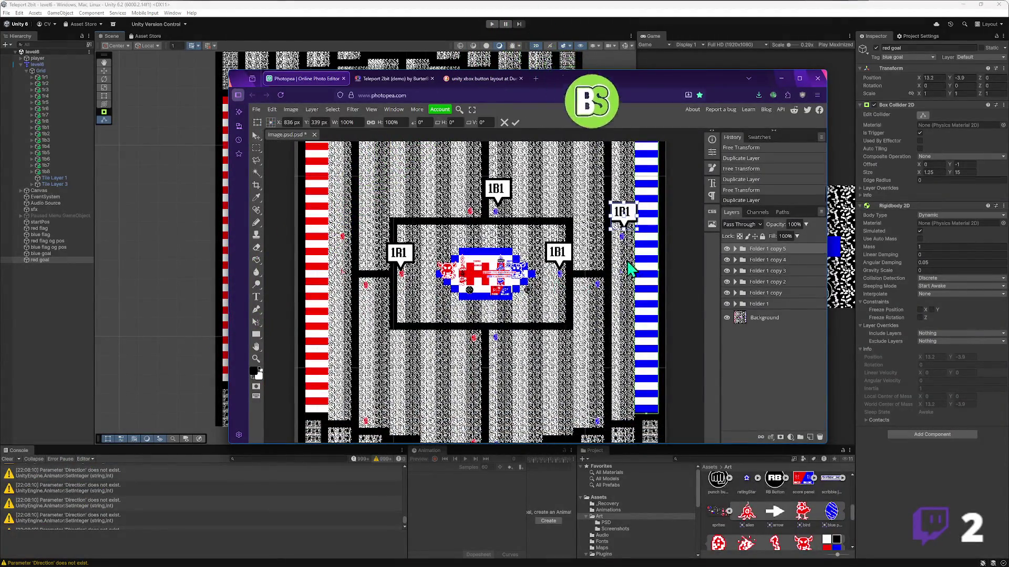
{"action": "left_click_drag", "start_coordinate": [631, 234], "coordinate": [603, 282]}
{"action": "key", "text": "Return"}
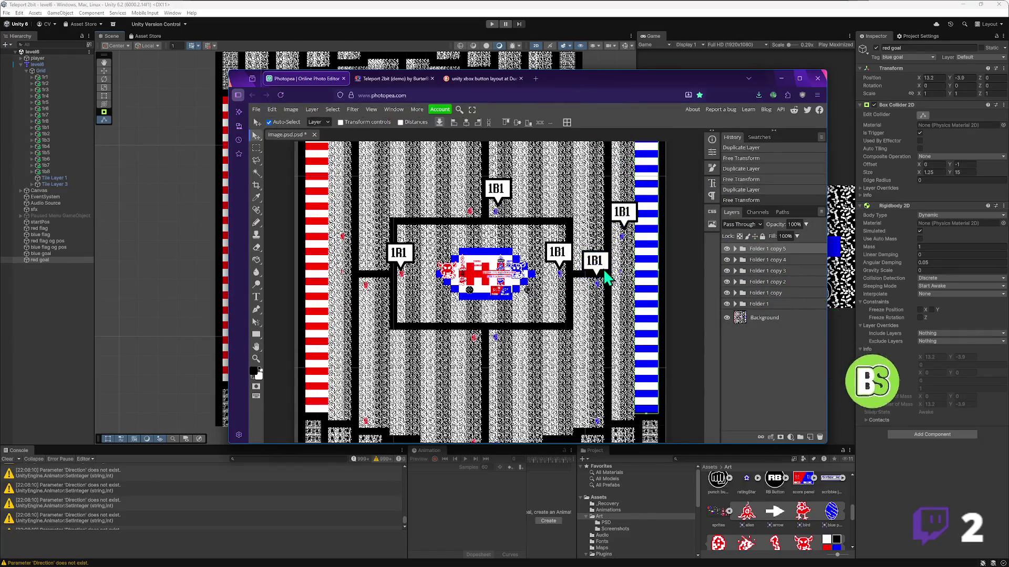
{"action": "key", "text": "ctrl+j"}
{"action": "key", "text": "ctrl+t"}
{"action": "mouse_move", "coordinate": [599, 281]}
{"action": "left_mouse_down"}
{"action": "mouse_move", "coordinate": [527, 332]}
{"action": "mouse_move", "coordinate": [504, 322]}
{"action": "left_mouse_up"}
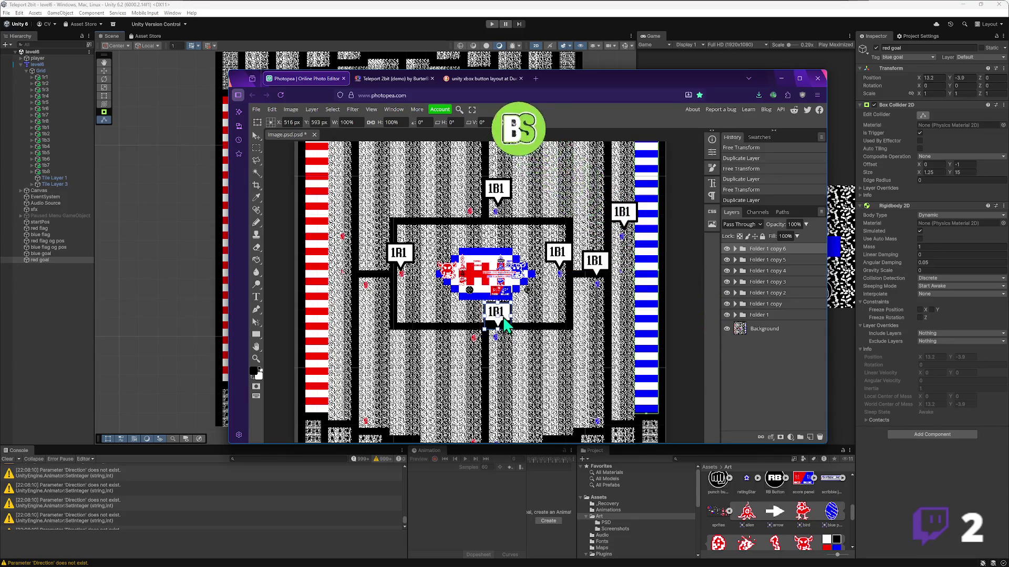
{"action": "key", "text": "Return"}
- Place sign copies further down the central corridor and in the lower right corridor
{"action": "scroll", "coordinate": [513, 288], "scroll_direction": "down", "scroll_amount": 3}
{"action": "key", "text": "ctrl+j"}
{"action": "key", "text": "ctrl+t"}
{"action": "left_click_drag", "start_coordinate": [514, 236], "coordinate": [514, 351]}
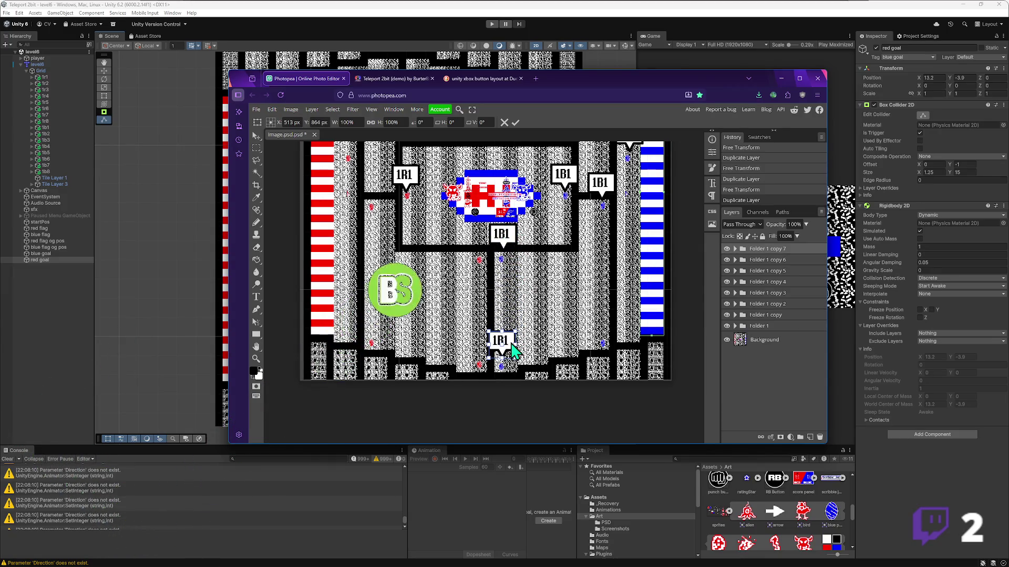
{"action": "key", "text": "Return"}
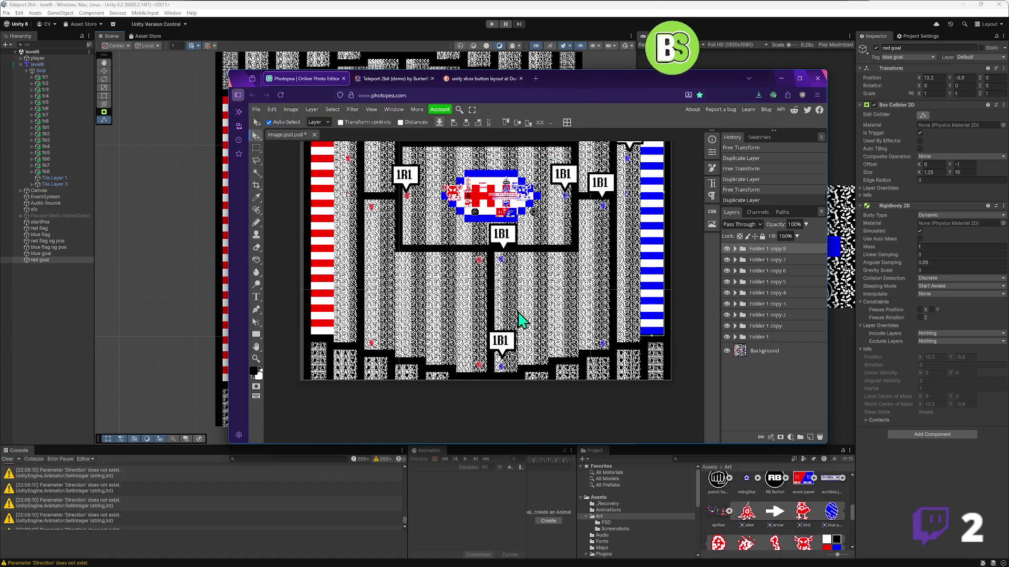
{"action": "key", "text": "ctrl+alt+t"}
{"action": "left_click_drag", "start_coordinate": [515, 348], "coordinate": [616, 328]}
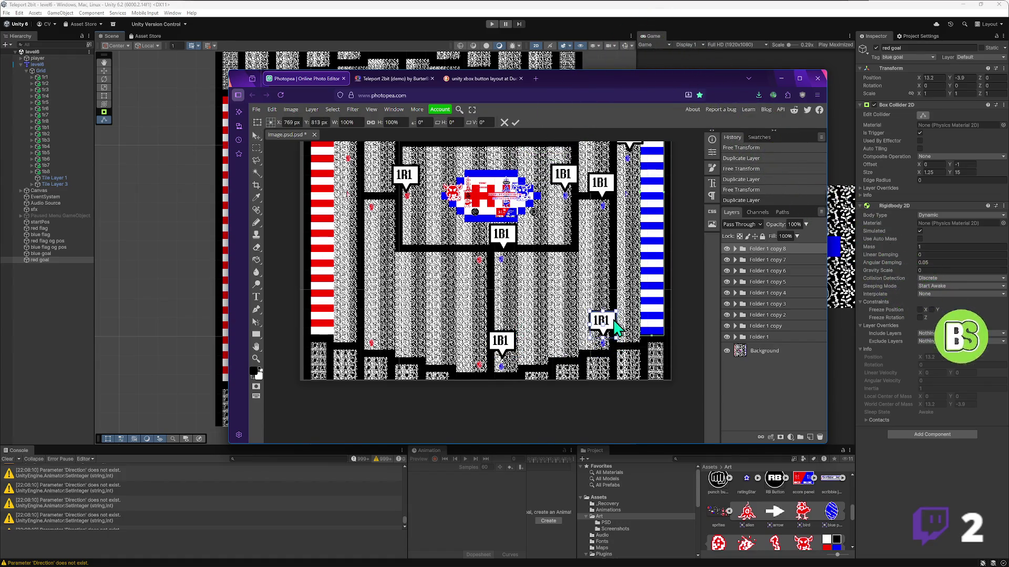
{"action": "key", "text": "Return"}
{"action": "left_click_drag", "start_coordinate": [414, 189], "coordinate": [476, 266]}
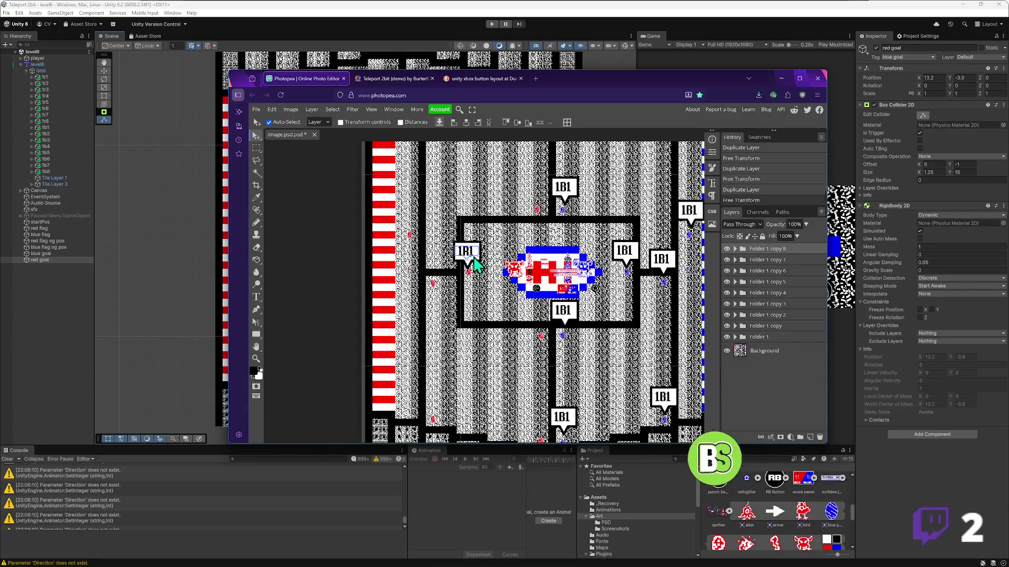
- Duplicate the left sign, placing copies above the central room and atop the left corridor
{"action": "left_click", "coordinate": [475, 260]}
{"action": "left_click", "coordinate": [735, 336]}
{"action": "key", "text": "ctrl+j"}
{"action": "left_click_drag", "start_coordinate": [491, 214], "coordinate": [536, 277]}
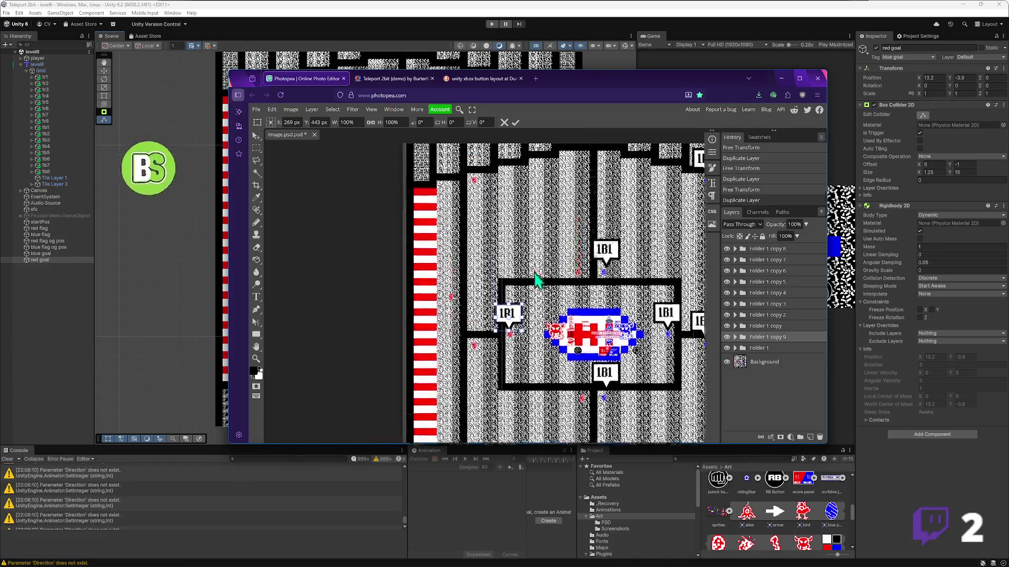
{"action": "key", "text": "ctrl+t"}
{"action": "left_click_drag", "start_coordinate": [518, 318], "coordinate": [583, 255]}
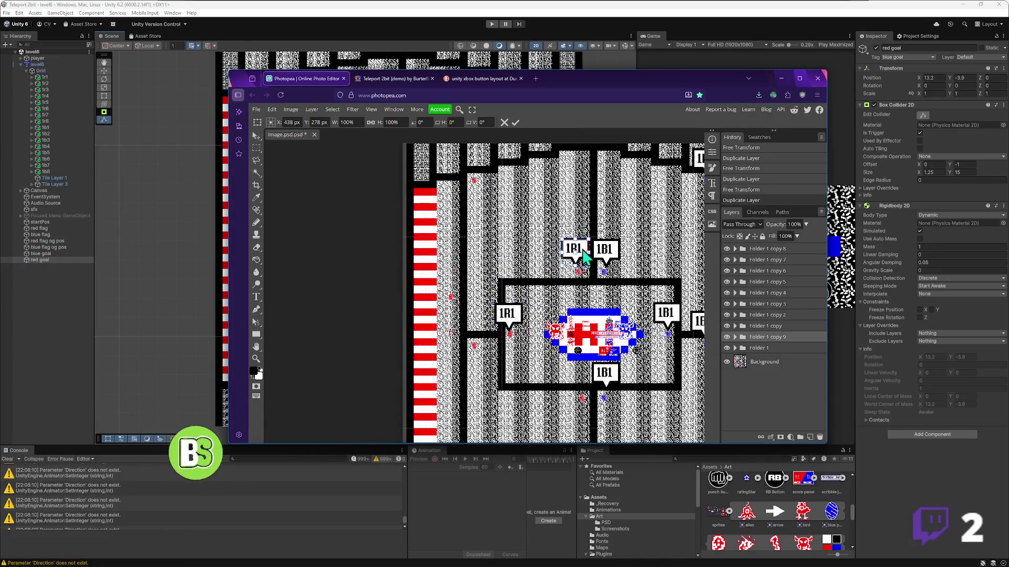
{"action": "key", "text": "Return"}
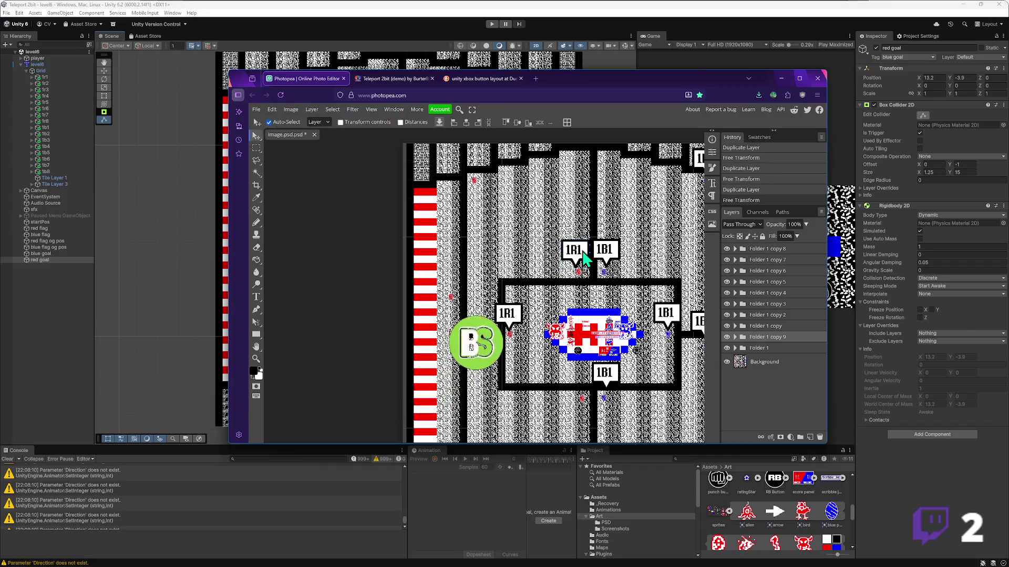
{"action": "key", "text": "ctrl+j"}
{"action": "key", "text": "ctrl+t"}
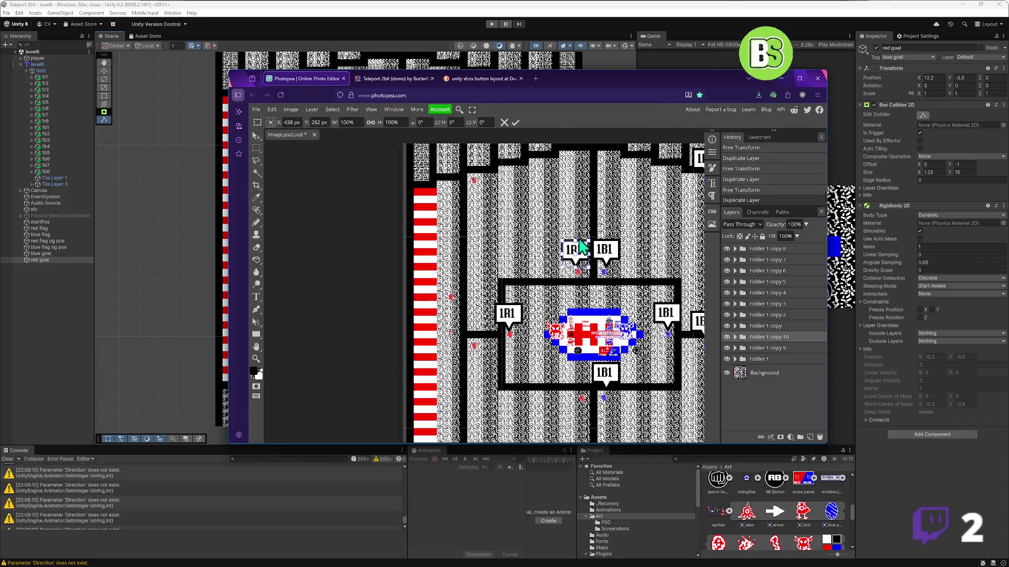
{"action": "mouse_move", "coordinate": [584, 256]}
{"action": "left_mouse_down"}
{"action": "mouse_move", "coordinate": [533, 228]}
{"action": "mouse_move", "coordinate": [483, 158]}
{"action": "left_mouse_up"}
{"action": "key", "text": "Return"}
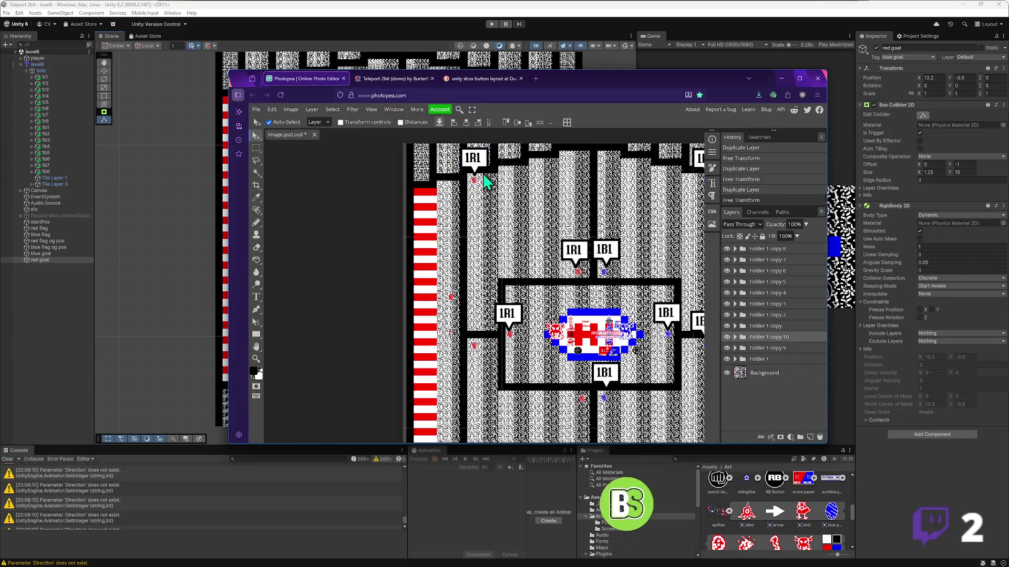
- Place sign copies beside the red stripes, by the central room's left wall, and in the lower left corridor
{"action": "key", "text": "ctrl+j"}
{"action": "key", "text": "ctrl+t"}
{"action": "left_click_drag", "start_coordinate": [484, 173], "coordinate": [461, 282]}
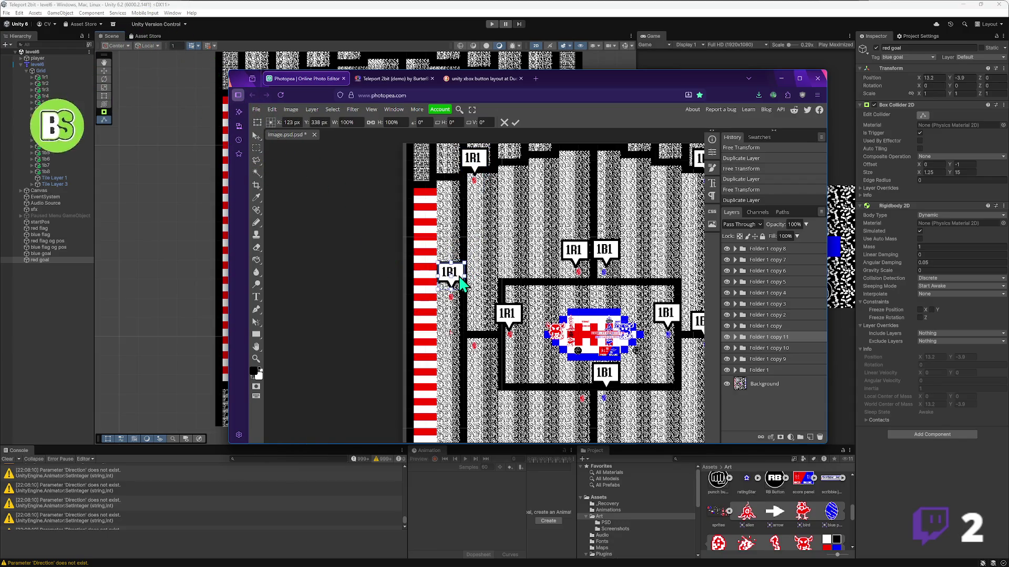
{"action": "key", "text": "Return"}
{"action": "key", "text": "ctrl+j"}
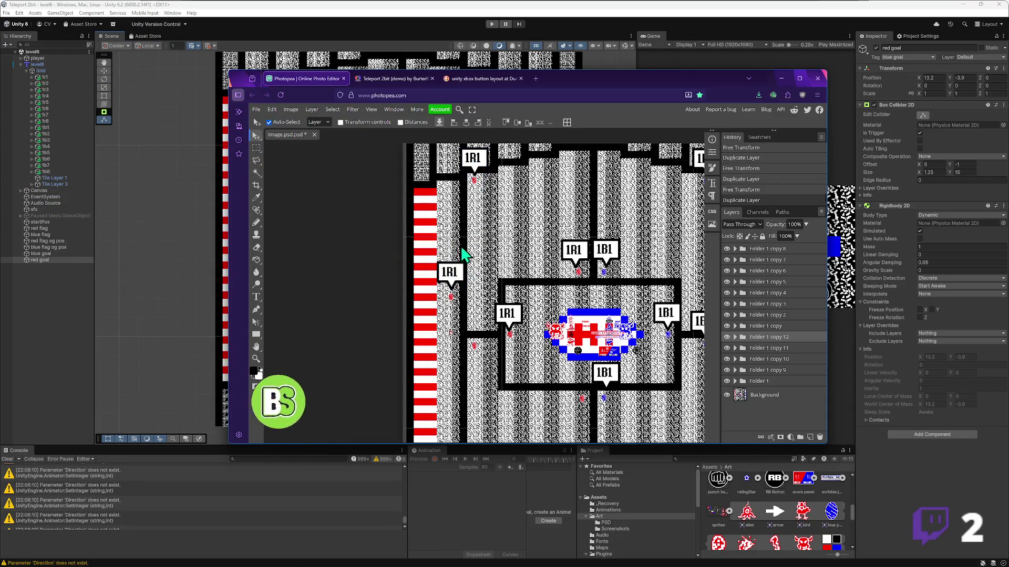
{"action": "key", "text": "ctrl+t"}
{"action": "mouse_move", "coordinate": [460, 274]}
{"action": "left_mouse_down"}
{"action": "mouse_move", "coordinate": [478, 294]}
{"action": "mouse_move", "coordinate": [480, 324]}
{"action": "mouse_move", "coordinate": [455, 268]}
{"action": "left_mouse_up"}
{"action": "key", "text": "Return"}
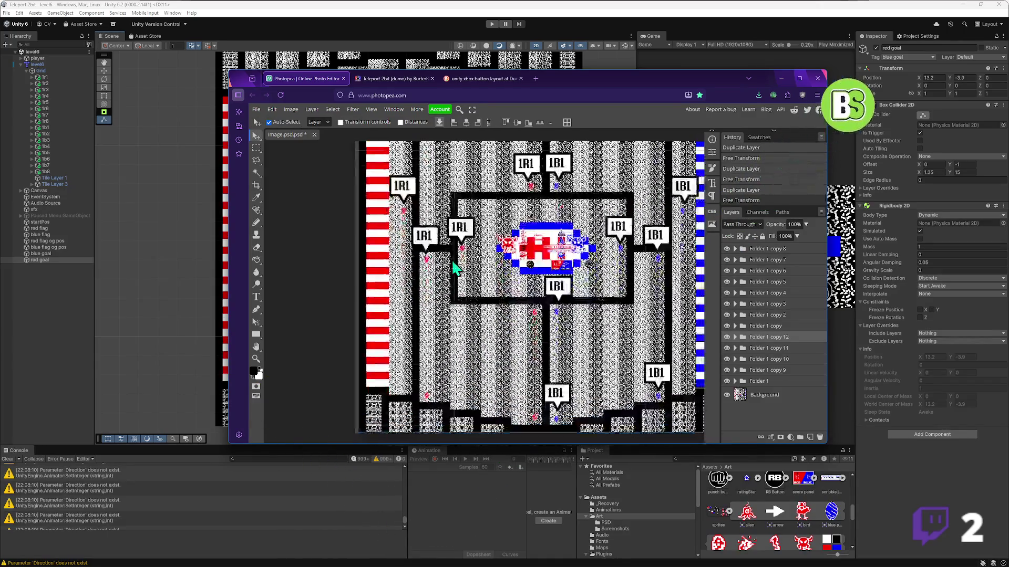
{"action": "key", "text": "ctrl+j"}
{"action": "key", "text": "ctrl+t"}
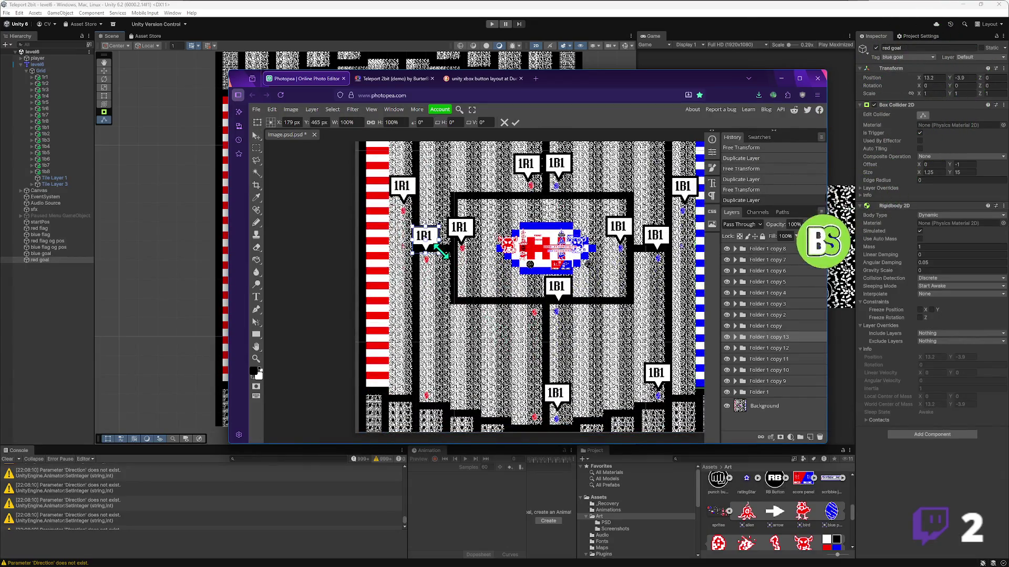
{"action": "mouse_move", "coordinate": [435, 245]}
{"action": "left_mouse_down"}
{"action": "mouse_move", "coordinate": [449, 302]}
{"action": "mouse_move", "coordinate": [438, 380]}
{"action": "left_mouse_up"}
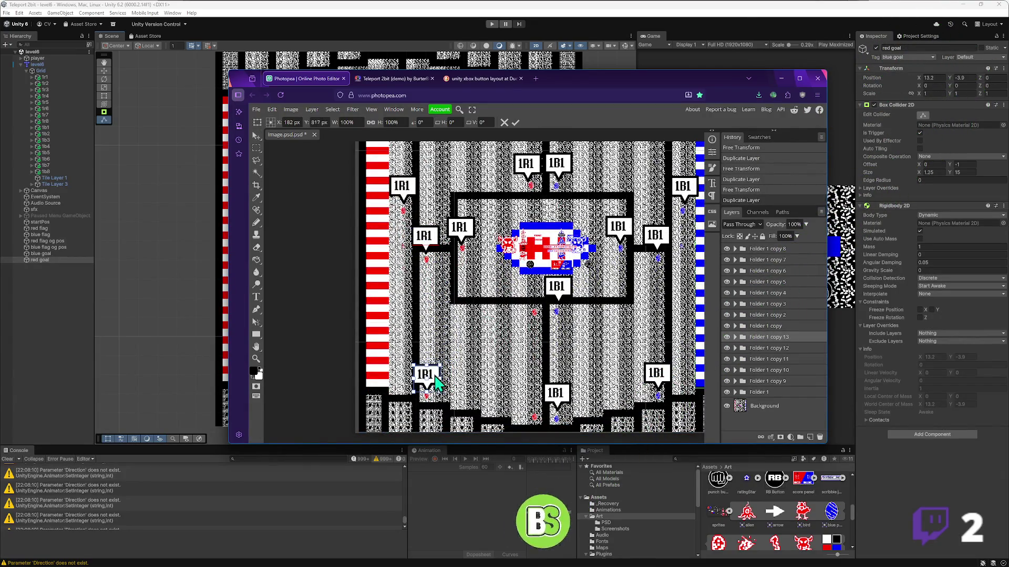
{"action": "key", "text": "Return"}
- Place the final sign copies in the bottom centre corridor and just below the central room
{"action": "key", "text": "ctrl+j"}
{"action": "key", "text": "ctrl+t"}
{"action": "left_click_drag", "start_coordinate": [434, 383], "coordinate": [538, 399]}
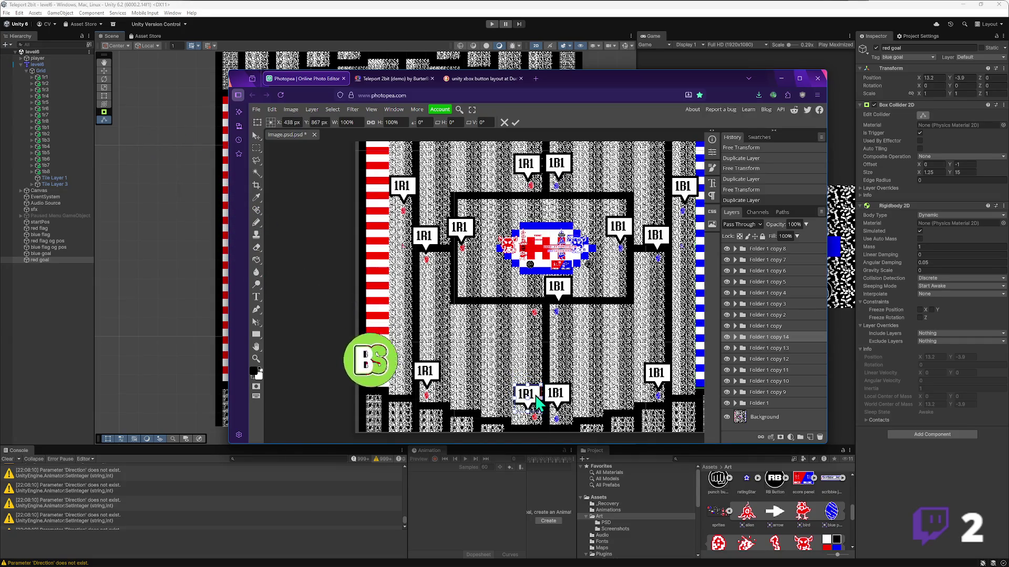
{"action": "key", "text": "Return"}
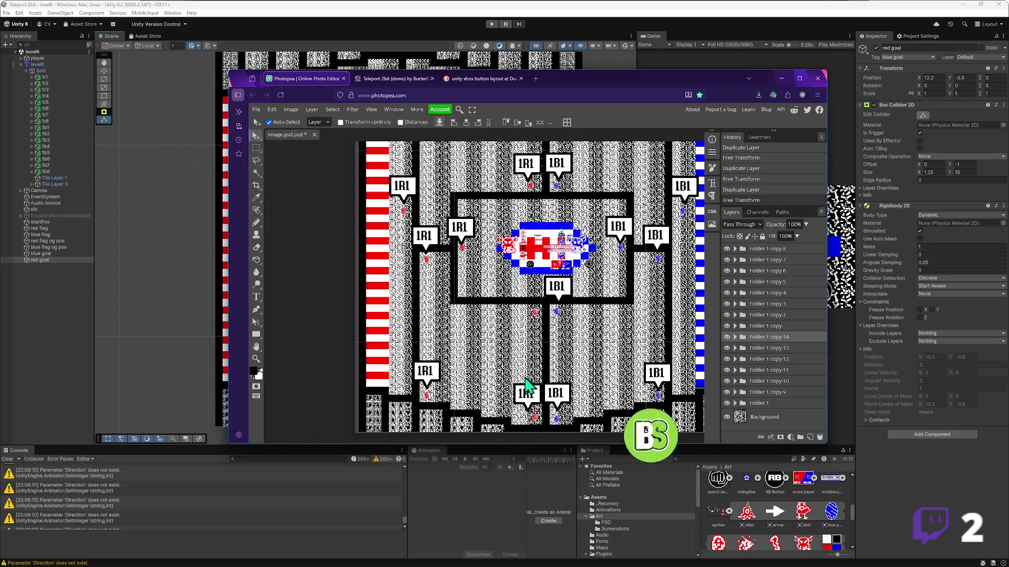
{"action": "key", "text": "ctrl+j"}
{"action": "key", "text": "ctrl+t"}
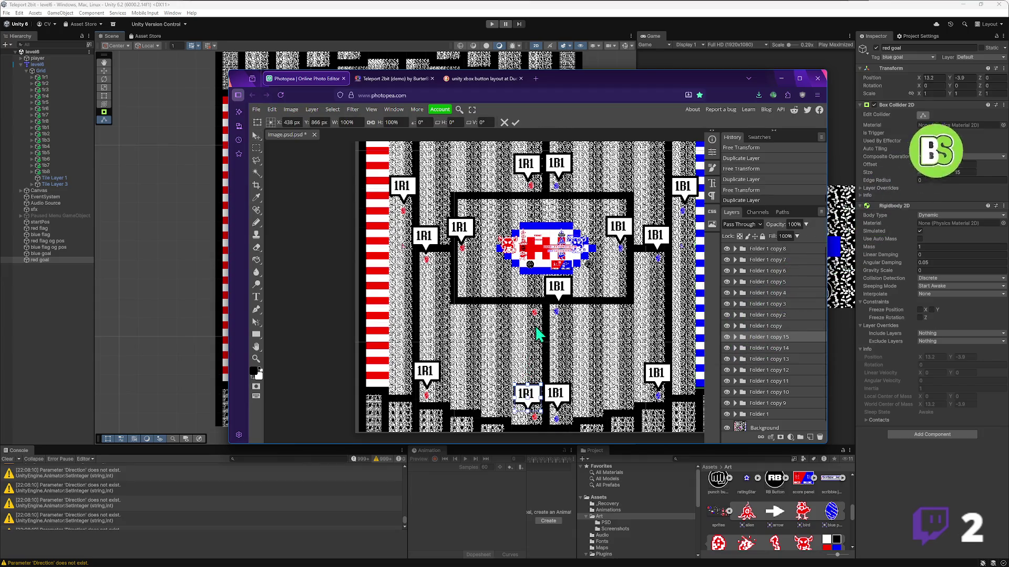
{"action": "mouse_move", "coordinate": [534, 399]}
{"action": "left_mouse_down"}
{"action": "mouse_move", "coordinate": [520, 300]}
{"action": "mouse_move", "coordinate": [533, 295]}
{"action": "left_mouse_up"}
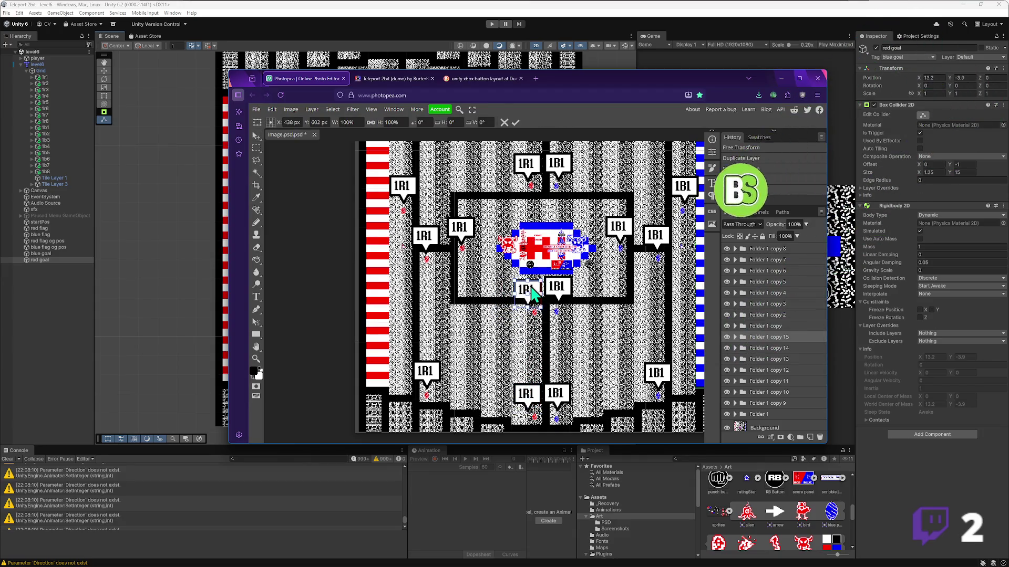
{"action": "key", "text": "Return"}
{"action": "scroll", "coordinate": [504, 271], "scroll_direction": "down", "scroll_amount": 2}
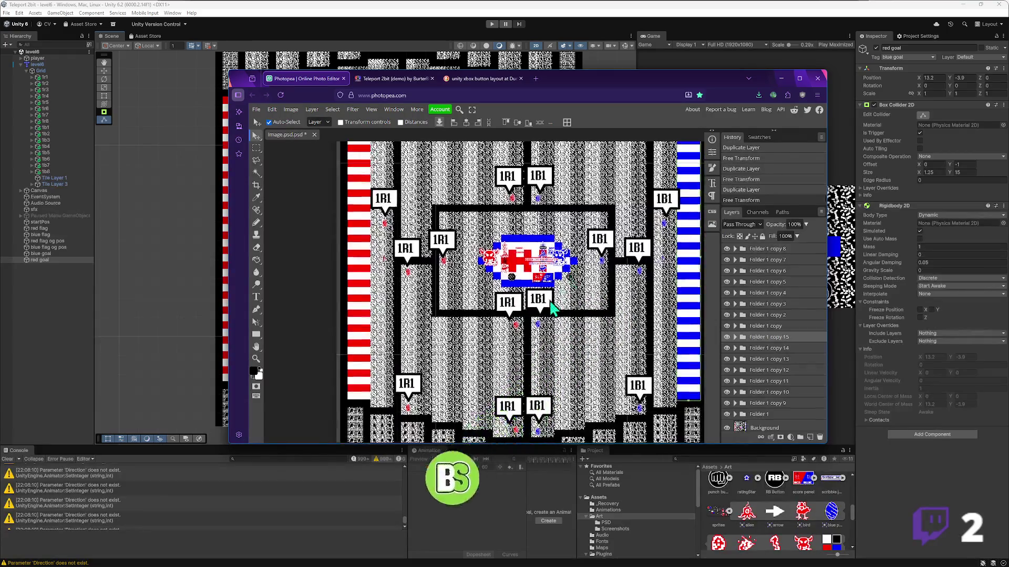
{"action": "scroll", "coordinate": [503, 270], "scroll_direction": "down", "scroll_amount": 1}
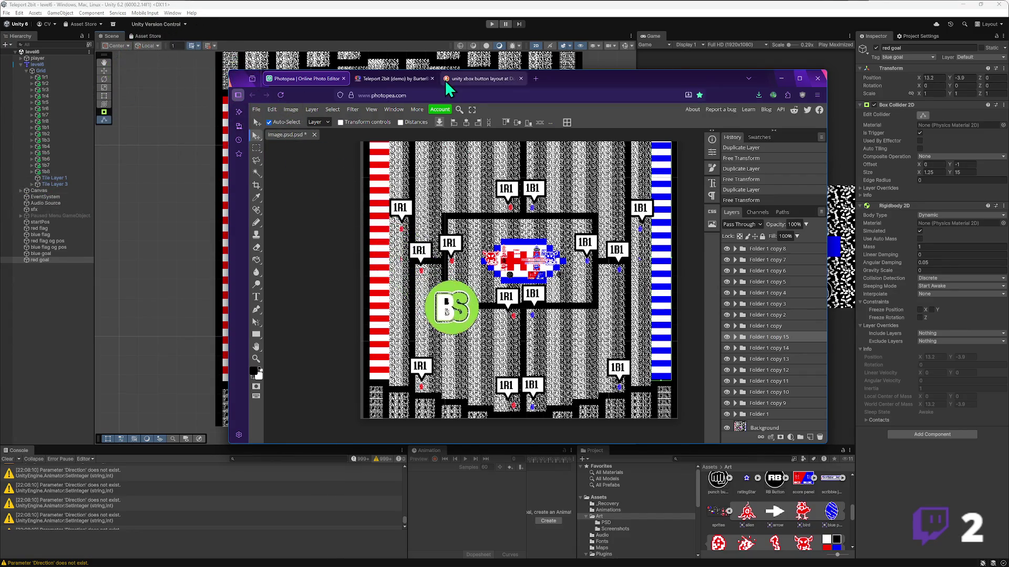
{"action": "mouse_move", "coordinate": [582, 83]}
{"action": "left_mouse_down"}
{"action": "mouse_move", "coordinate": [738, 124]}
{"action": "mouse_move", "coordinate": [761, 52]}
{"action": "left_mouse_up"}
- Restore and shrink the Unity window into the top-left corner, then bring Photopea forward
{"action": "mouse_move", "coordinate": [740, 9]}
{"action": "left_mouse_down"}
{"action": "mouse_move", "coordinate": [650, 39]}
{"action": "mouse_move", "coordinate": [772, 54]}
{"action": "left_mouse_up"}
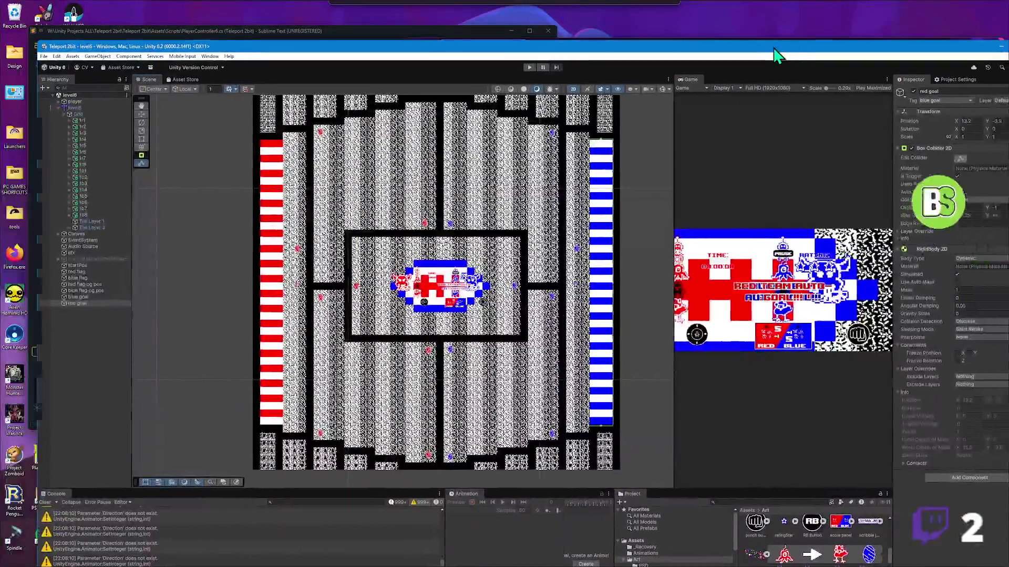
{"action": "left_click_drag", "start_coordinate": [35, 42], "coordinate": [418, 211]}
{"action": "mouse_move", "coordinate": [553, 215]}
{"action": "left_mouse_down"}
{"action": "mouse_move", "coordinate": [270, 105]}
{"action": "mouse_move", "coordinate": [135, 16]}
{"action": "left_mouse_up"}
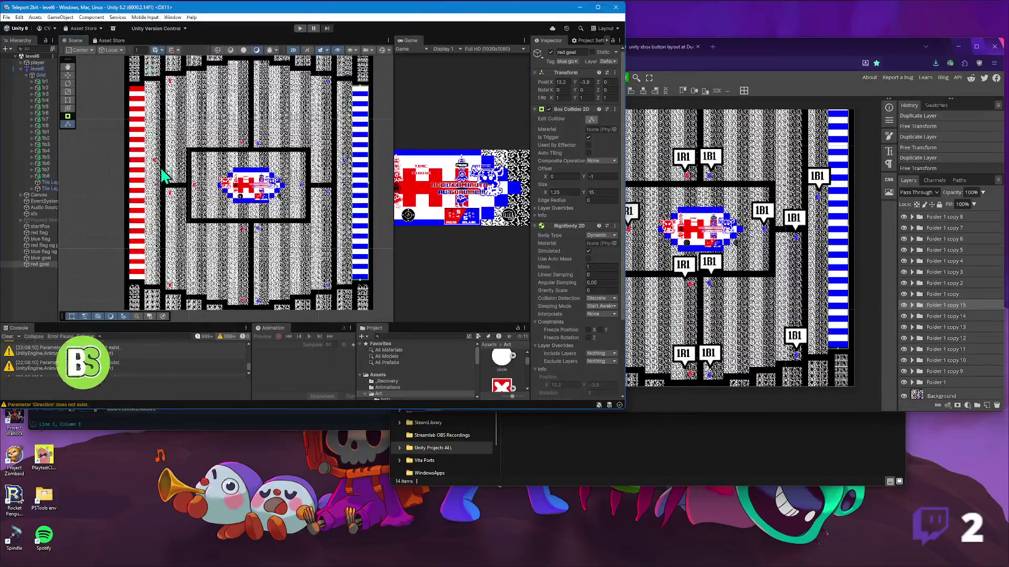
{"action": "right_click", "coordinate": [162, 467]}
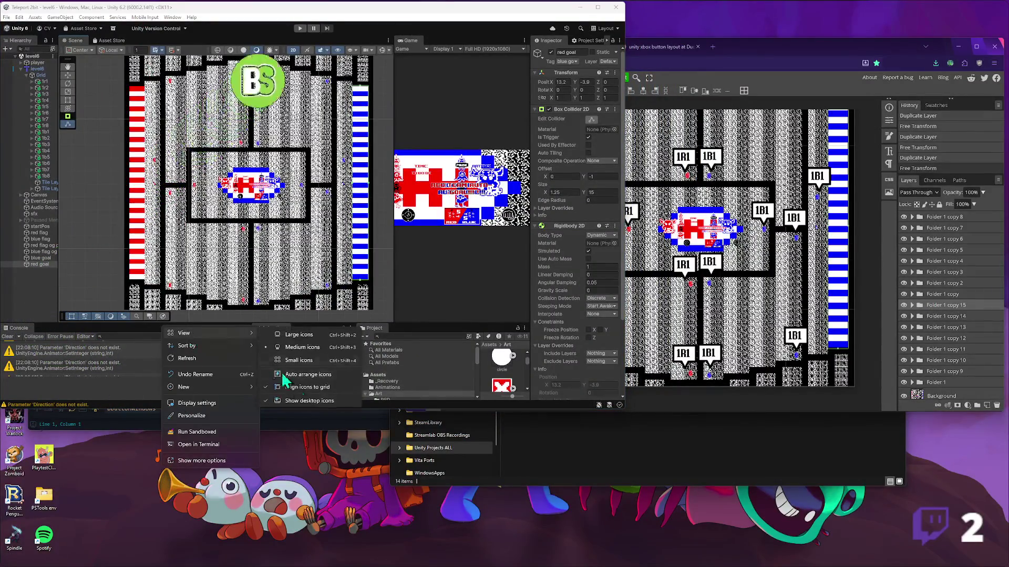
{"action": "left_click", "coordinate": [223, 289]}
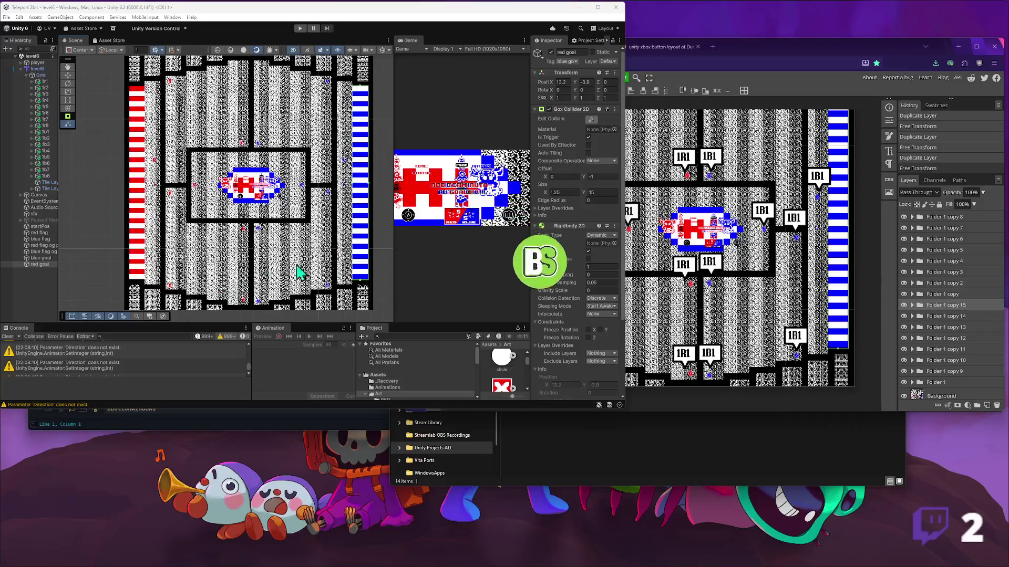
{"action": "left_click", "coordinate": [677, 80]}
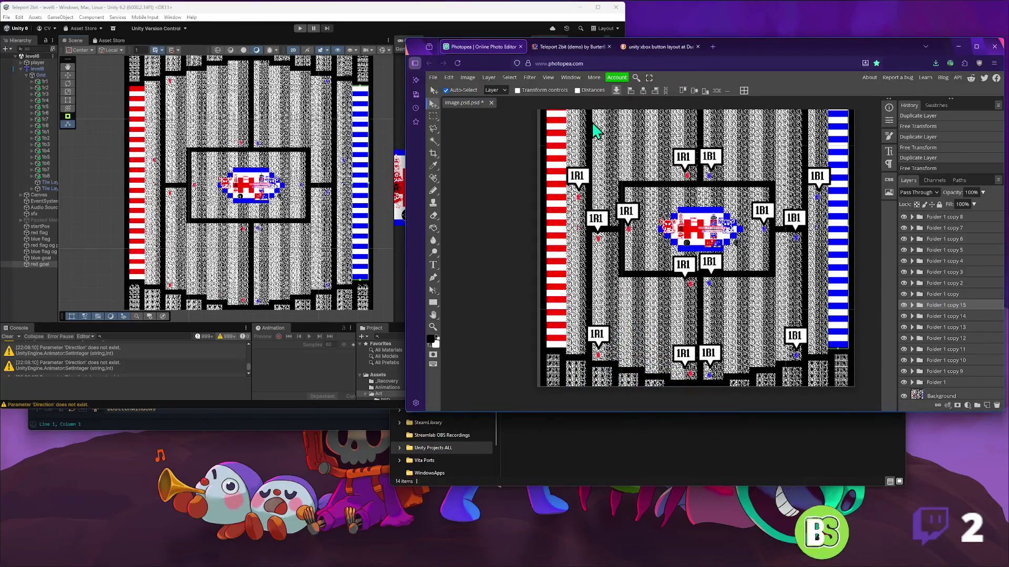
- Change the 1R1 label above the central box to 1R2
{"action": "left_click", "coordinate": [45, 89]}
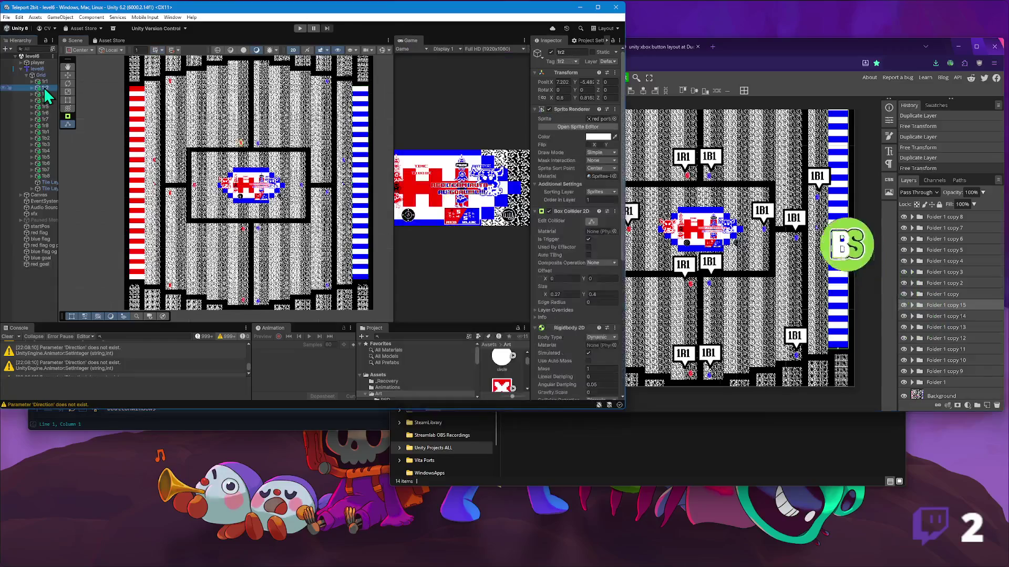
{"action": "left_click", "coordinate": [717, 90]}
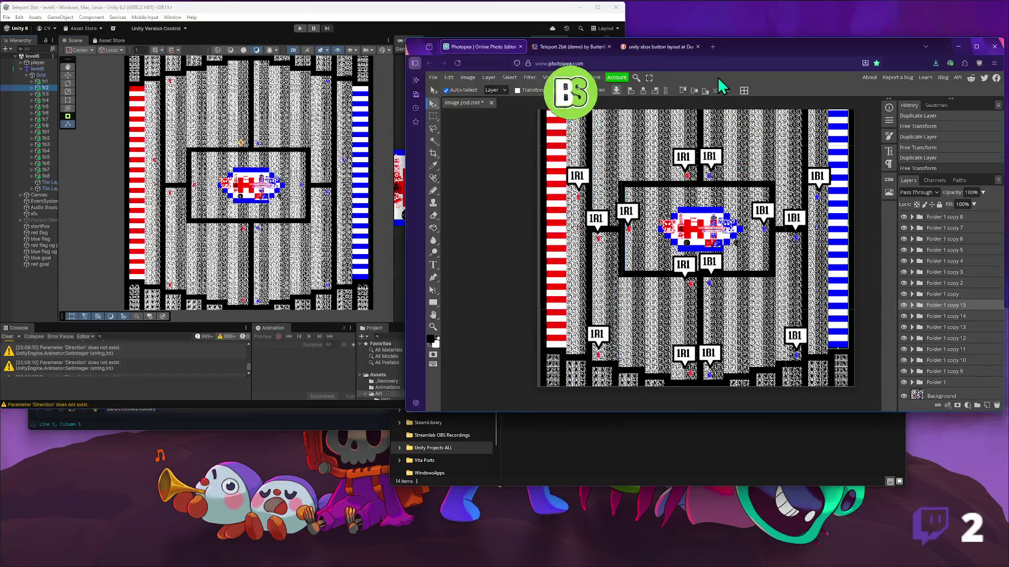
{"action": "double_click", "coordinate": [683, 158]}
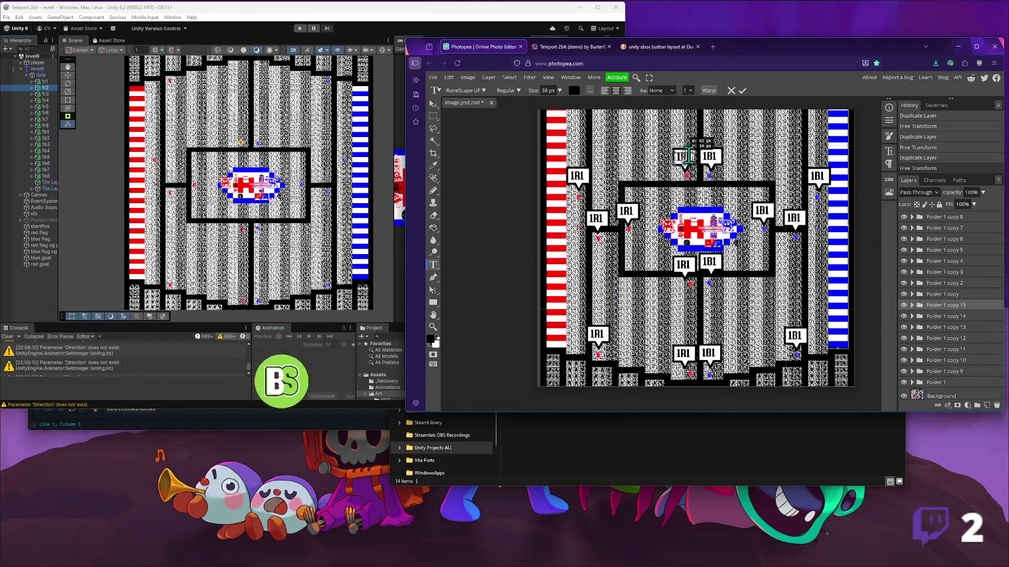
{"action": "left_click", "coordinate": [689, 156]}
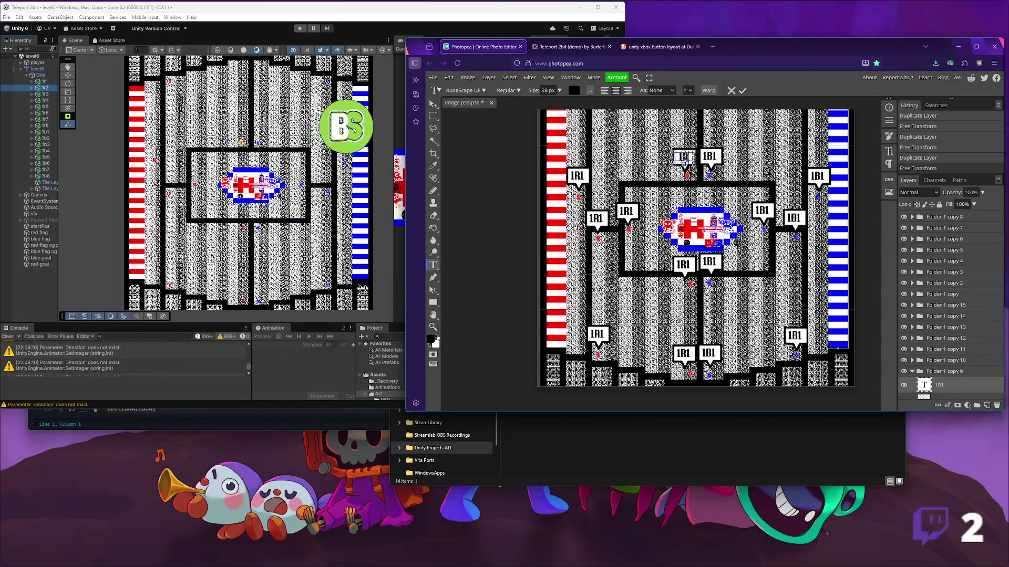
{"action": "type", "text": "2"}
{"action": "left_click", "coordinate": [434, 104]}
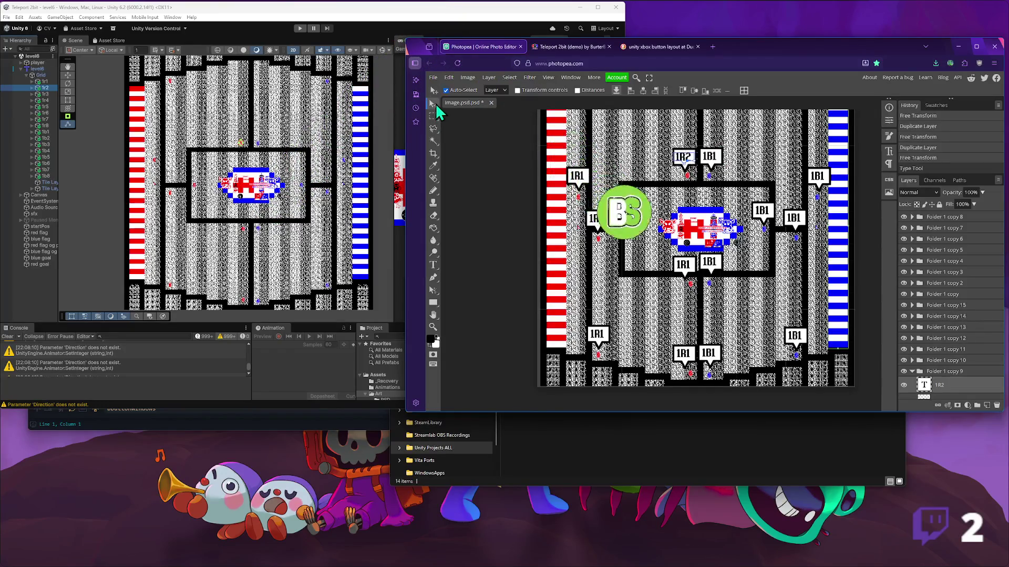
- Change the top-left 1R1 label to 1R3, checking the matching route object in Unity
{"action": "left_click", "coordinate": [45, 89]}
{"action": "left_click", "coordinate": [45, 94]}
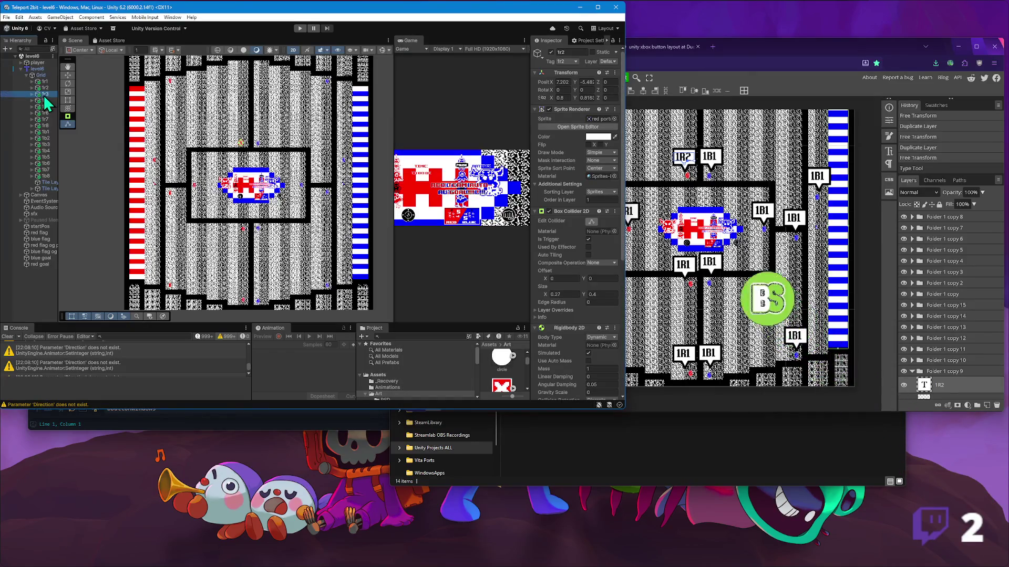
{"action": "left_click", "coordinate": [67, 67]}
{"action": "mouse_move", "coordinate": [176, 122]}
{"action": "left_mouse_down"}
{"action": "mouse_move", "coordinate": [168, 131]}
{"action": "mouse_move", "coordinate": [160, 118]}
{"action": "left_mouse_up"}
{"action": "key", "text": "w"}
{"action": "left_click", "coordinate": [736, 51]}
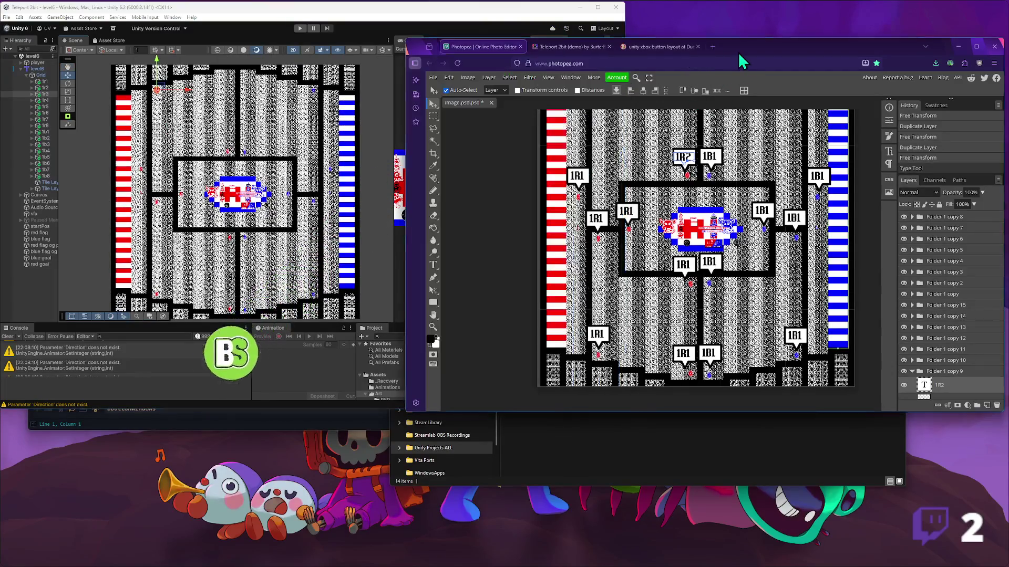
{"action": "scroll", "coordinate": [616, 169], "scroll_direction": "up", "scroll_amount": 3}
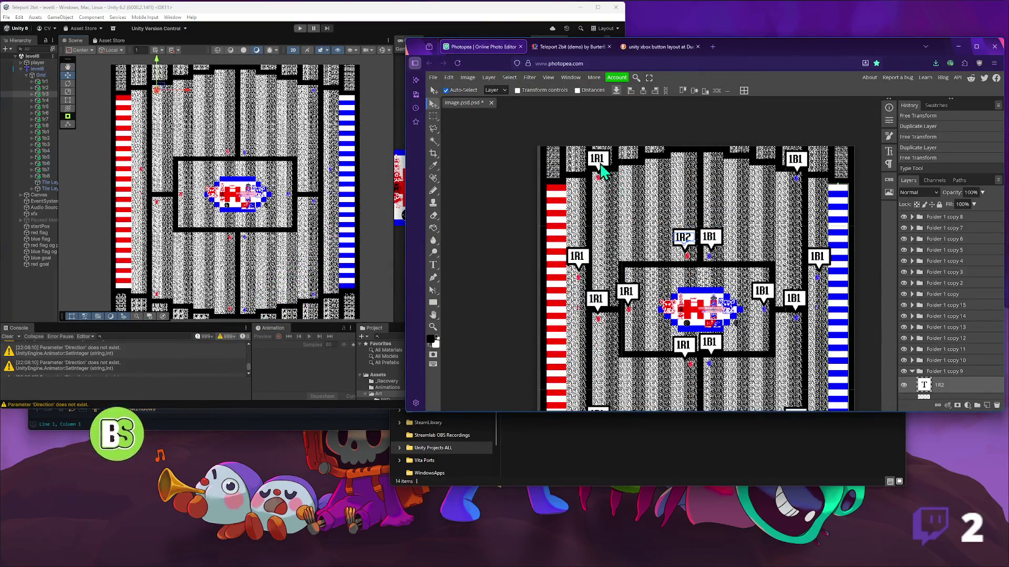
{"action": "double_click", "coordinate": [600, 161]}
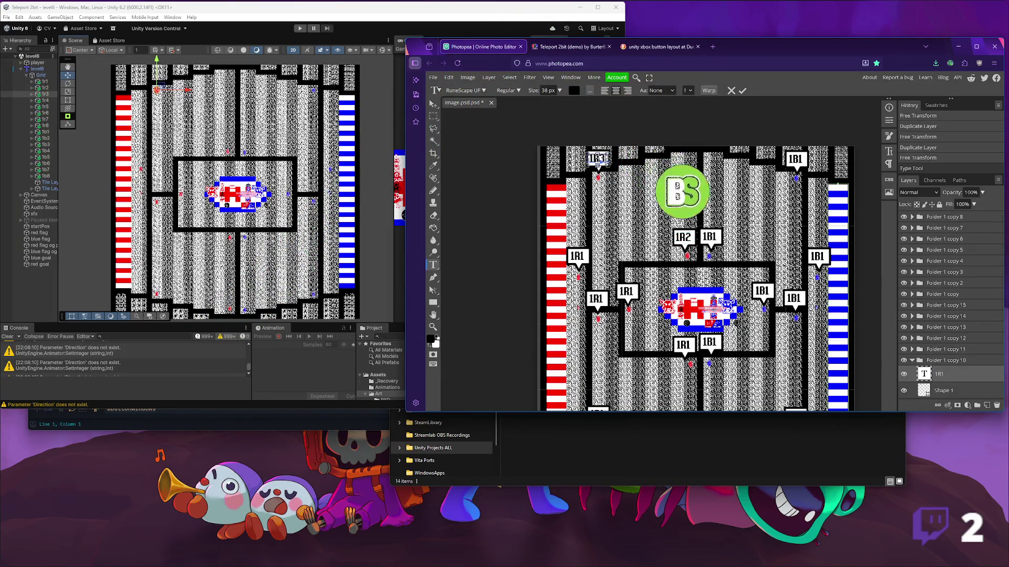
{"action": "left_click", "coordinate": [434, 105]}
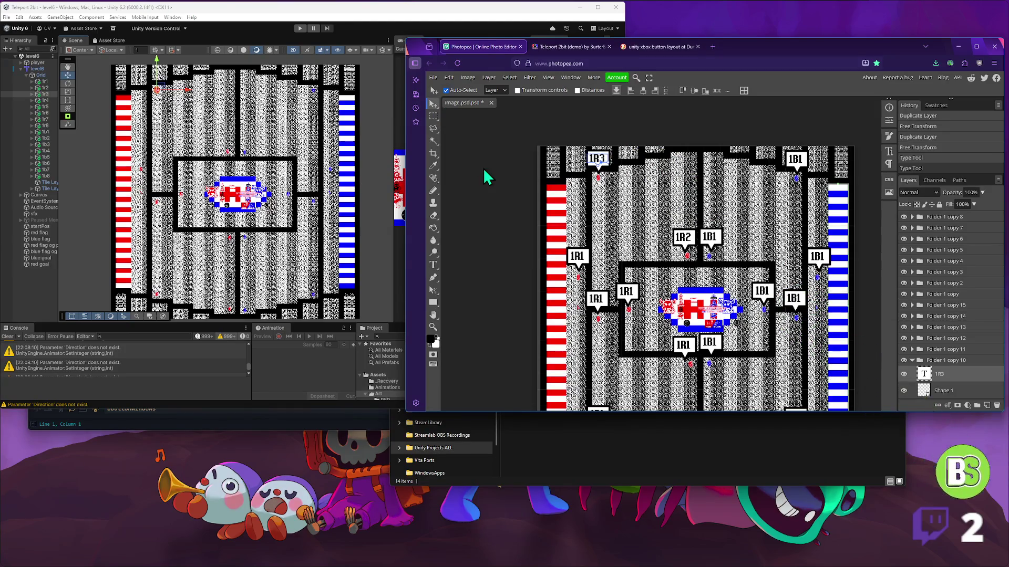
{"action": "left_click", "coordinate": [45, 102]}
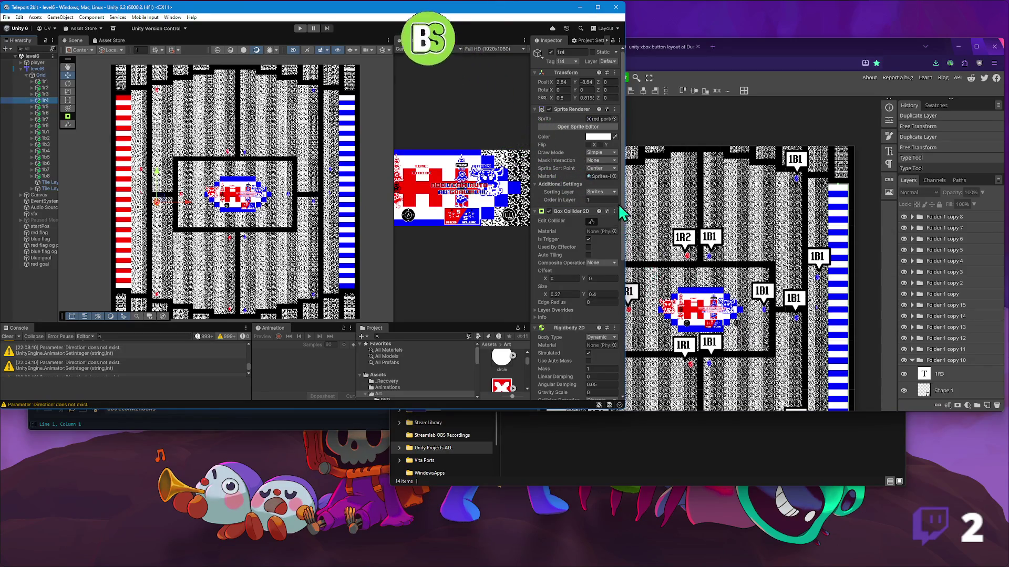
{"action": "mouse_move", "coordinate": [625, 196]}
{"action": "left_mouse_down"}
{"action": "mouse_move", "coordinate": [478, 209]}
{"action": "mouse_move", "coordinate": [492, 209]}
{"action": "left_mouse_up"}
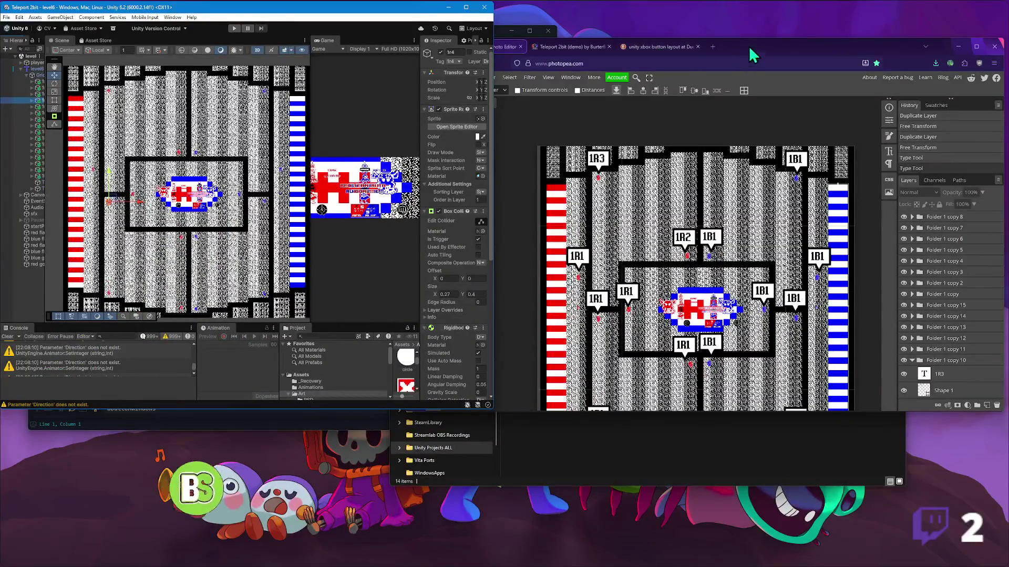
- Rearrange the windows and relabel the marker left of the centre box as 1R4
{"action": "left_click", "coordinate": [499, 46]}
{"action": "left_click_drag", "start_coordinate": [406, 79], "coordinate": [500, 78]}
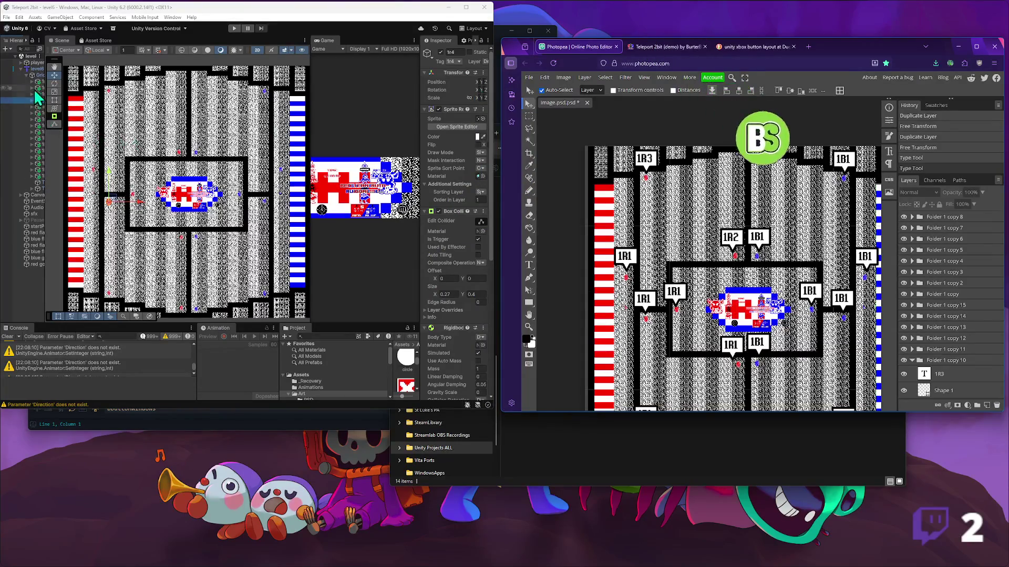
{"action": "left_click_drag", "start_coordinate": [46, 74], "coordinate": [77, 79]}
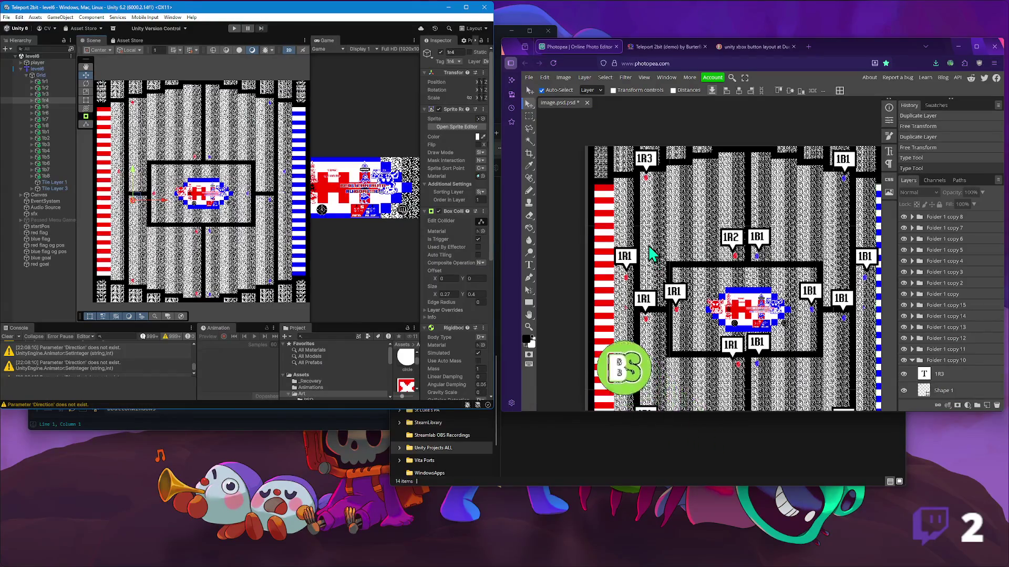
{"action": "double_click", "coordinate": [650, 307]}
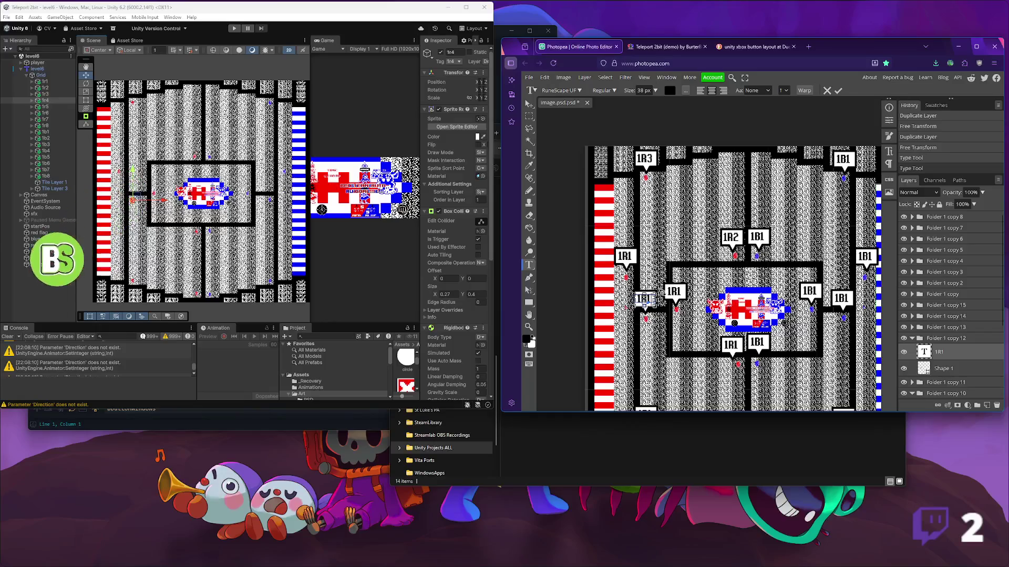
{"action": "left_click", "coordinate": [529, 103]}
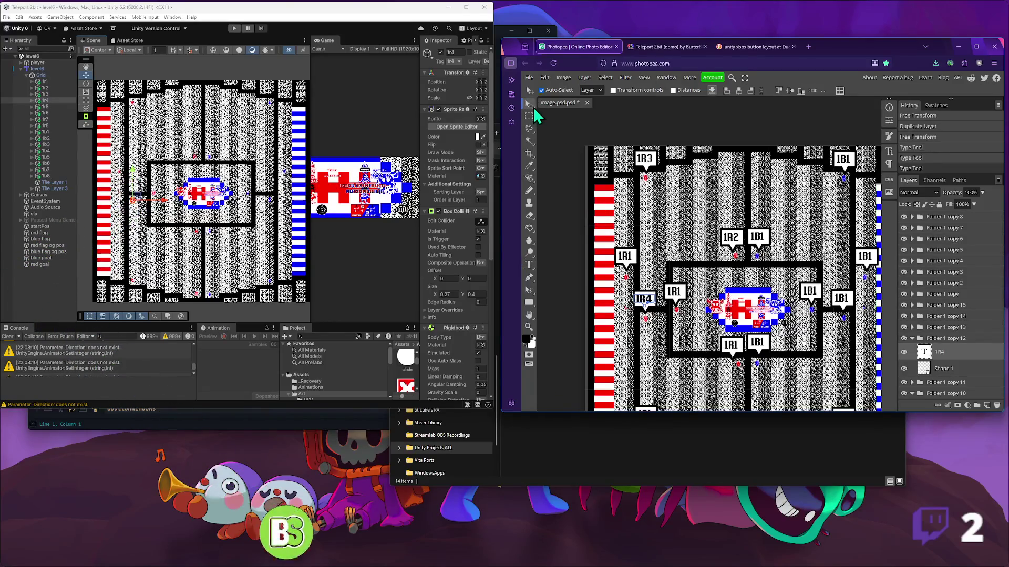
- Relabel the marker below the centre box as 1R5
{"action": "left_click", "coordinate": [46, 107]}
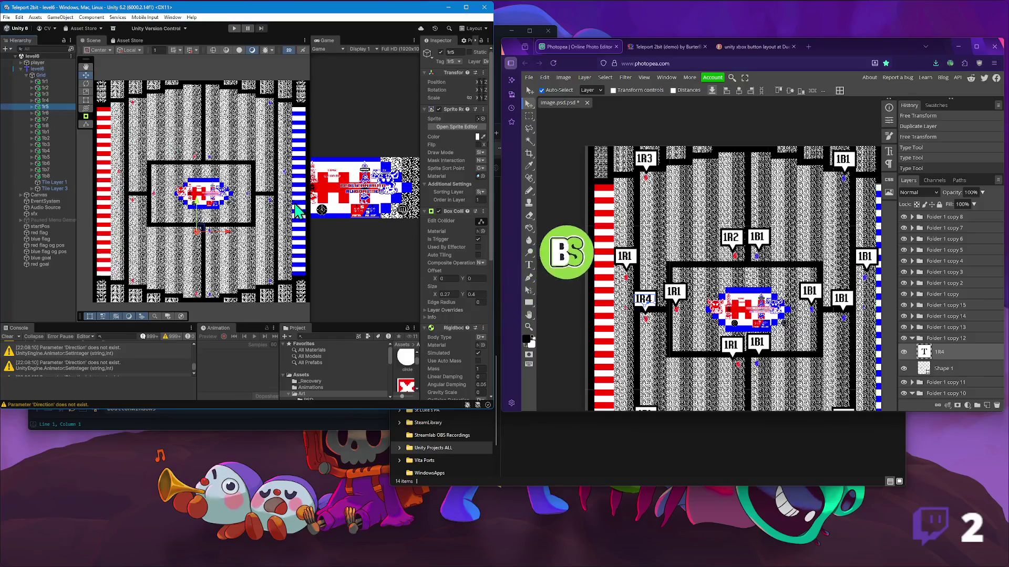
{"action": "left_click", "coordinate": [717, 374]}
{"action": "double_click", "coordinate": [735, 345]}
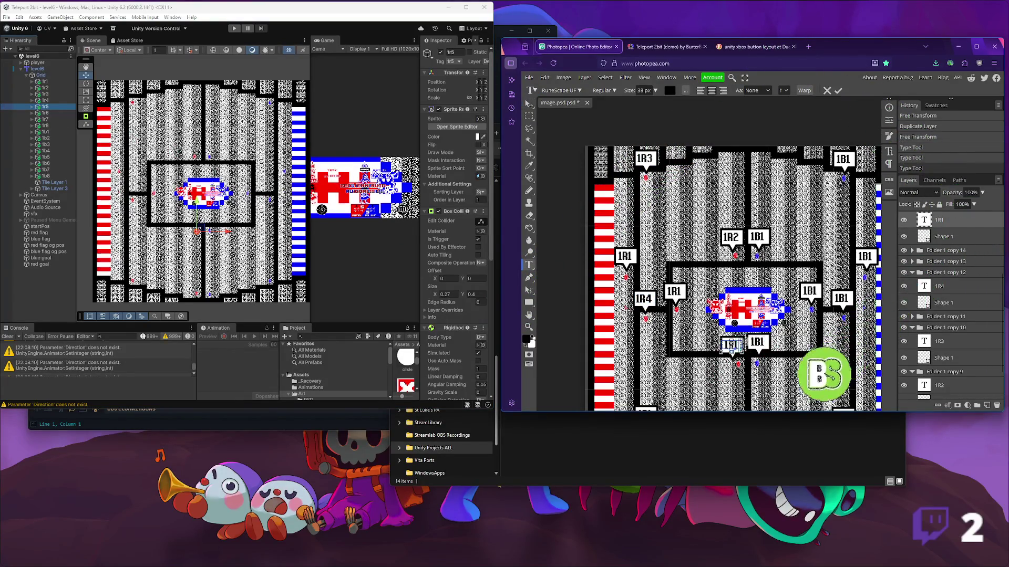
{"action": "type", "text": "1R6"}
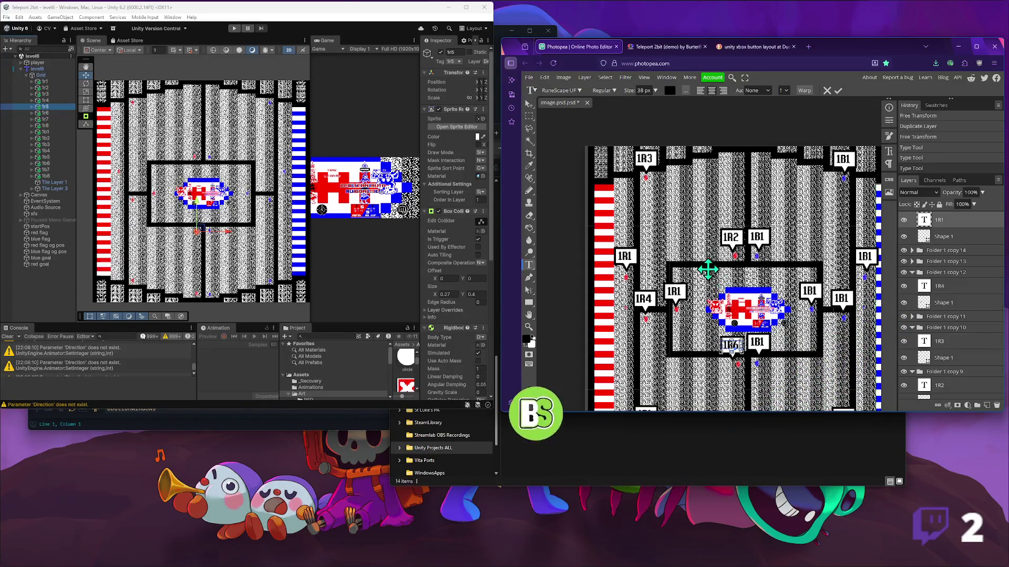
{"action": "left_click", "coordinate": [530, 103]}
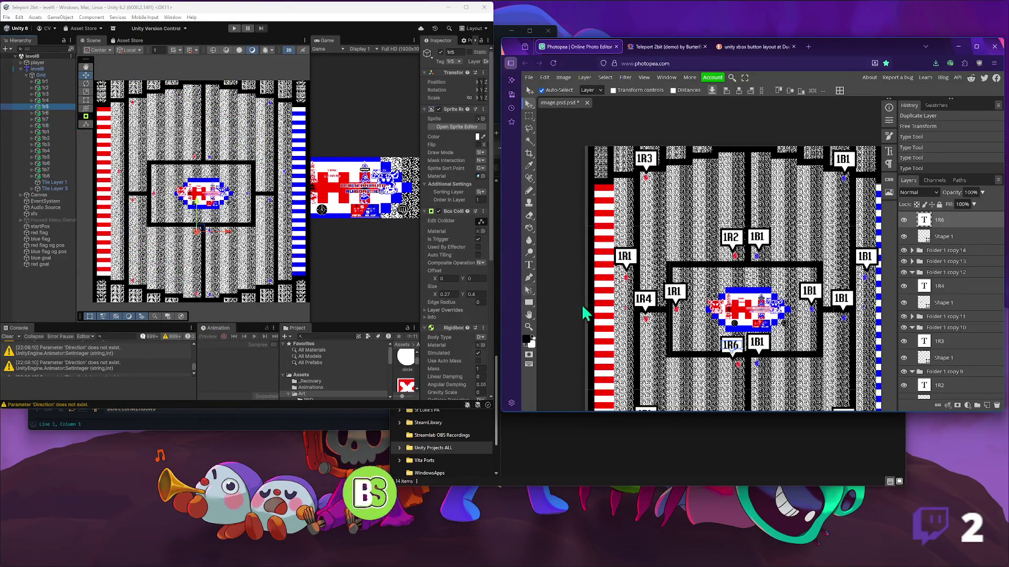
{"action": "key", "text": "t"}
{"action": "left_click", "coordinate": [738, 344]}
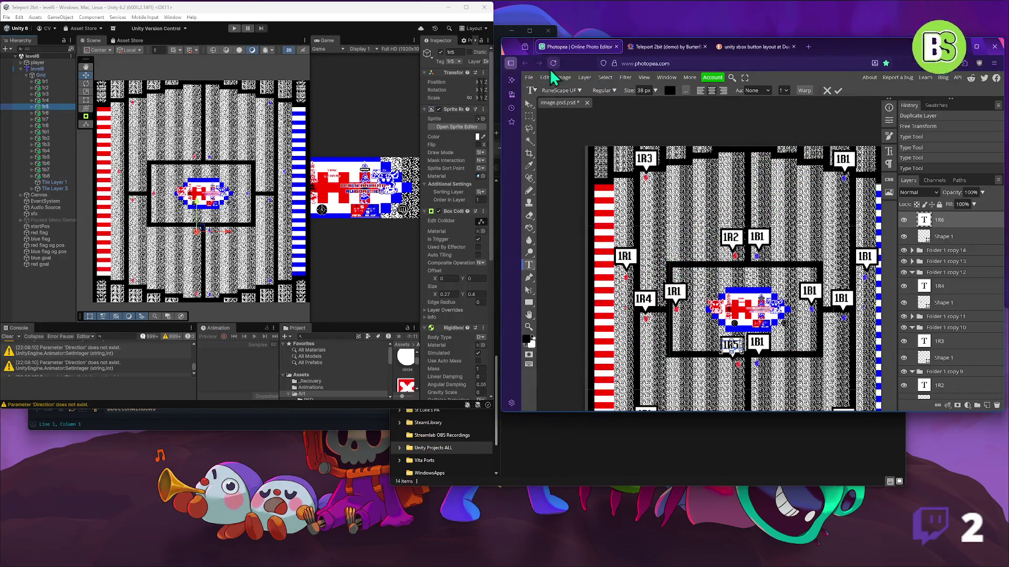
{"action": "left_click", "coordinate": [529, 104]}
- Relabel the bottom 1R1 marker as 1R6
{"action": "key", "text": "Down"}
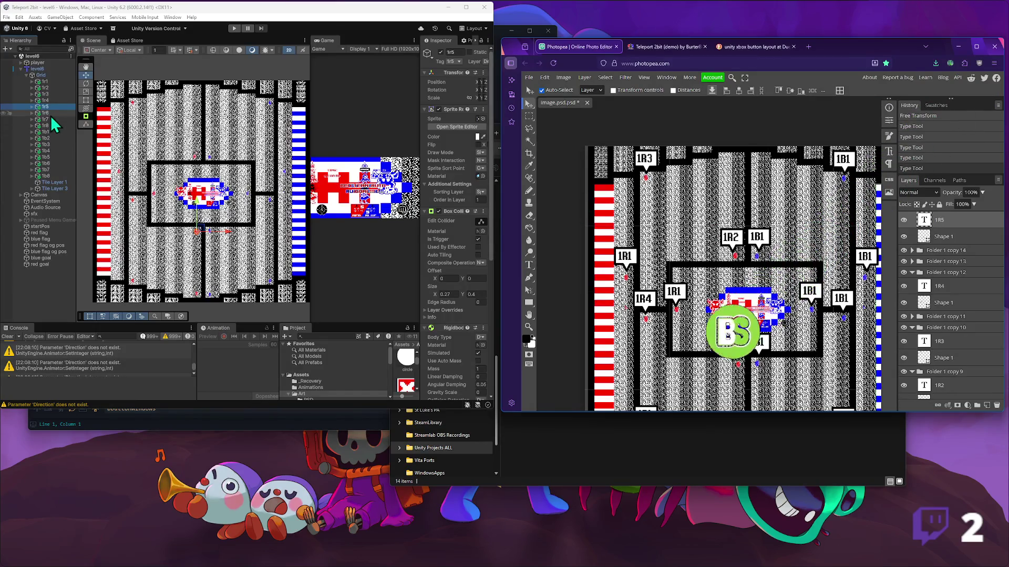
{"action": "scroll", "coordinate": [706, 348], "scroll_direction": "down", "scroll_amount": 1}
{"action": "scroll", "coordinate": [706, 348], "scroll_direction": "down", "scroll_amount": 1}
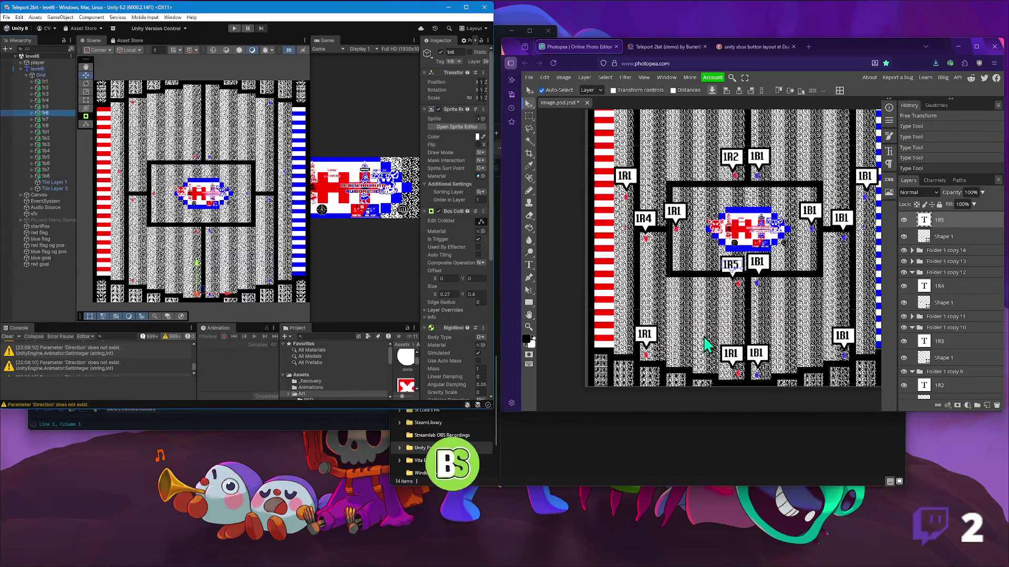
{"action": "double_click", "coordinate": [733, 353]}
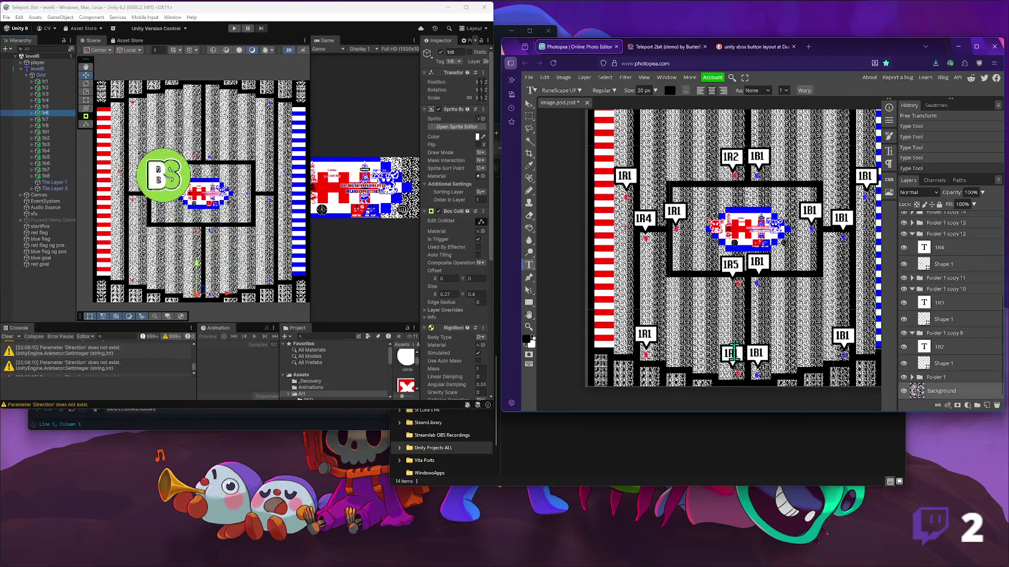
{"action": "left_click", "coordinate": [733, 354]}
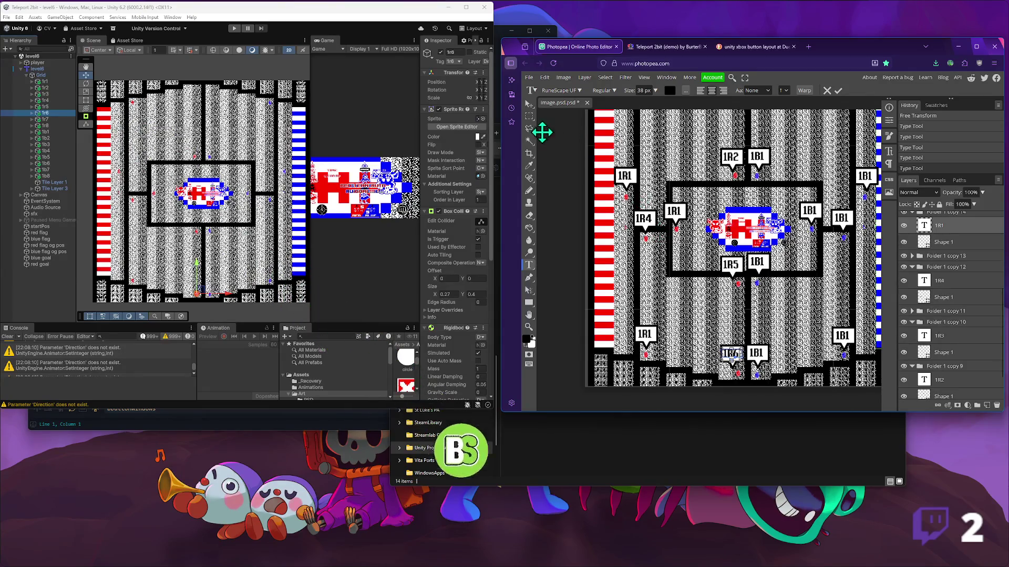
{"action": "left_click", "coordinate": [532, 105]}
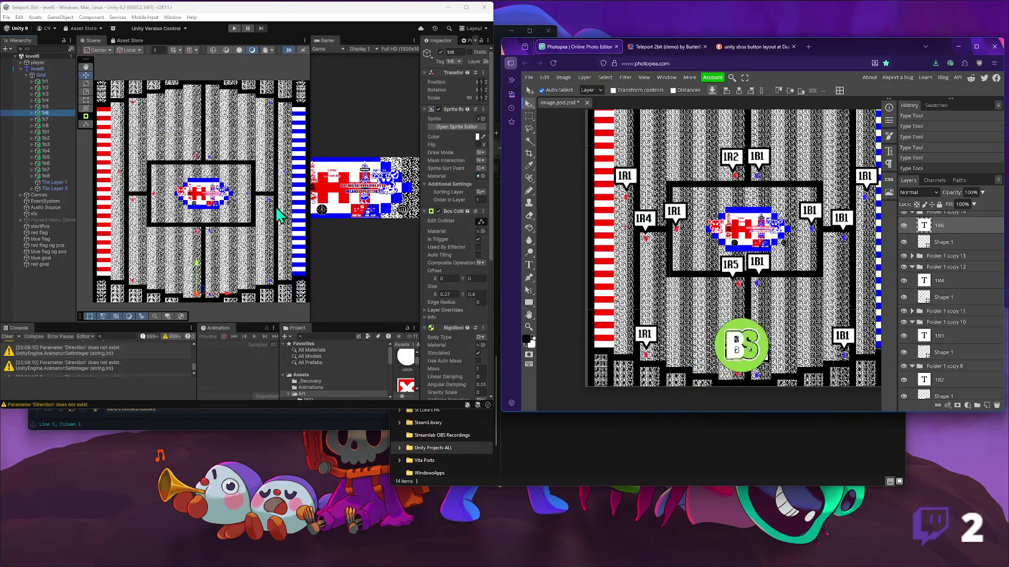
- Relabel the lower-left 1R1 marker as 1R7
{"action": "left_click", "coordinate": [45, 119]}
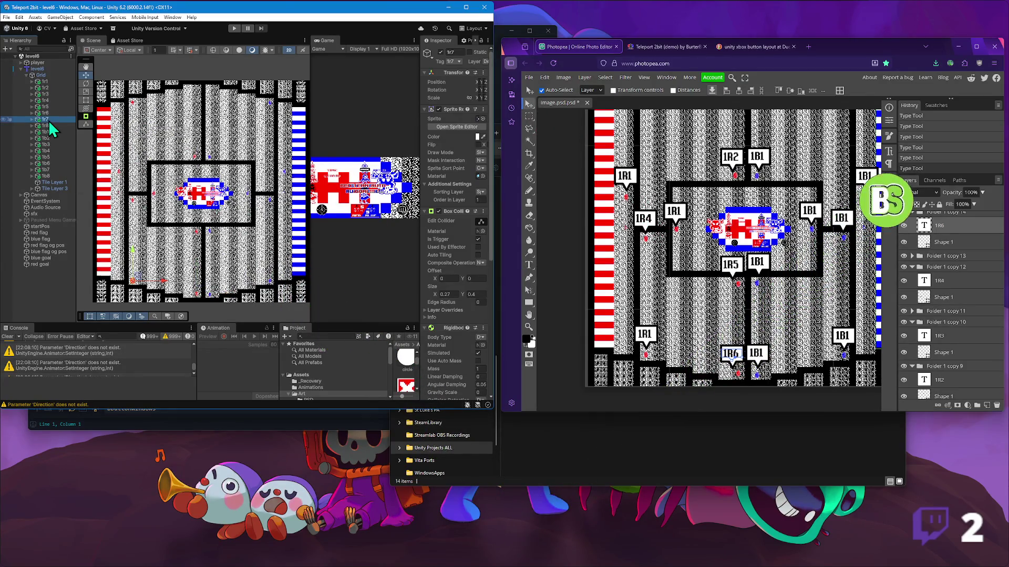
{"action": "left_click", "coordinate": [676, 325]}
{"action": "key", "text": "t"}
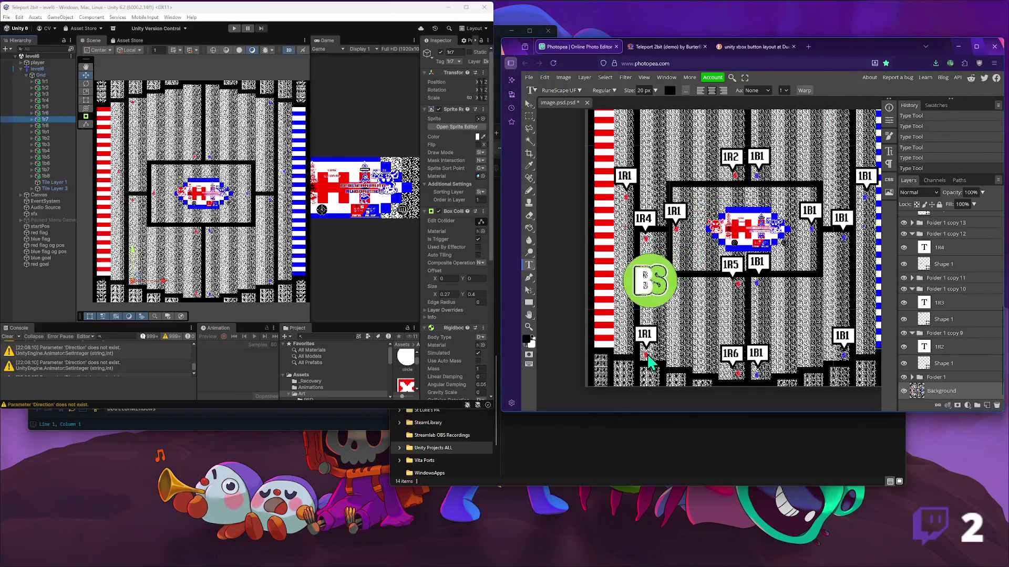
{"action": "left_click", "coordinate": [649, 333]}
{"action": "key", "text": "BackSpace"}
{"action": "type", "text": "7"}
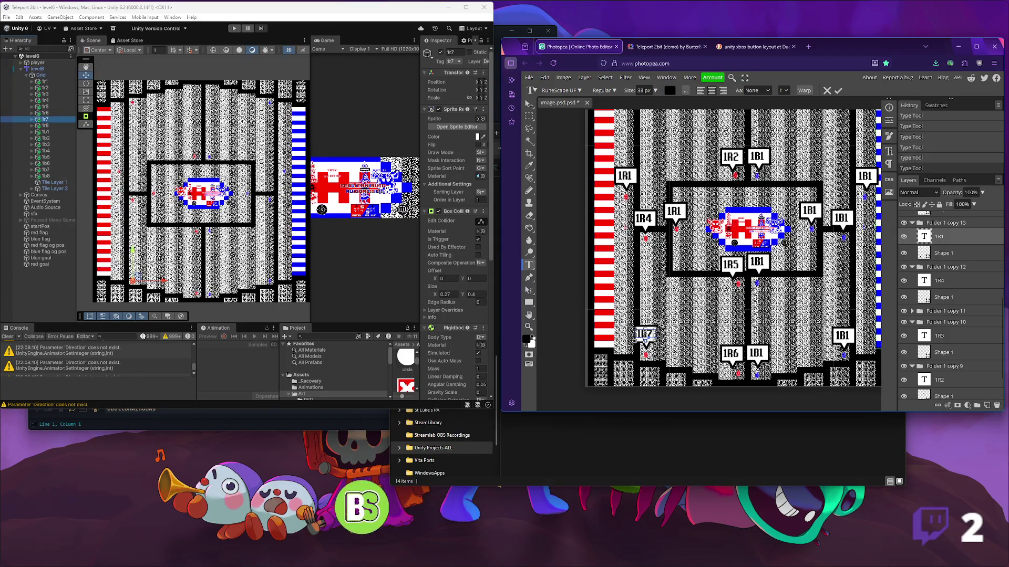
{"action": "left_click", "coordinate": [529, 103]}
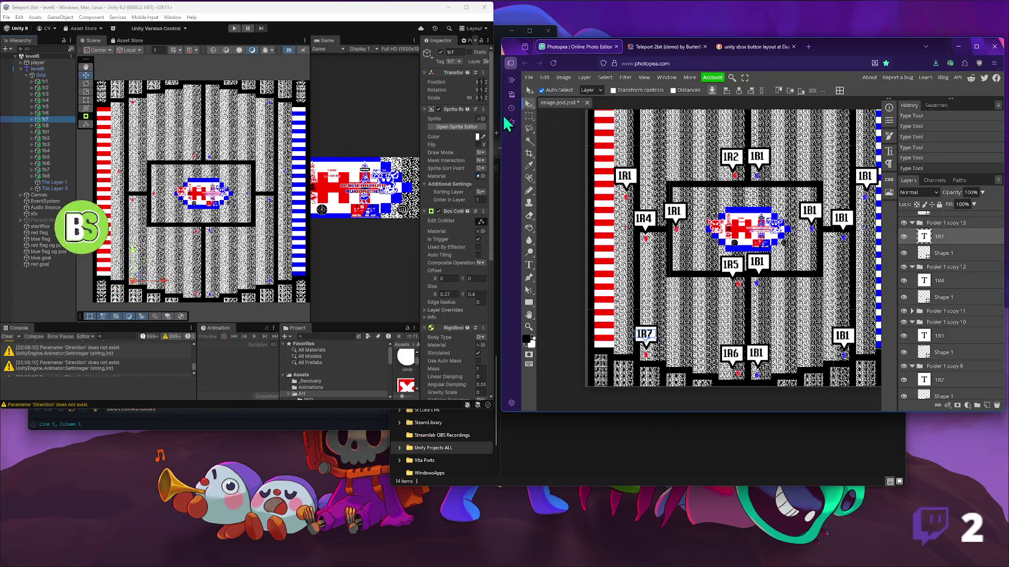
- Relabel the upper-left marker by the red stripe as 1R8
{"action": "left_click", "coordinate": [50, 126]}
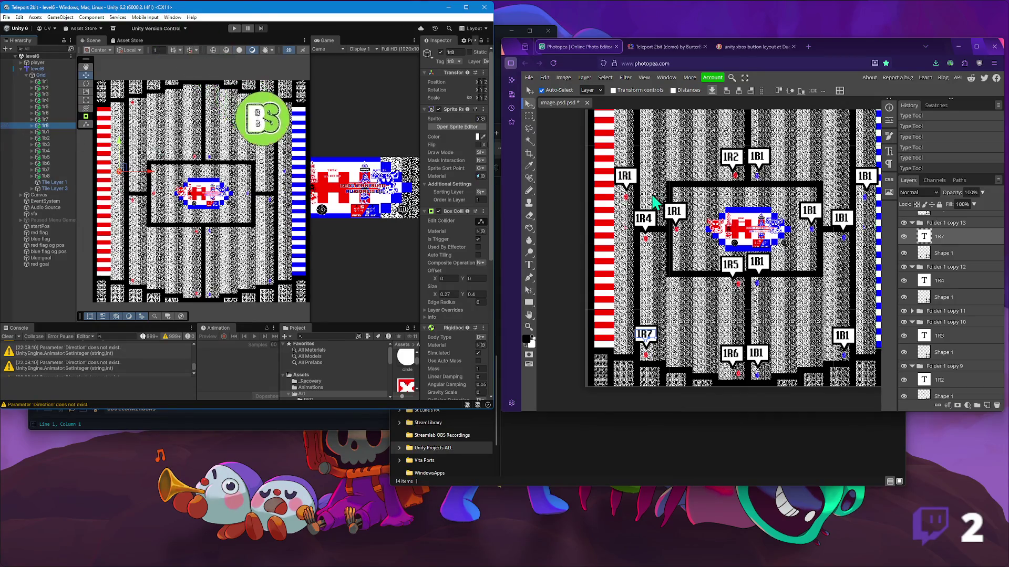
{"action": "left_click", "coordinate": [650, 282]}
{"action": "key", "text": "t"}
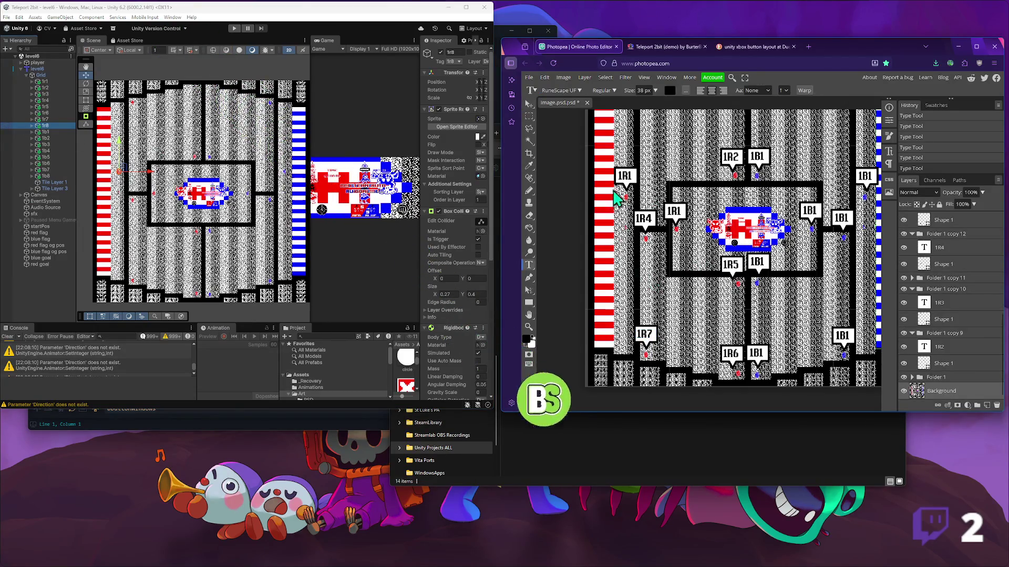
{"action": "left_click", "coordinate": [628, 174]}
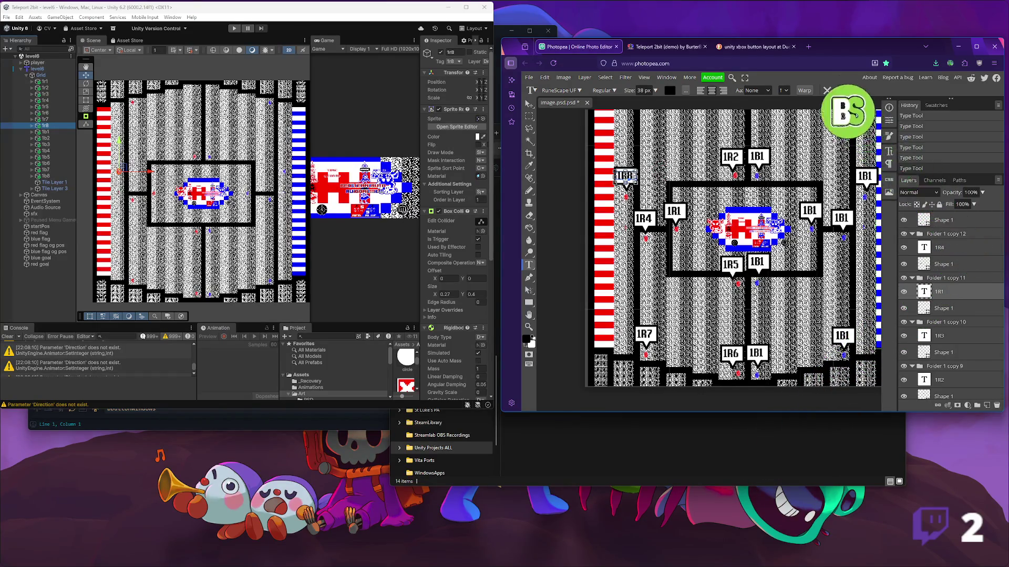
{"action": "left_click", "coordinate": [529, 104]}
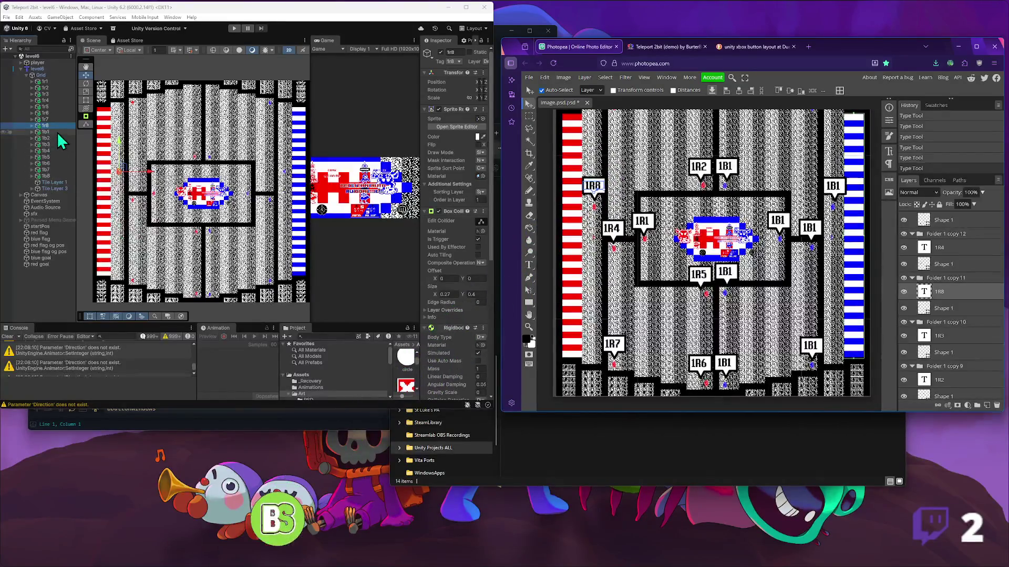
{"action": "left_click", "coordinate": [55, 132]}
{"action": "left_click", "coordinate": [55, 139]}
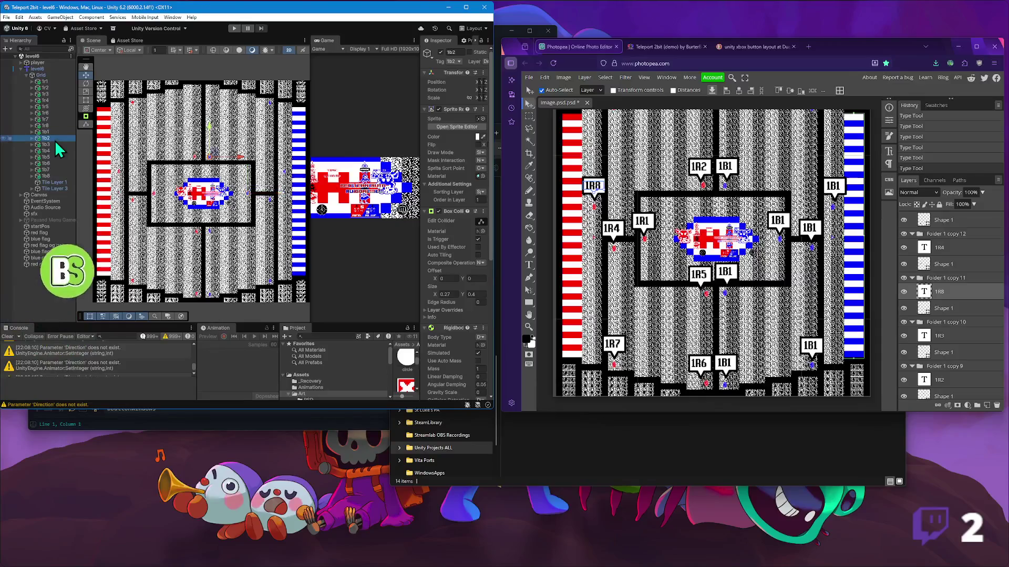
- Relabel the blue label beside 1R2 as 1B2
{"action": "scroll", "coordinate": [712, 276], "scroll_direction": "up", "scroll_amount": 2}
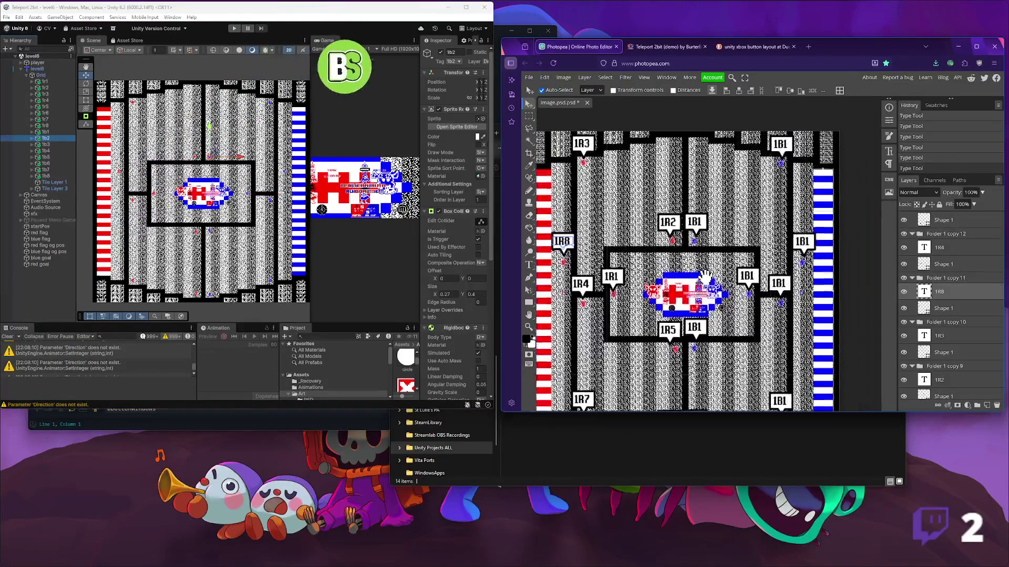
{"action": "key", "text": "t"}
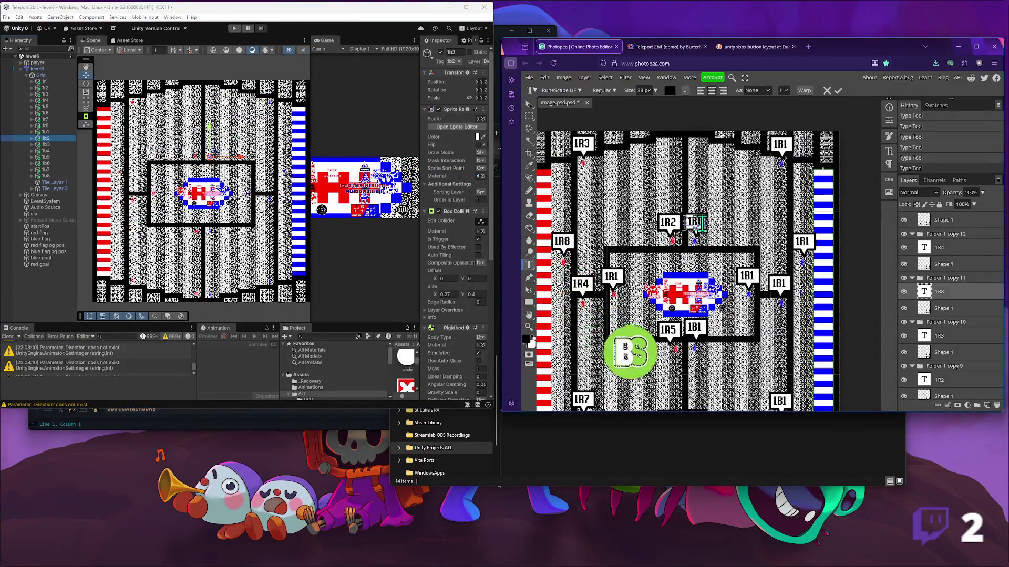
{"action": "left_click", "coordinate": [700, 222]}
{"action": "type", "text": "2"}
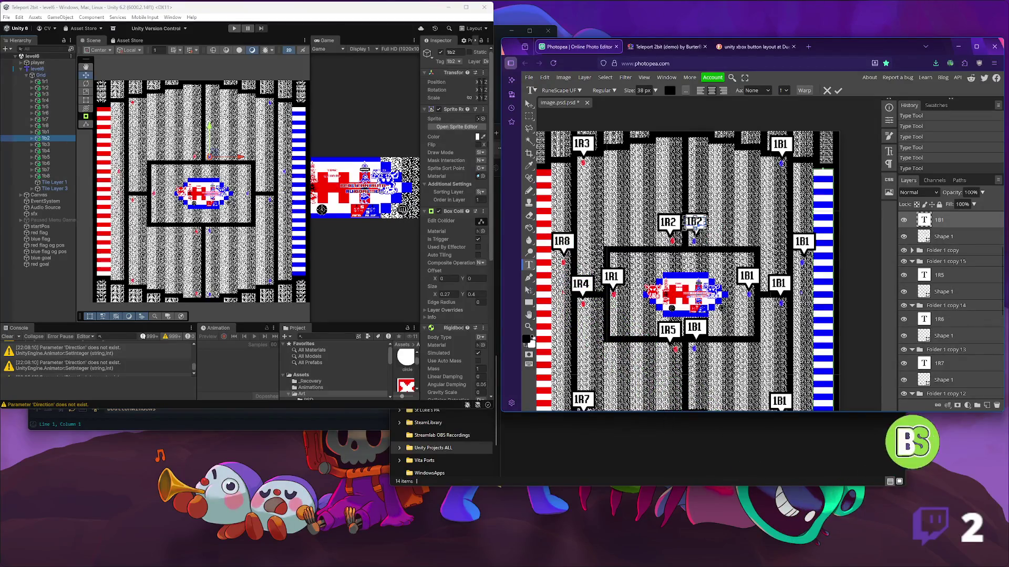
{"action": "left_click", "coordinate": [527, 106]}
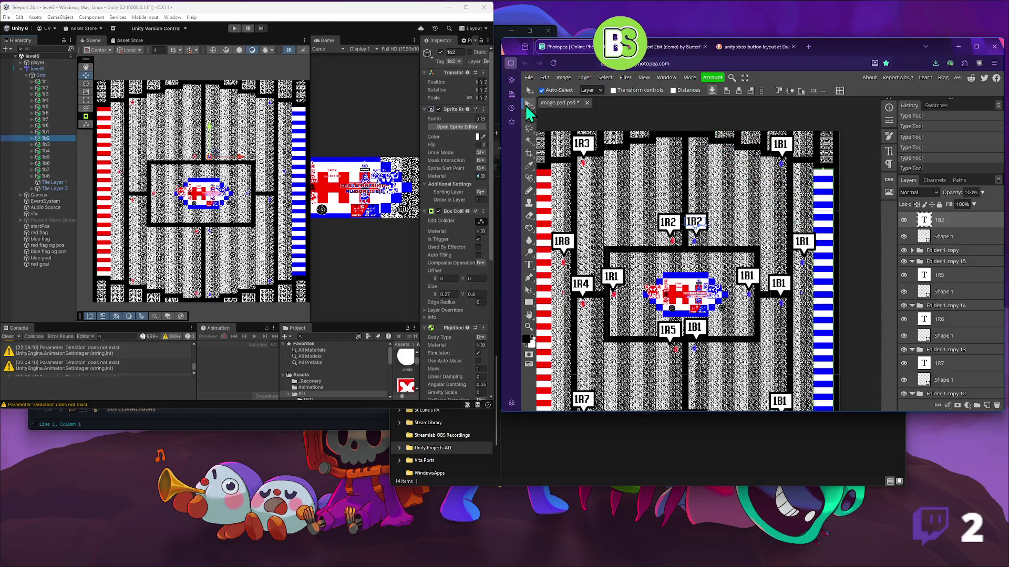
- Relabel the top-right blue label as 1B3
{"action": "left_click", "coordinate": [45, 145]}
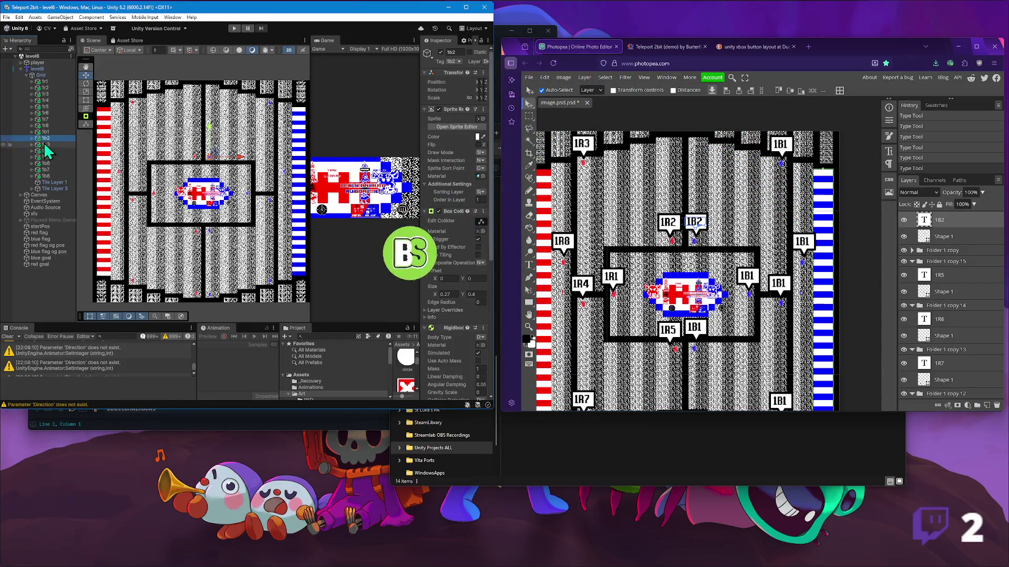
{"action": "left_click", "coordinate": [759, 181]}
{"action": "double_click", "coordinate": [780, 144]}
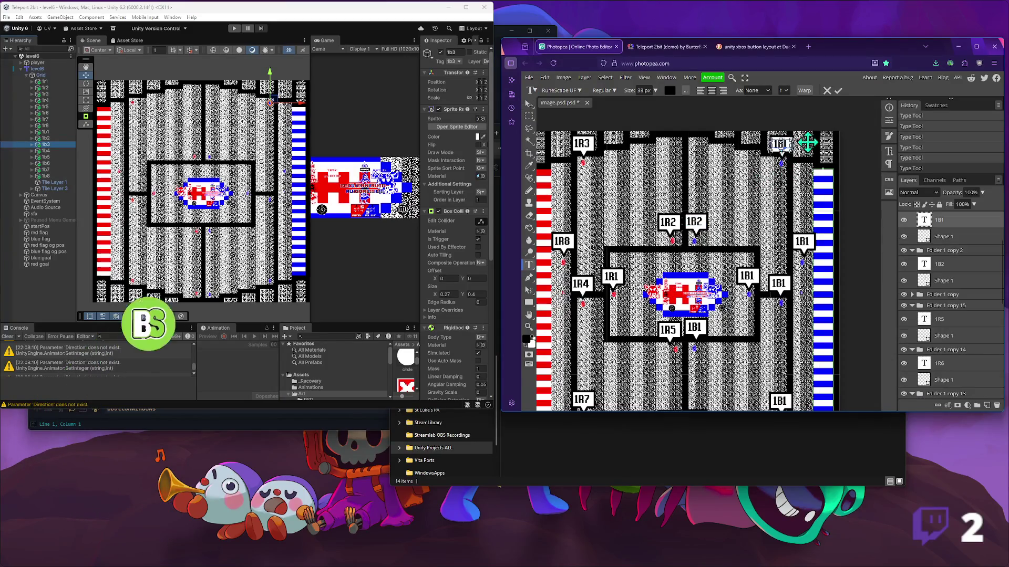
{"action": "type", "text": "1B3"}
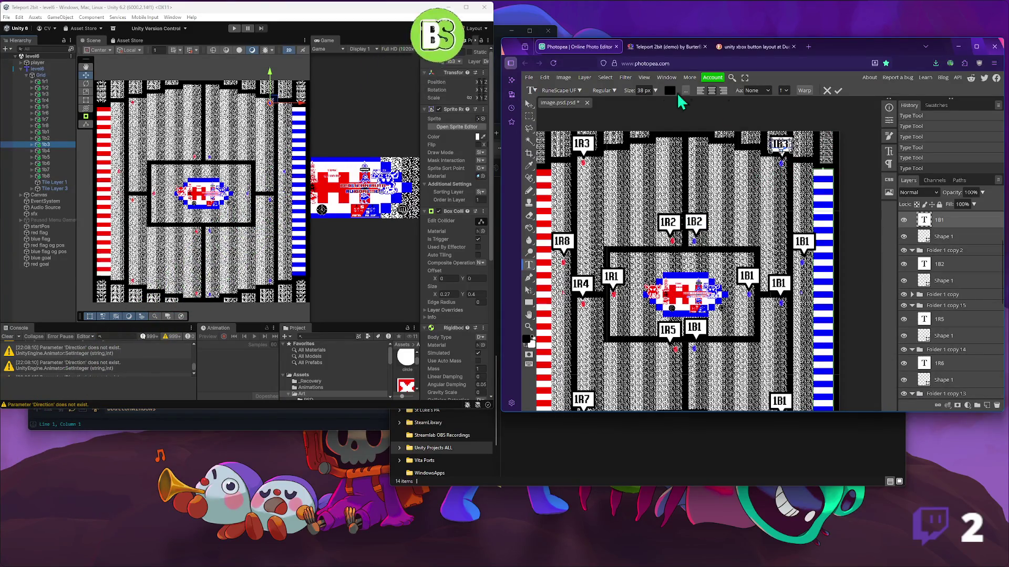
{"action": "left_click", "coordinate": [529, 104]}
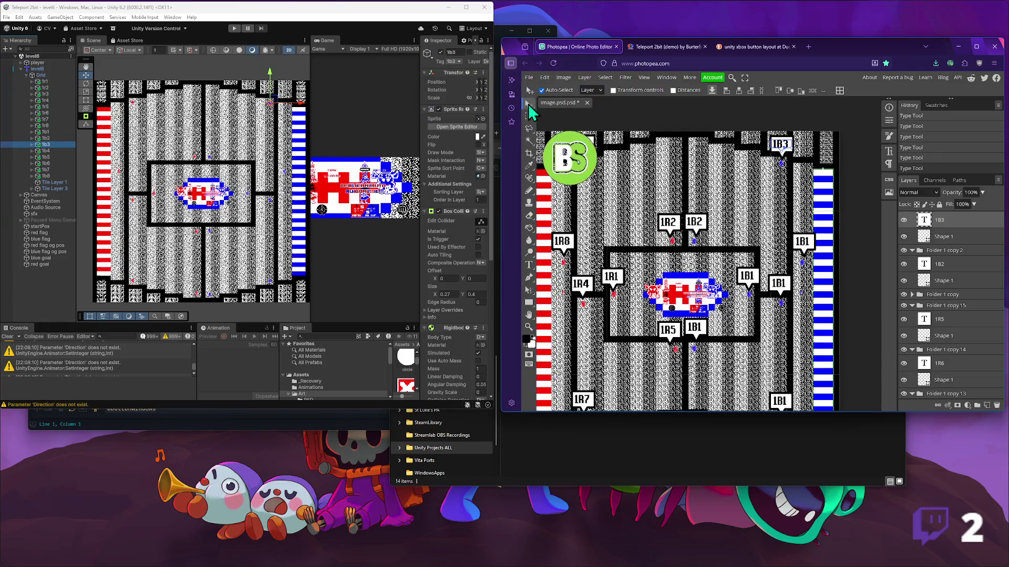
- Relabel the right-side blue label as 1B4
{"action": "left_click", "coordinate": [45, 150]}
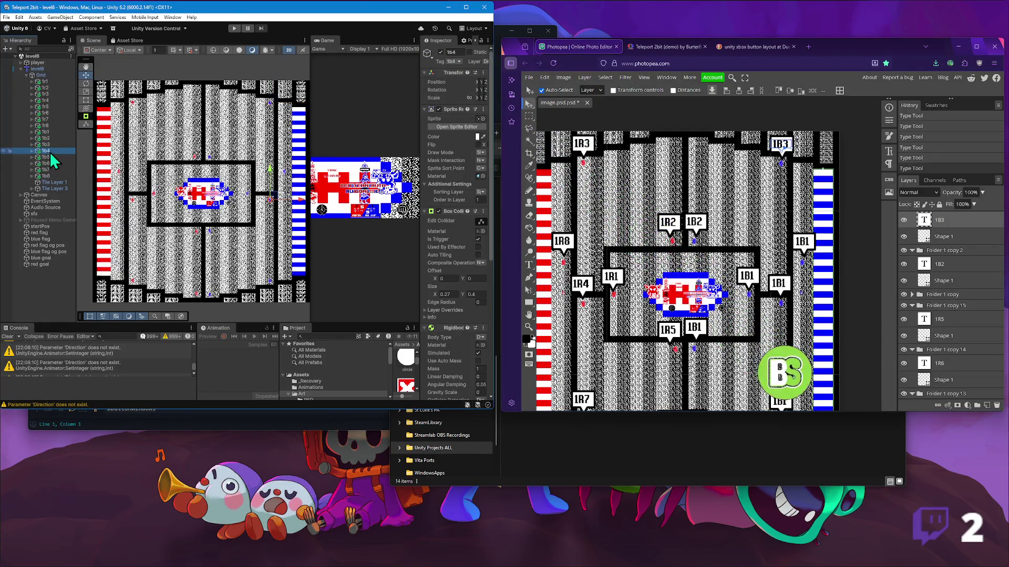
{"action": "left_click", "coordinate": [770, 242]}
{"action": "double_click", "coordinate": [780, 284]}
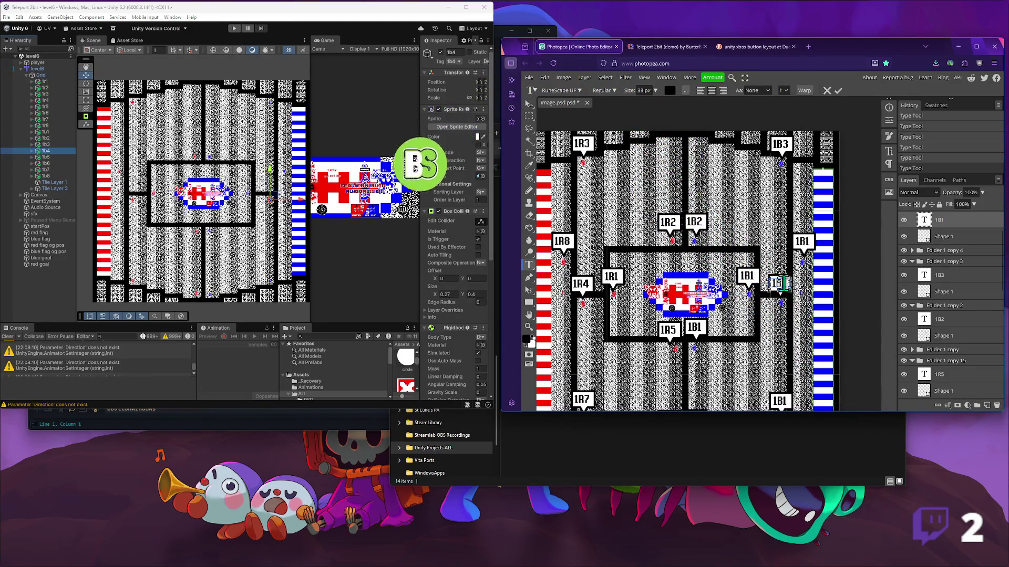
{"action": "type", "text": "1B4"}
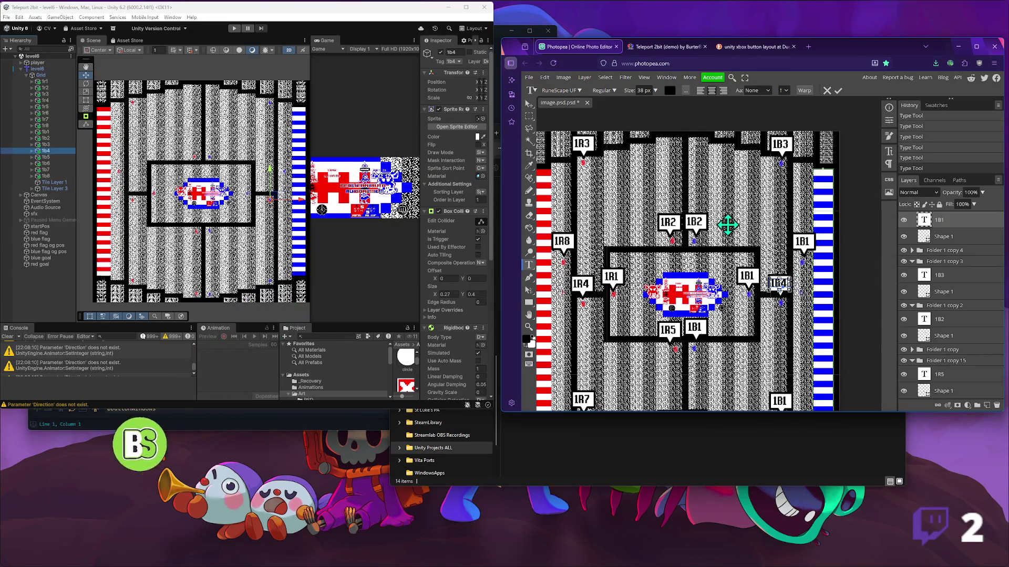
{"action": "left_click", "coordinate": [530, 104]}
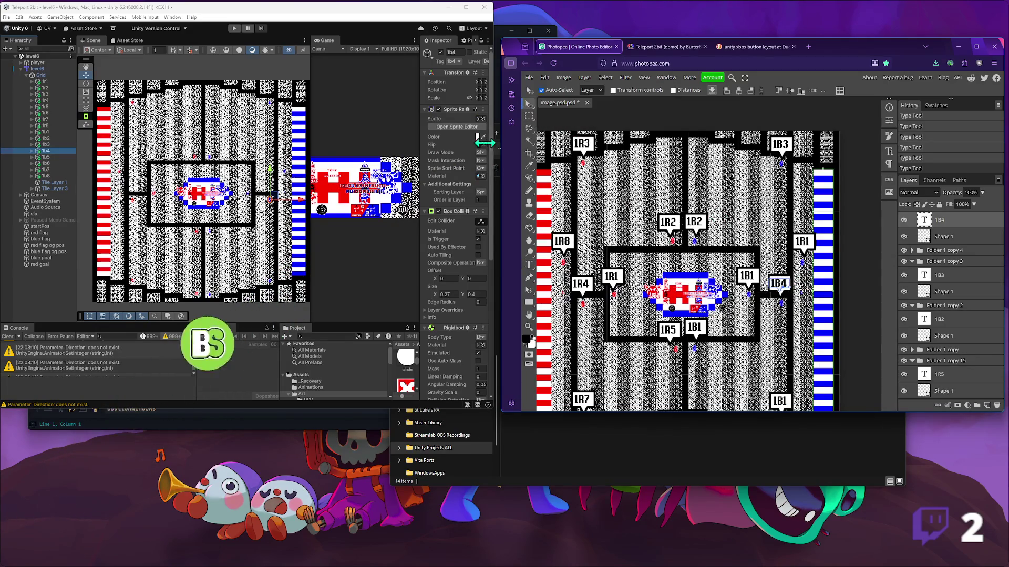
{"action": "left_click", "coordinate": [52, 161]}
{"action": "scroll", "coordinate": [703, 281], "scroll_direction": "down", "scroll_amount": 3}
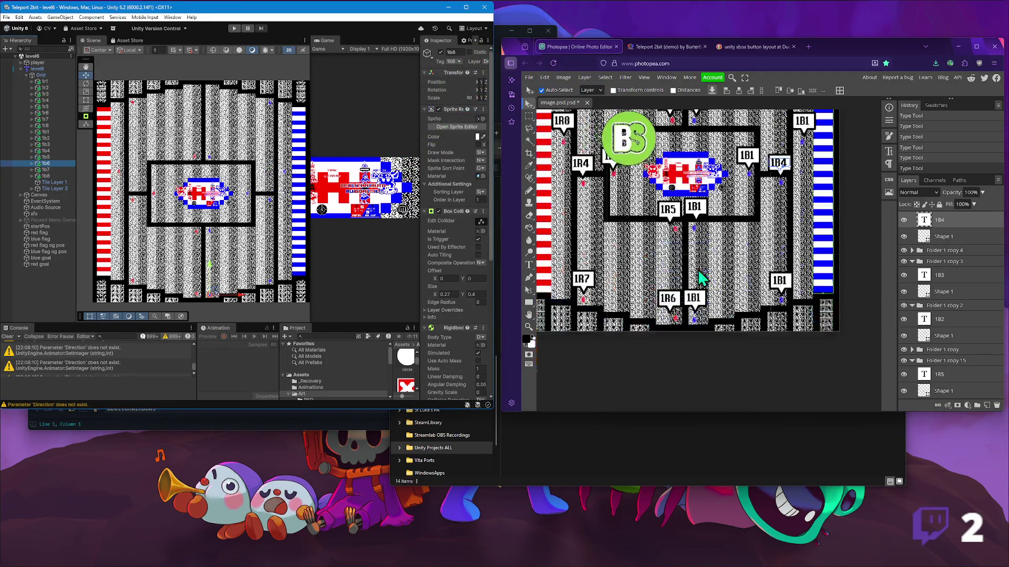
- Relabel the bottom-right blue label as 1B5
{"action": "double_click", "coordinate": [701, 304]}
{"action": "left_click", "coordinate": [701, 304]}
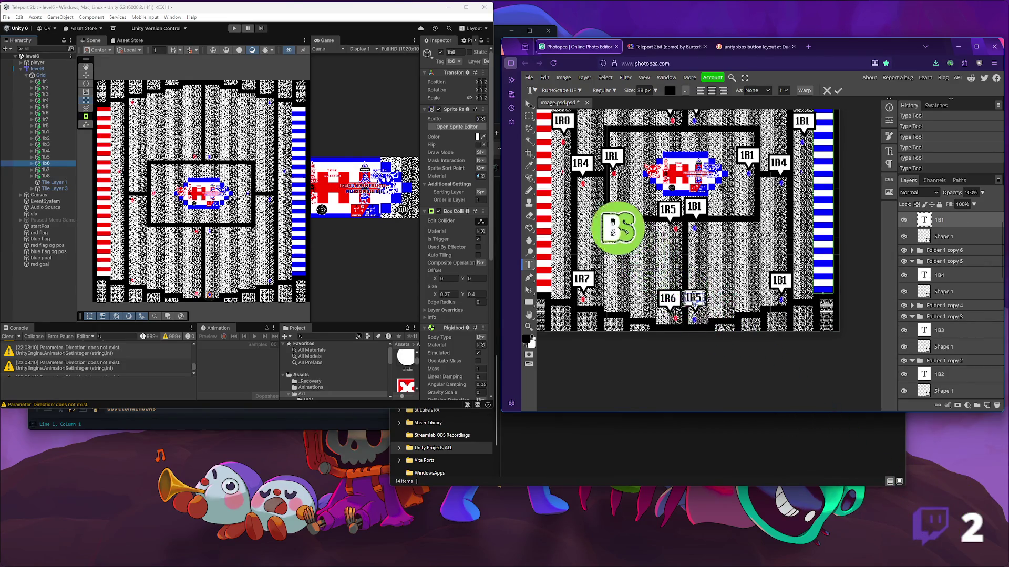
{"action": "left_click", "coordinate": [529, 103]}
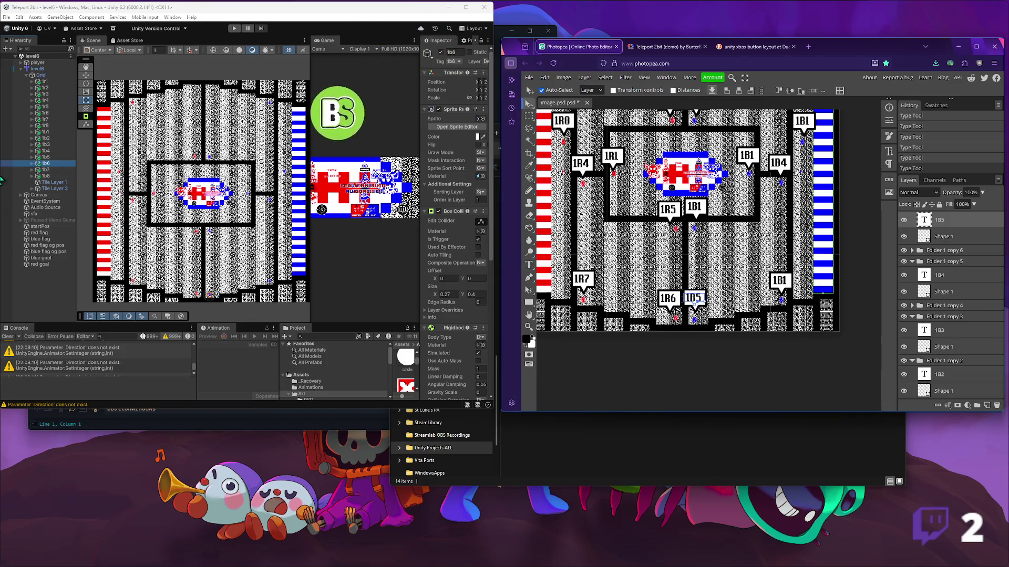
{"action": "left_click", "coordinate": [50, 157]}
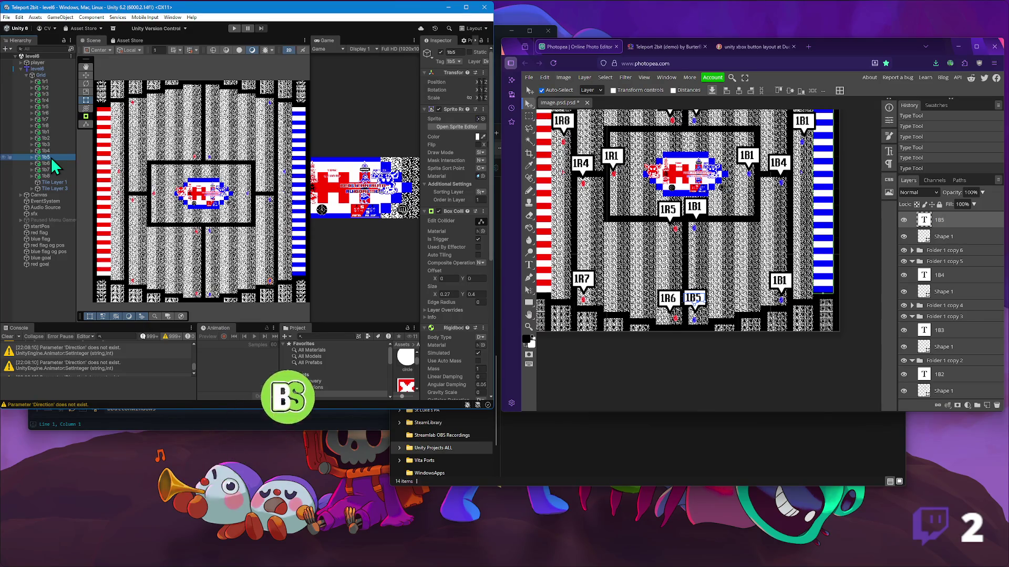
{"action": "left_click", "coordinate": [85, 75]}
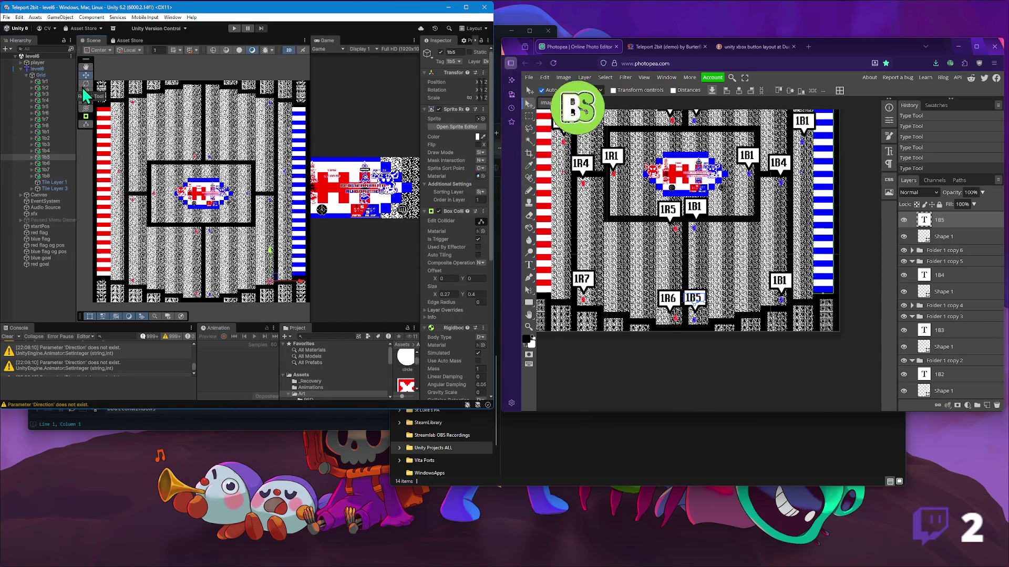
{"action": "key", "text": "t"}
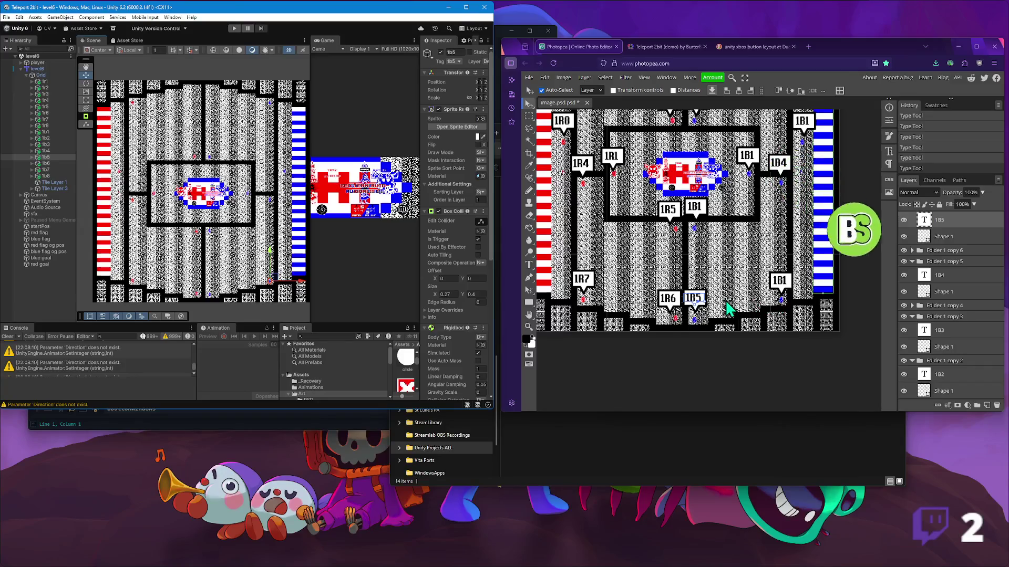
{"action": "double_click", "coordinate": [786, 285]}
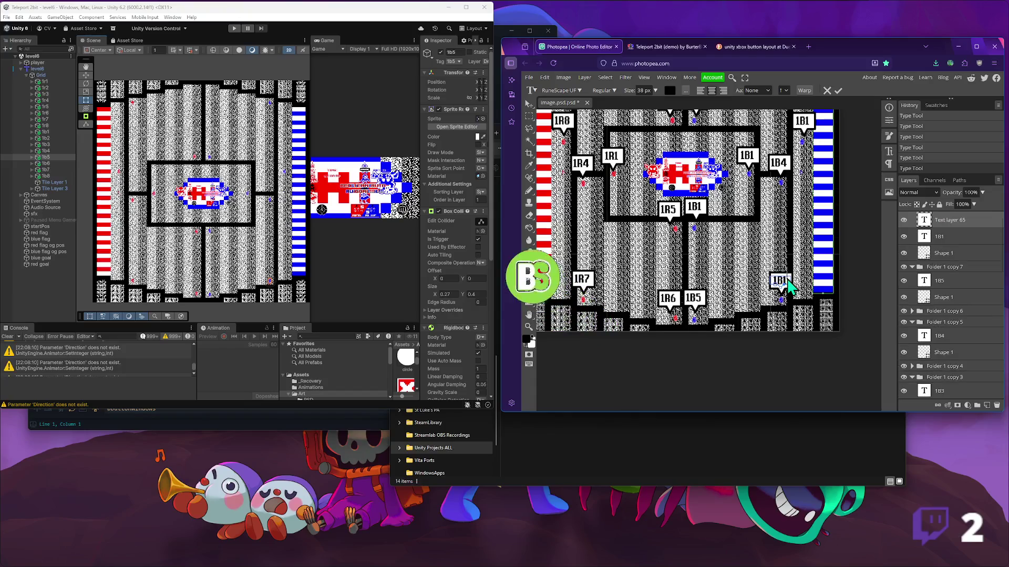
{"action": "type", "text": "1B5"}
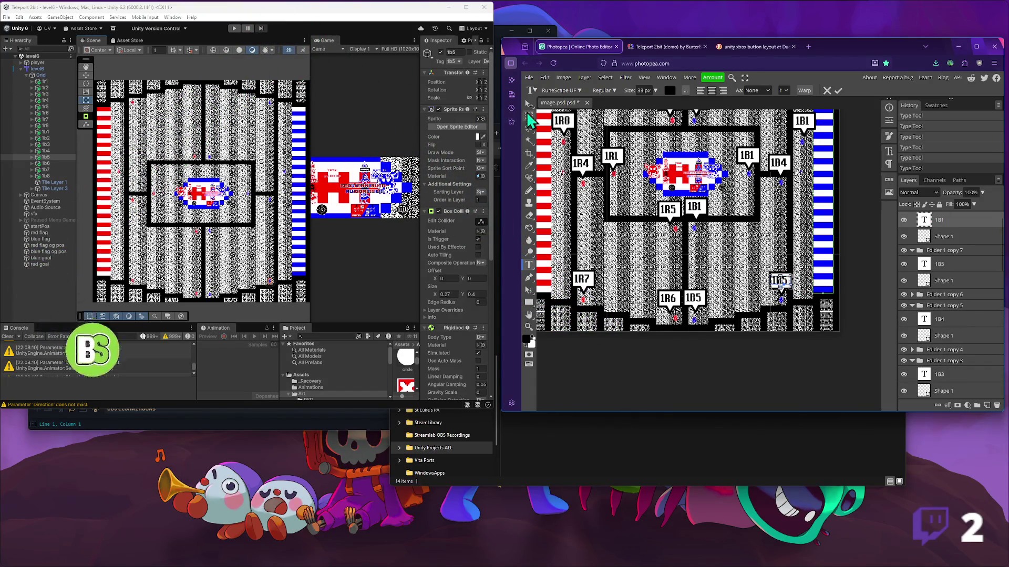
{"action": "left_click", "coordinate": [529, 103]}
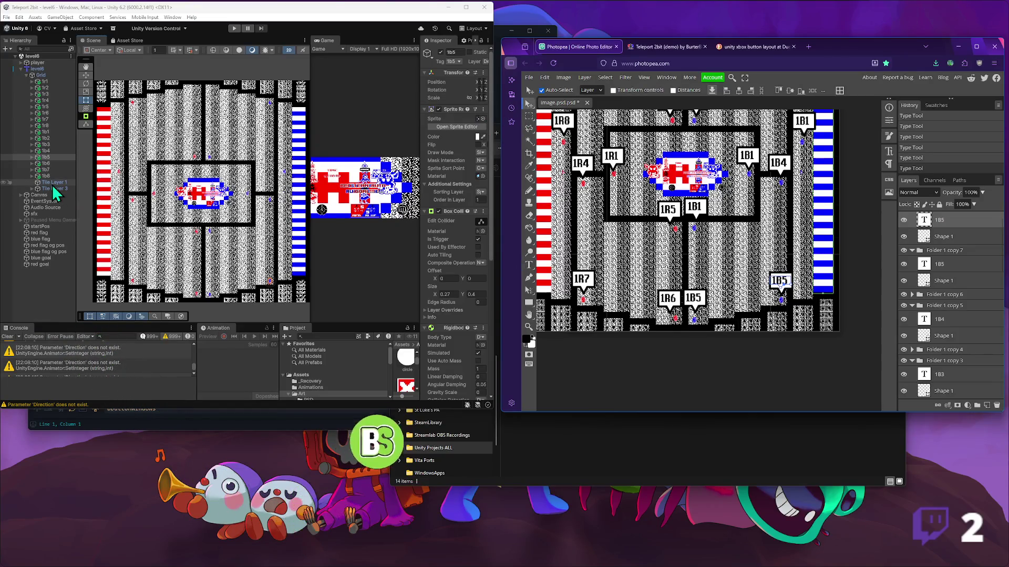
- Relabel the blue label beside 1R6 as 1B6
{"action": "left_click", "coordinate": [89, 80]}
{"action": "left_click", "coordinate": [87, 78]}
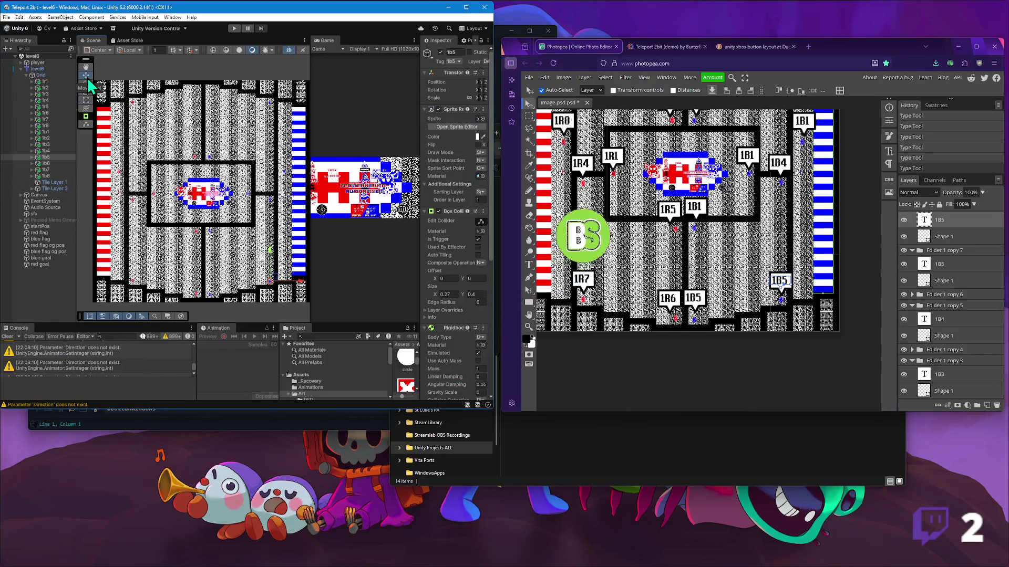
{"action": "left_click", "coordinate": [49, 165]}
{"action": "double_click", "coordinate": [696, 298]}
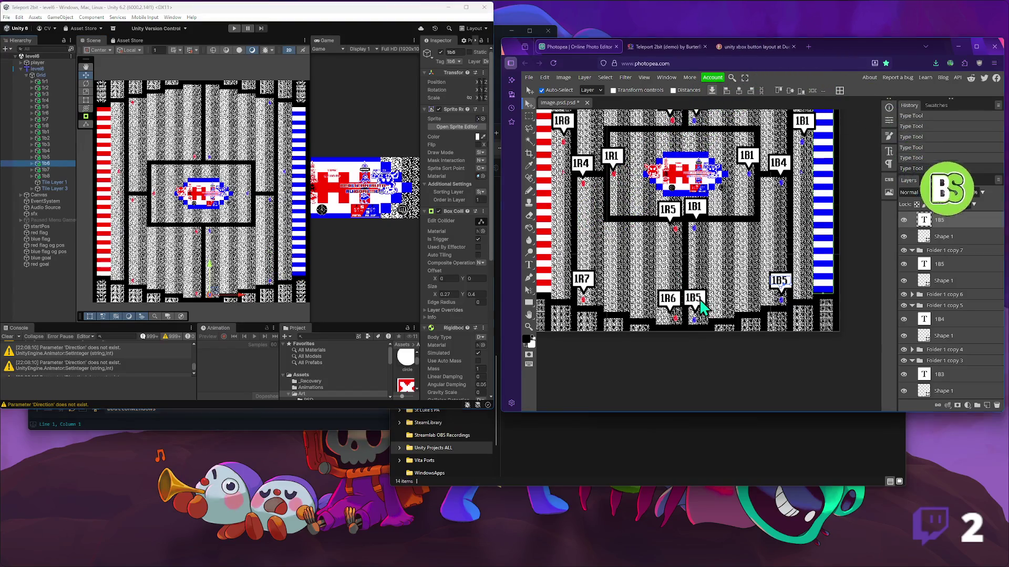
{"action": "type", "text": "1B6"}
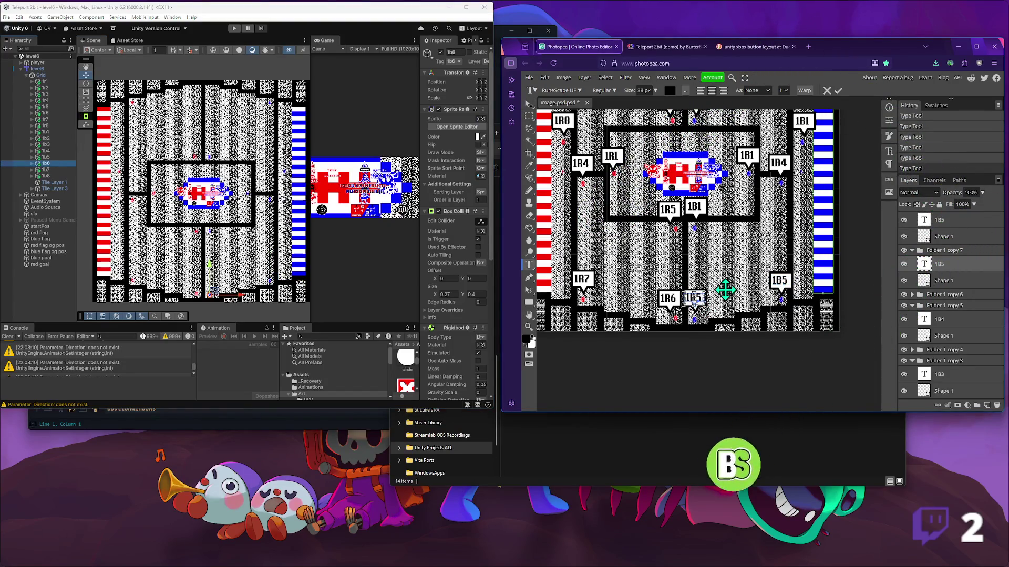
{"action": "left_click", "coordinate": [529, 104]}
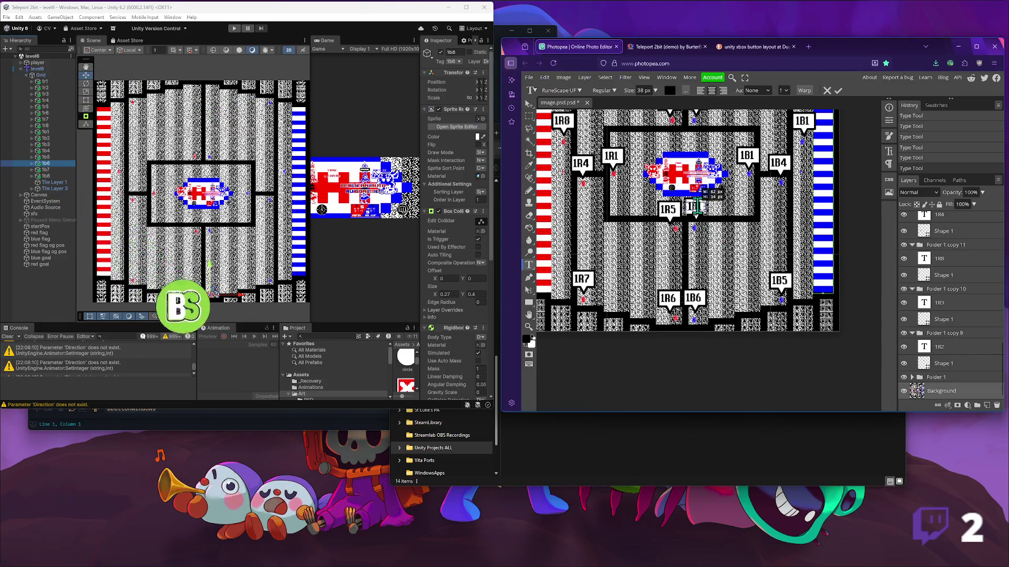
- Relabel the blue labels beside 1R5 and at the upper right as 1B7 and 1B8
{"action": "double_click", "coordinate": [695, 206]}
{"action": "type", "text": "1R7"}
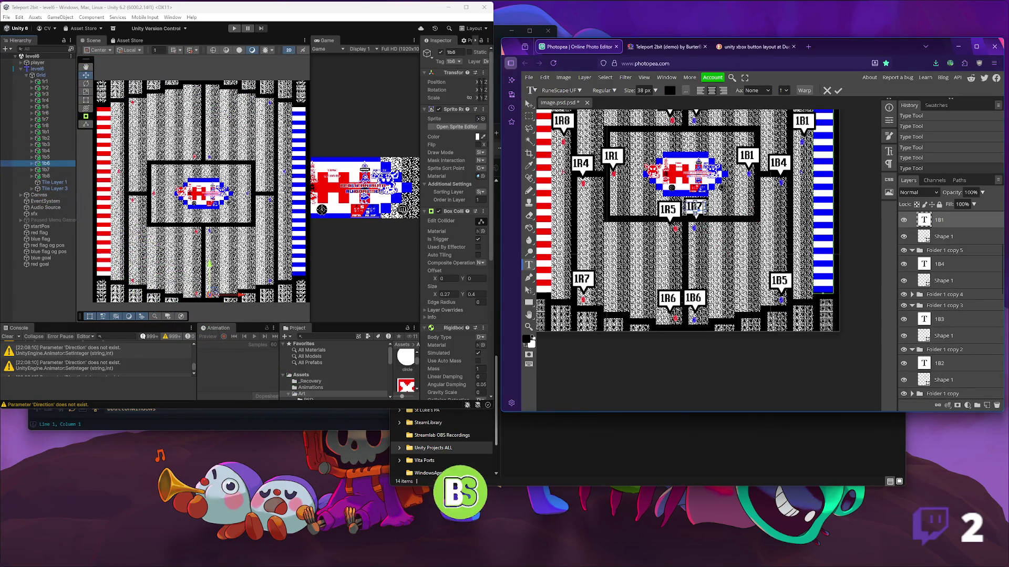
{"action": "left_click", "coordinate": [529, 103]}
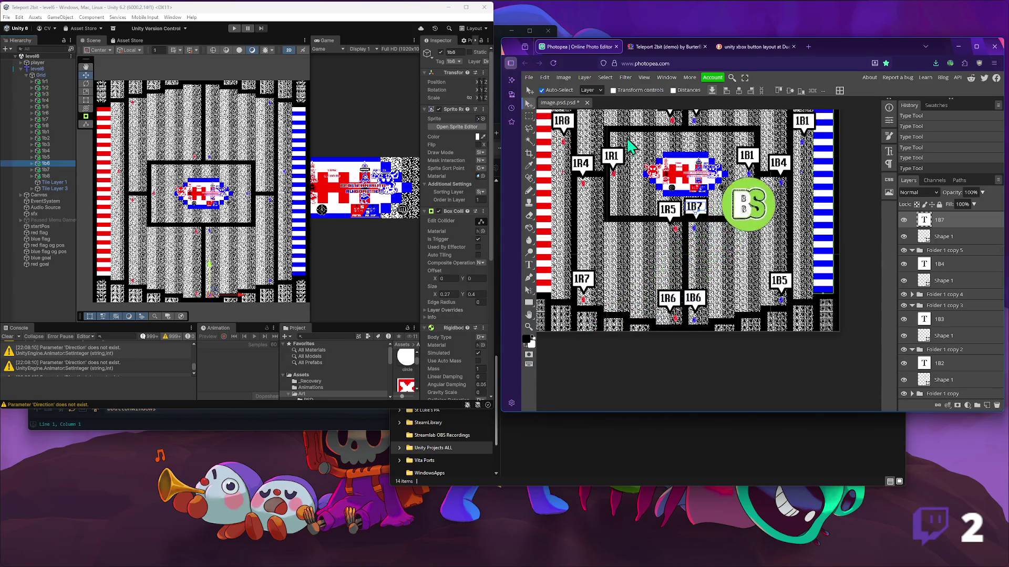
{"action": "scroll", "coordinate": [683, 246], "scroll_direction": "up", "scroll_amount": 3}
{"action": "scroll", "coordinate": [682, 246], "scroll_direction": "right", "scroll_amount": 3}
{"action": "double_click", "coordinate": [747, 177]}
{"action": "type", "text": "8"}
{"action": "left_click", "coordinate": [529, 104]}
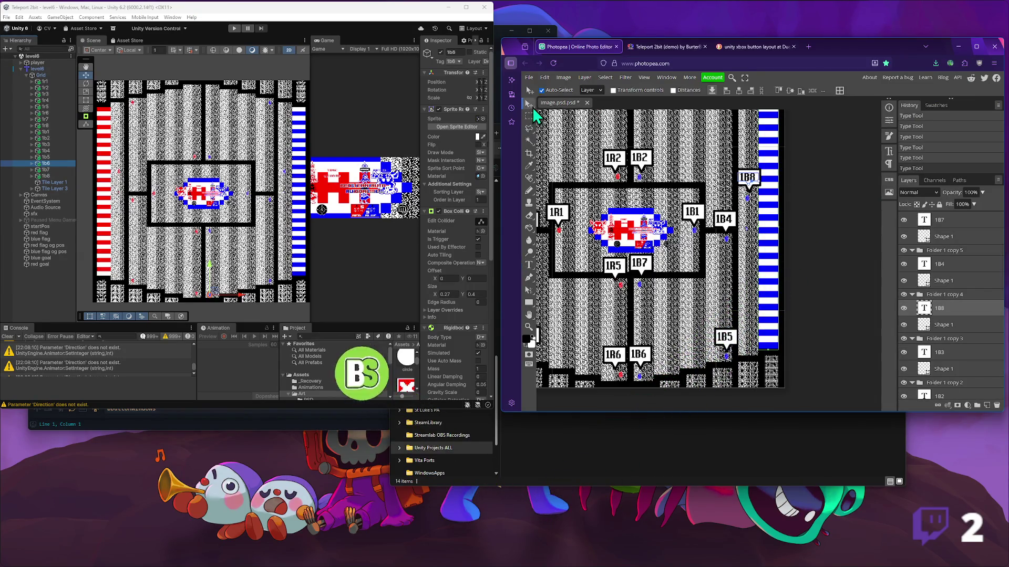
{"action": "left_click", "coordinate": [976, 46]}
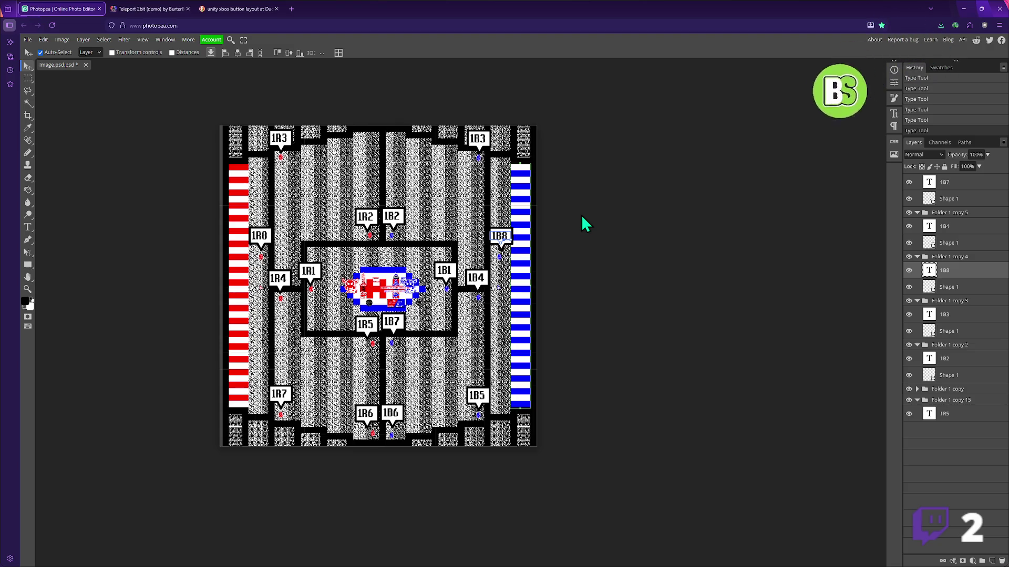
- Save as PSD, browsing to Unity Projects ALL > Teleport 2bit > Teleport 2bit > Assets > Art > PSD
{"action": "key", "text": "ctrl+s"}
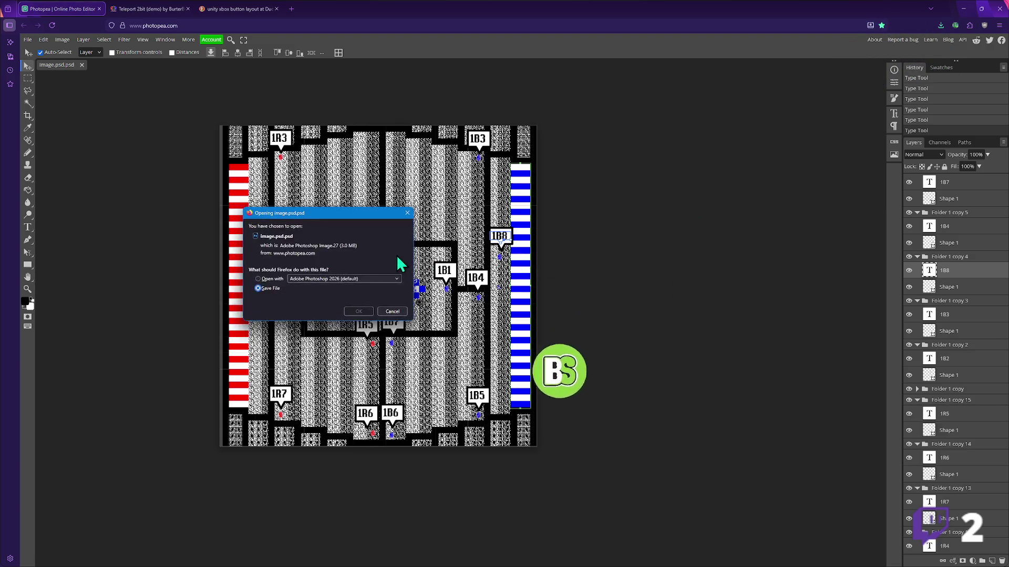
{"action": "left_click", "coordinate": [358, 312]}
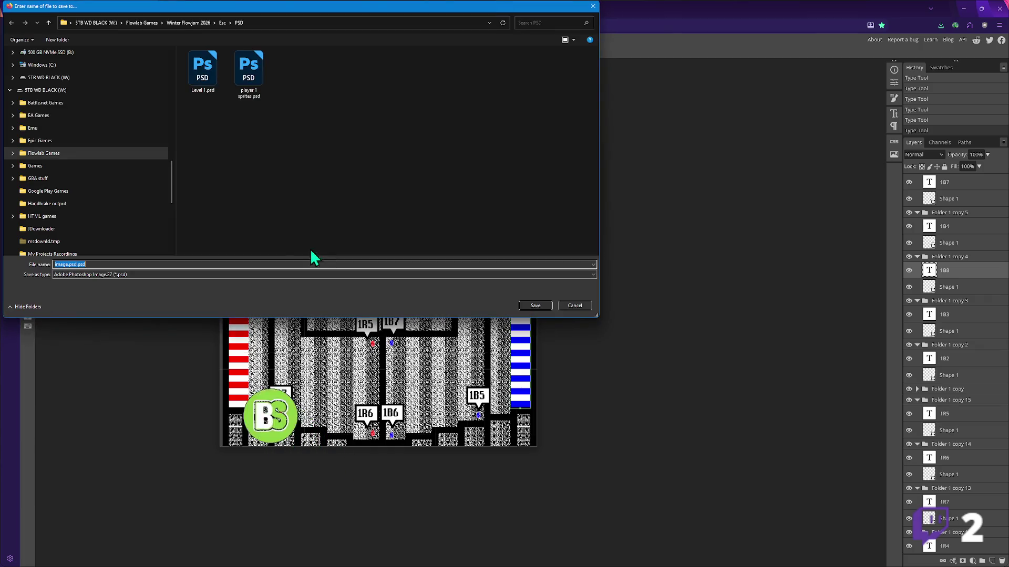
{"action": "scroll", "coordinate": [55, 195], "scroll_direction": "down", "scroll_amount": 5}
{"action": "left_click", "coordinate": [50, 166]}
{"action": "scroll", "coordinate": [221, 173], "scroll_direction": "down", "scroll_amount": 15}
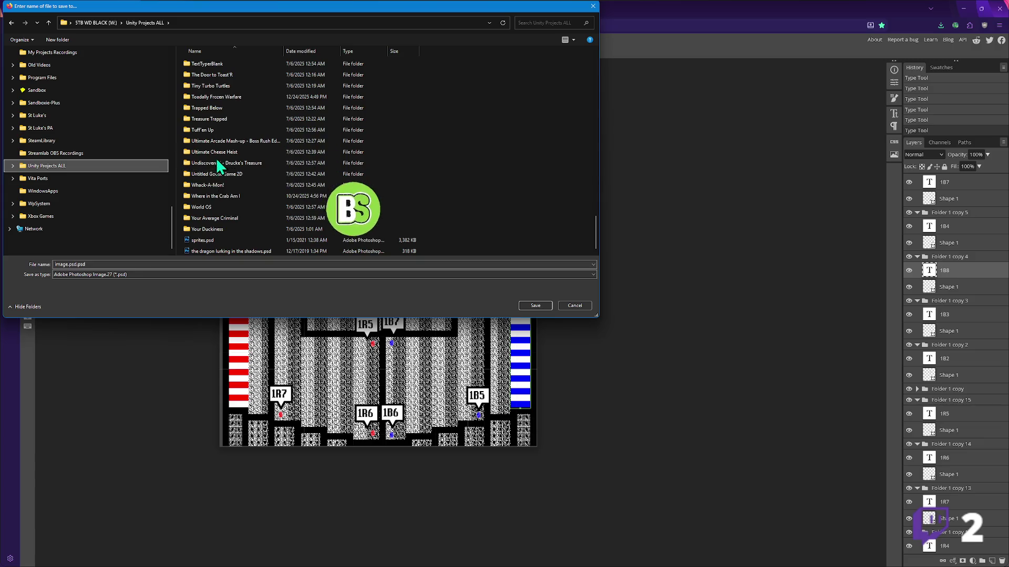
{"action": "scroll", "coordinate": [217, 97], "scroll_direction": "up", "scroll_amount": 1}
{"action": "left_click", "coordinate": [225, 75]}
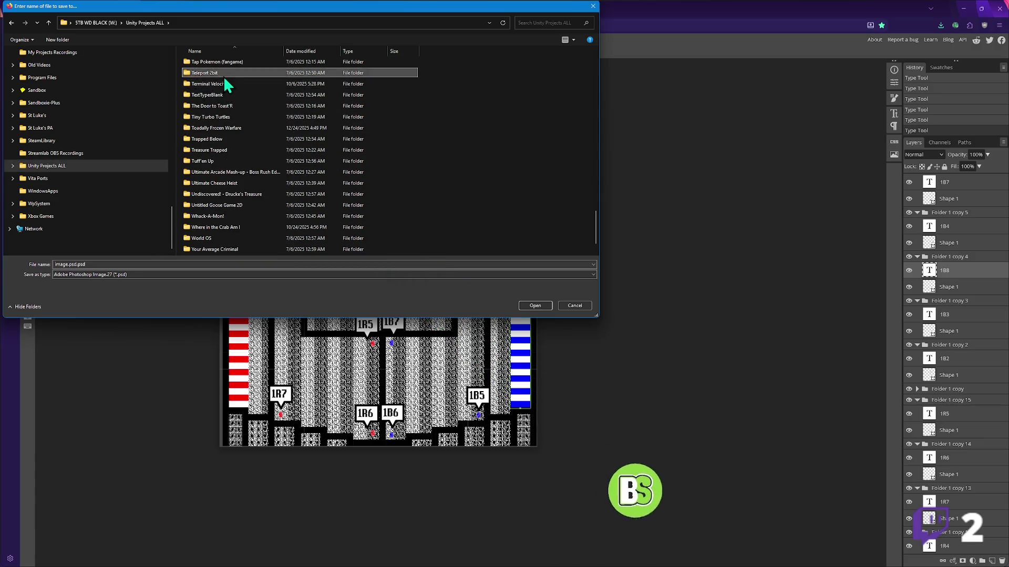
{"action": "double_click", "coordinate": [218, 73]}
{"action": "double_click", "coordinate": [213, 63]}
{"action": "double_click", "coordinate": [213, 62]}
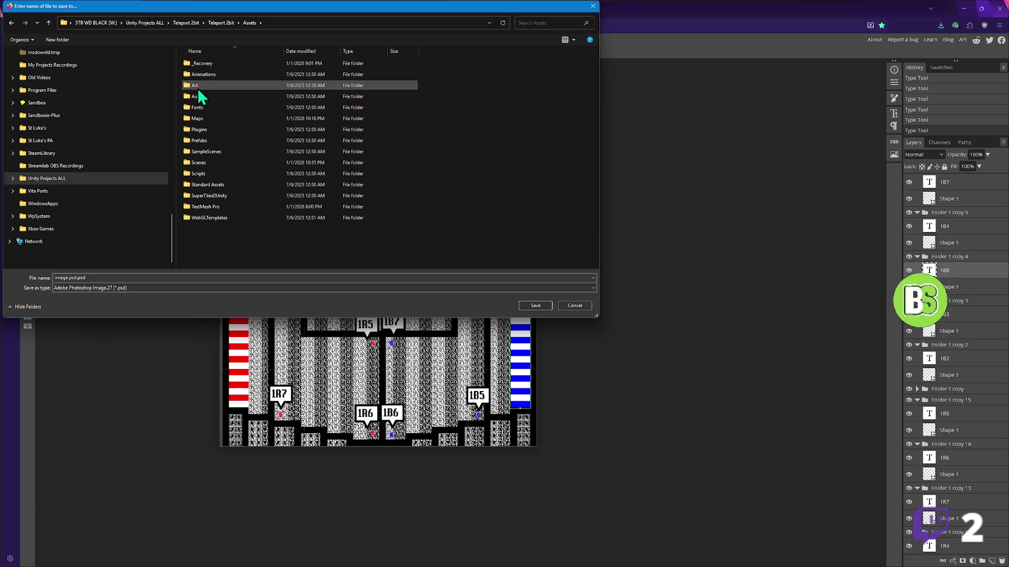
{"action": "double_click", "coordinate": [198, 86]}
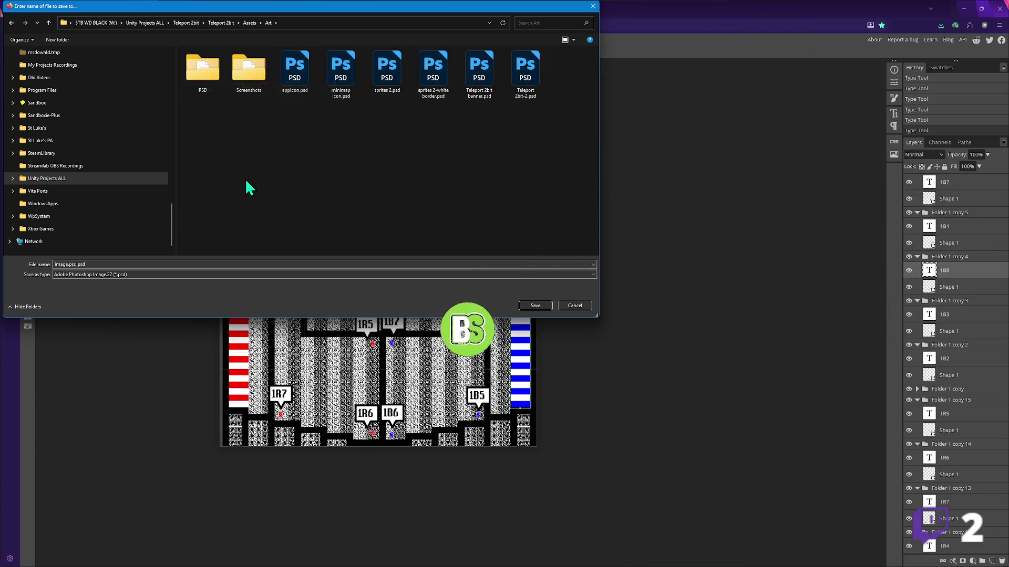
{"action": "double_click", "coordinate": [217, 97]}
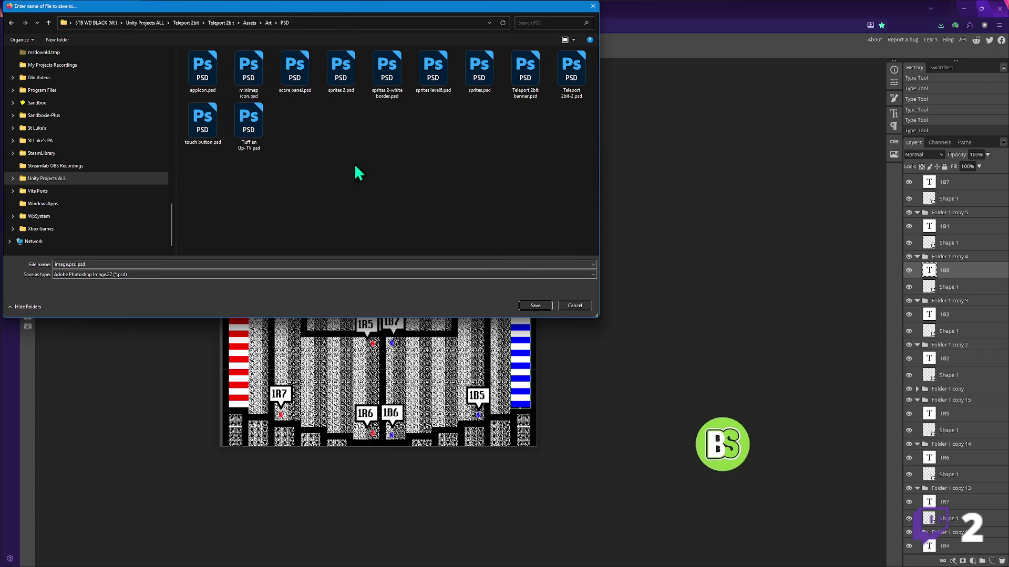
- Name the file 'Level 6 solution paths' and save it
{"action": "left_click", "coordinate": [281, 264]}
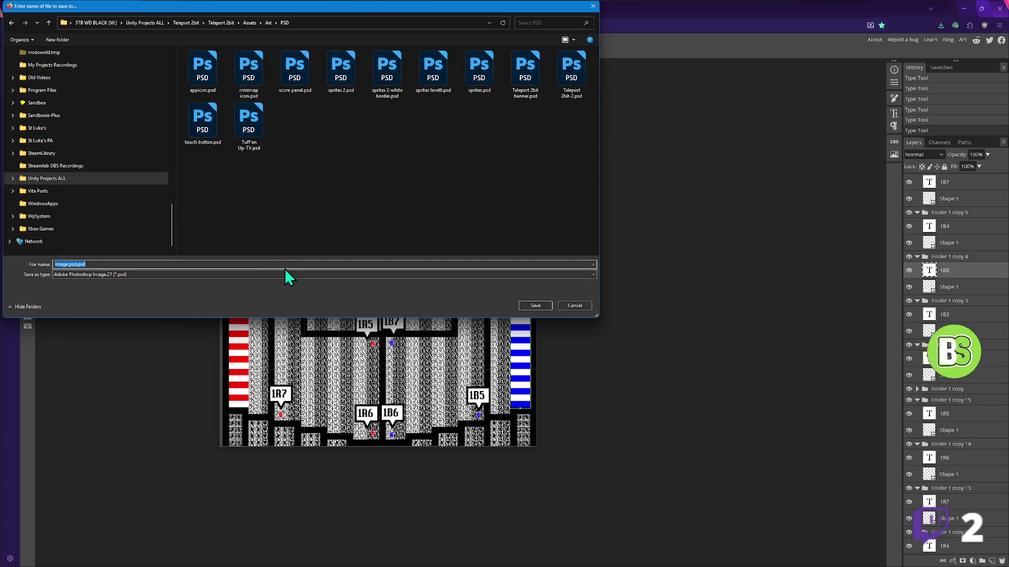
{"action": "type", "text": "level 6 solu"}
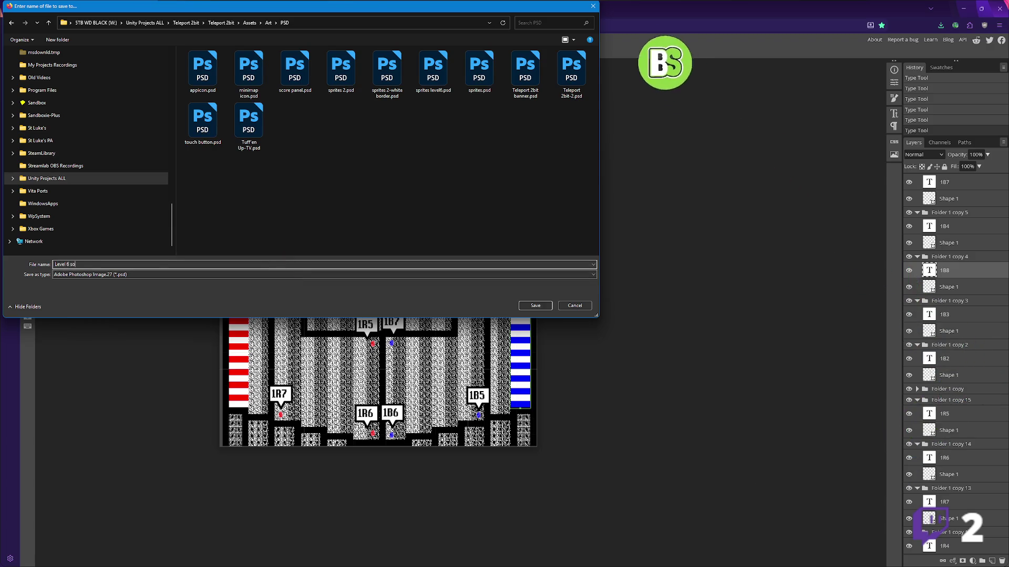
{"action": "type", "text": "tion paths"}
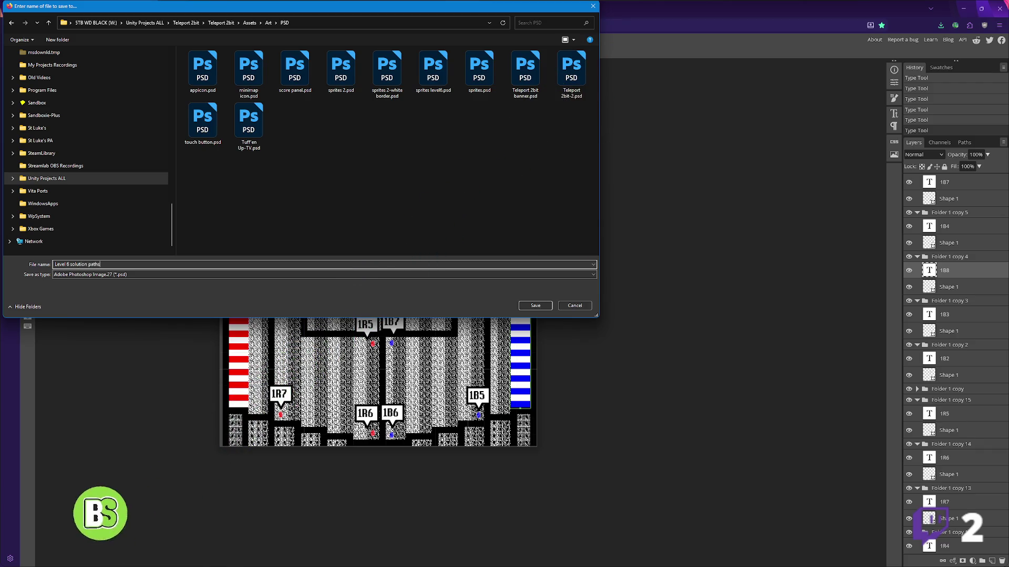
{"action": "key", "text": "Return"}
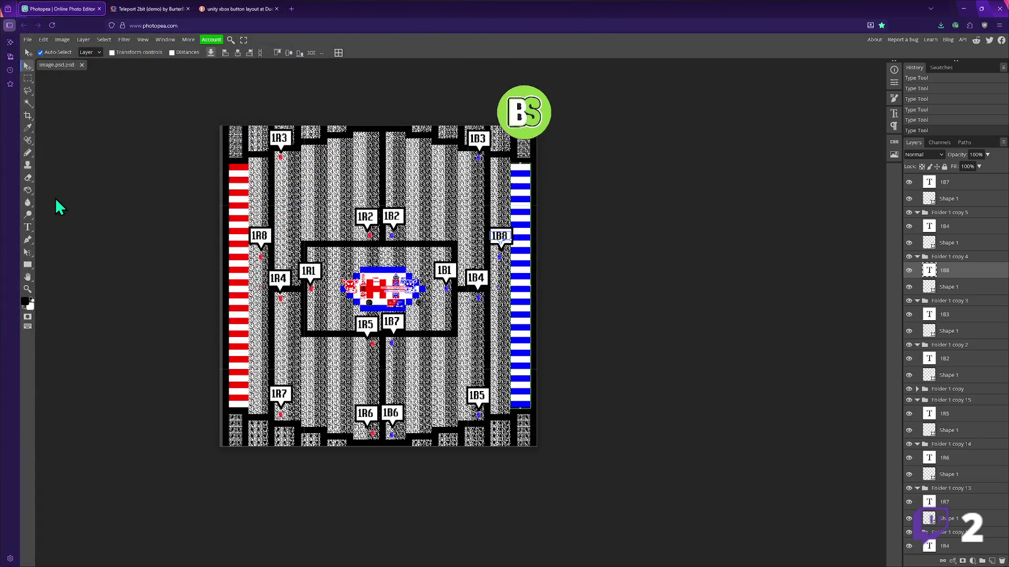
{"action": "key", "text": "b"}
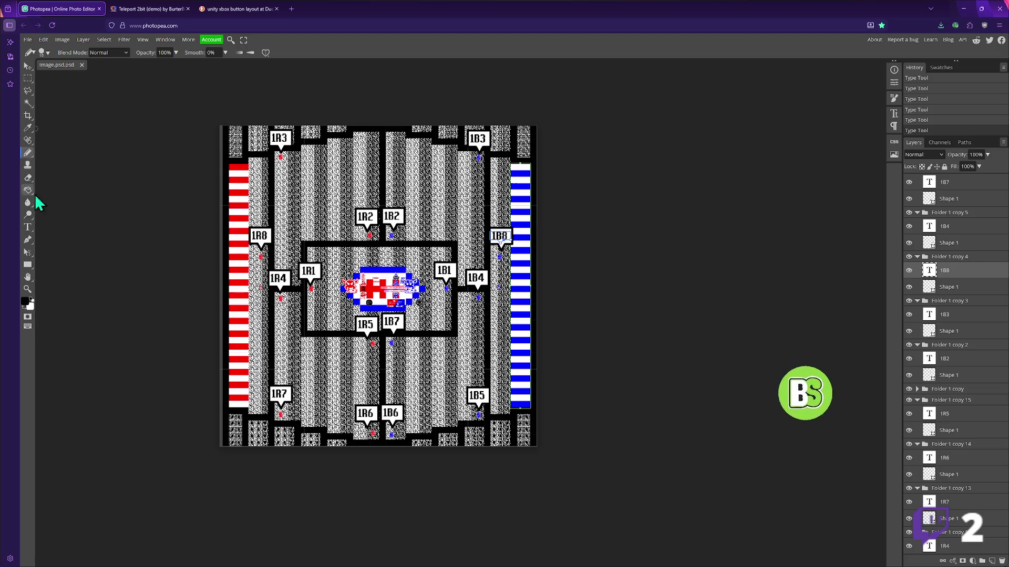
- Set the foreground colour to pure red (ff0000) and dismiss the Layer Style settings
{"action": "left_click", "coordinate": [25, 301]}
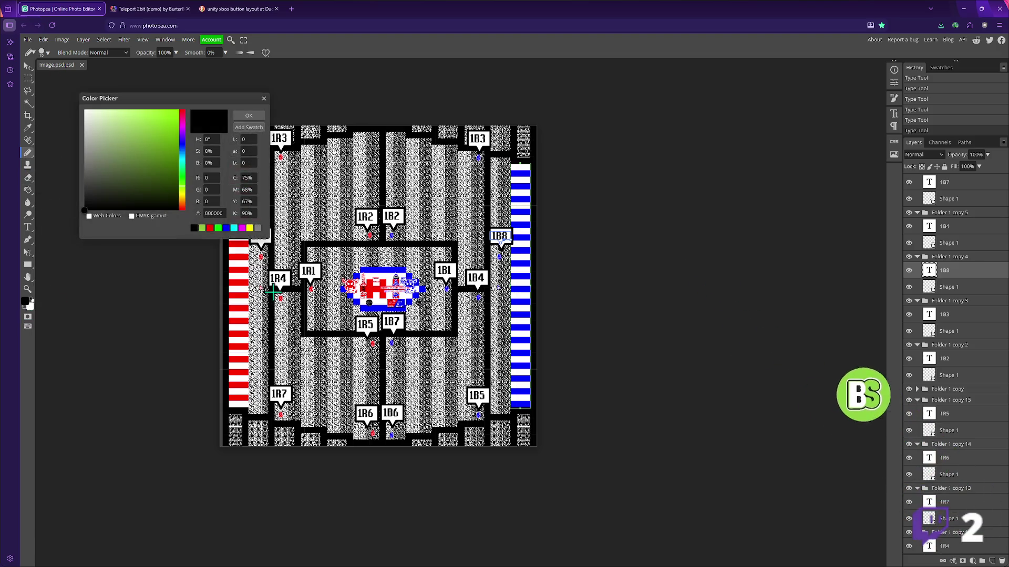
{"action": "left_click", "coordinate": [240, 294]}
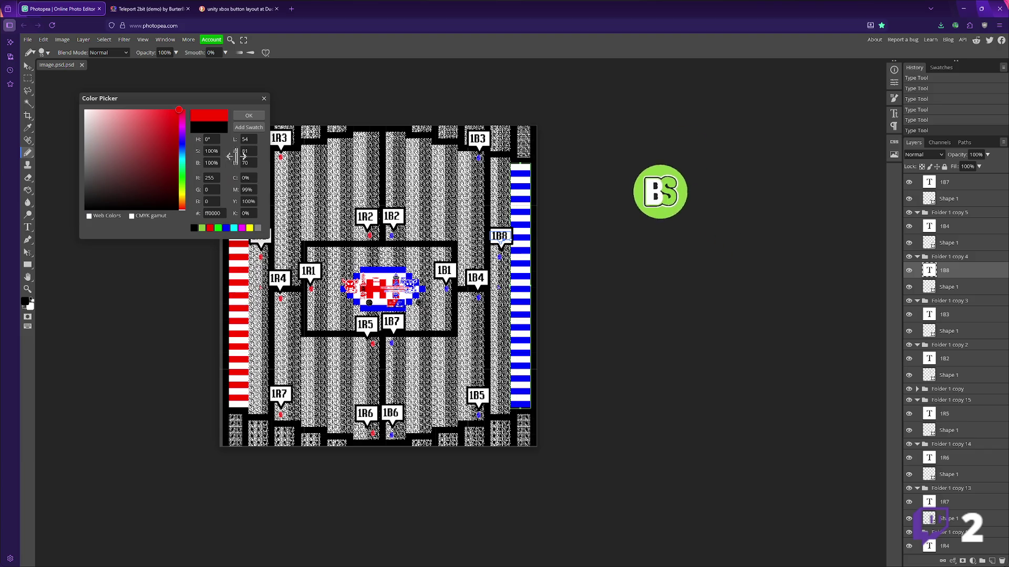
{"action": "left_click", "coordinate": [249, 116]}
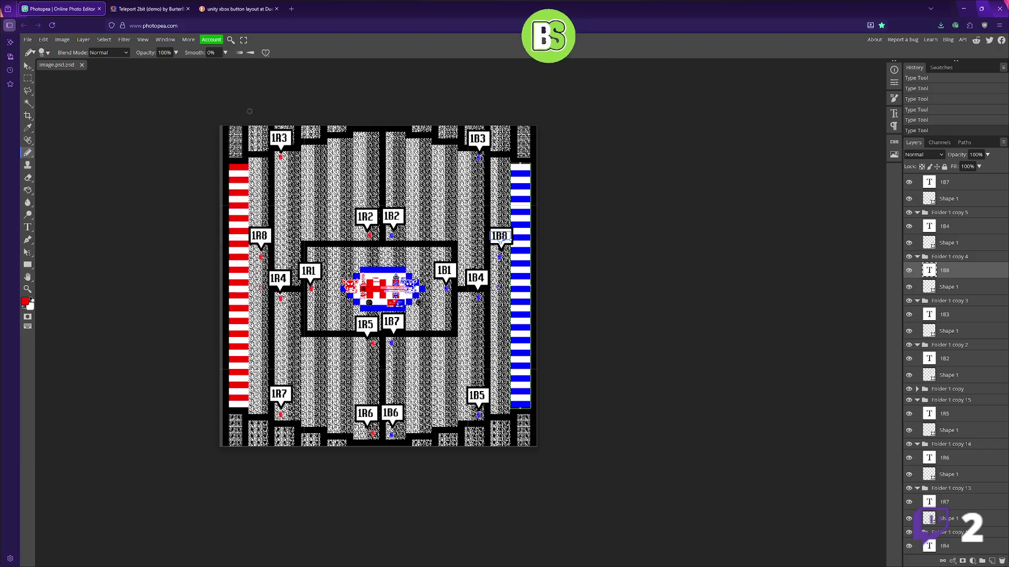
{"action": "left_click", "coordinate": [82, 42]}
{"action": "mouse_move", "coordinate": [93, 116]}
{"action": "left_click", "coordinate": [185, 153]}
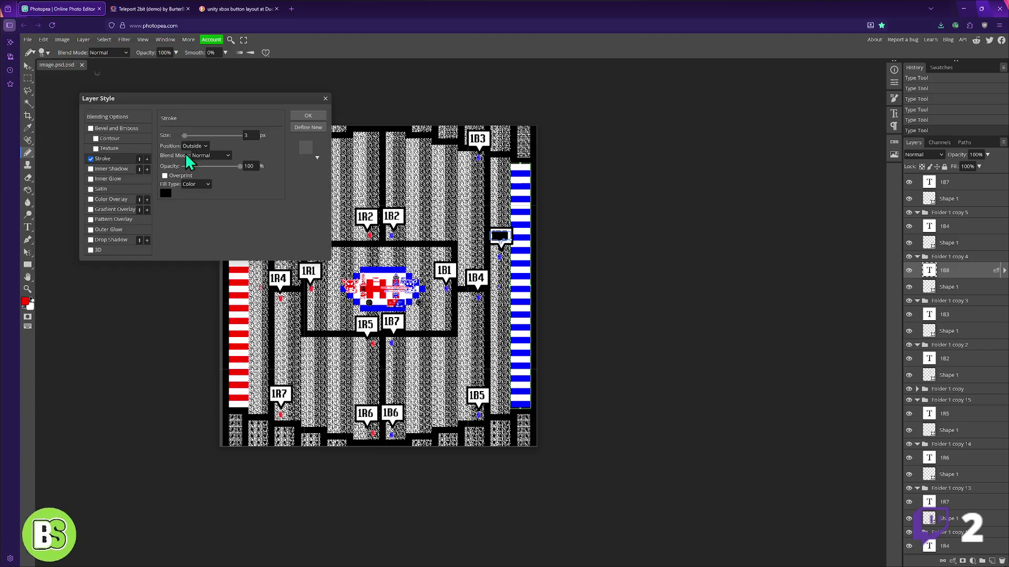
{"action": "key", "text": "Return"}
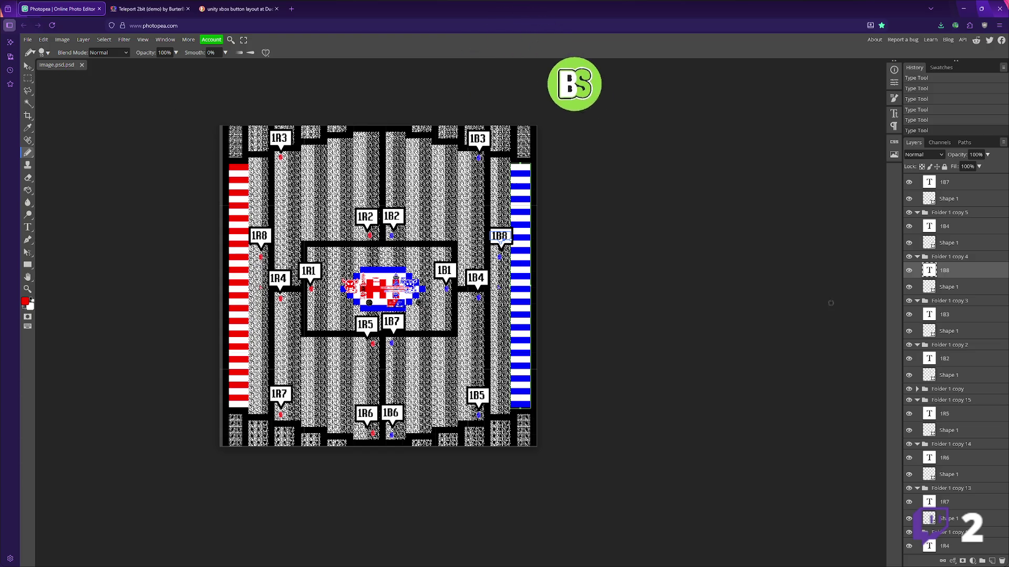
- Collapse all the Folder 1 copy groups and add a new empty layer on top
{"action": "scroll", "coordinate": [948, 226], "scroll_direction": "up", "scroll_amount": 3}
{"action": "left_click", "coordinate": [917, 179]}
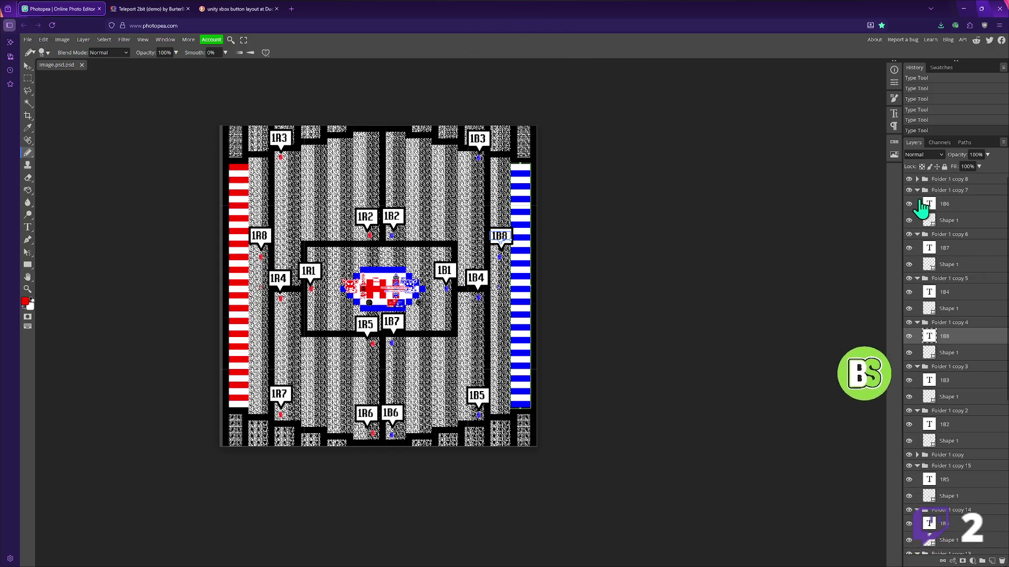
{"action": "left_click", "coordinate": [917, 190]}
{"action": "left_click", "coordinate": [917, 202]}
{"action": "left_click", "coordinate": [917, 213]}
{"action": "left_click", "coordinate": [917, 223]}
{"action": "left_click", "coordinate": [917, 234]}
{"action": "left_click", "coordinate": [917, 246]}
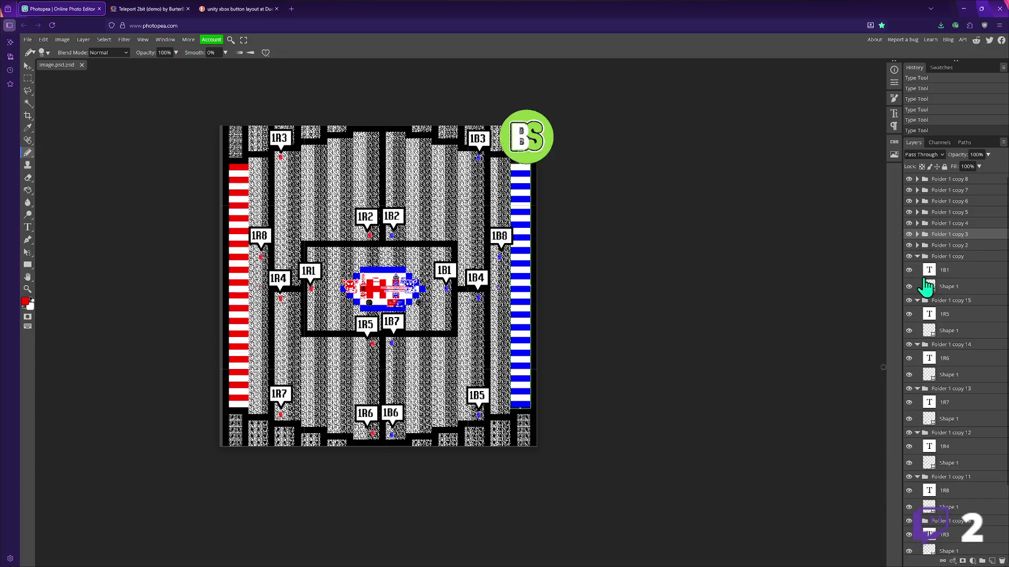
{"action": "left_click", "coordinate": [917, 267]}
{"action": "left_click", "coordinate": [918, 278]}
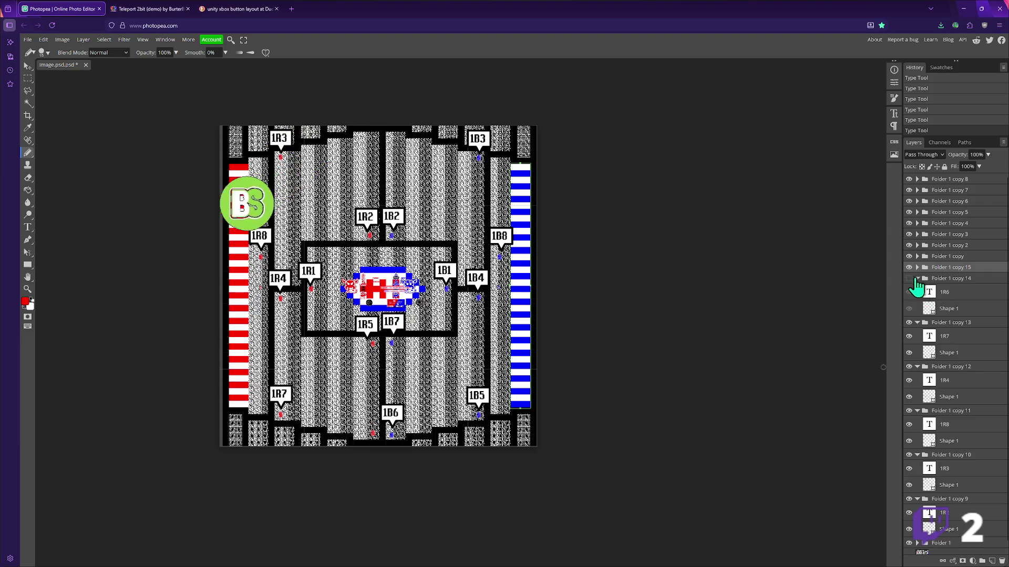
{"action": "left_click", "coordinate": [917, 289]}
{"action": "left_click", "coordinate": [917, 300]}
{"action": "left_click", "coordinate": [917, 312]}
{"action": "left_click", "coordinate": [917, 323]}
{"action": "left_click", "coordinate": [917, 334]}
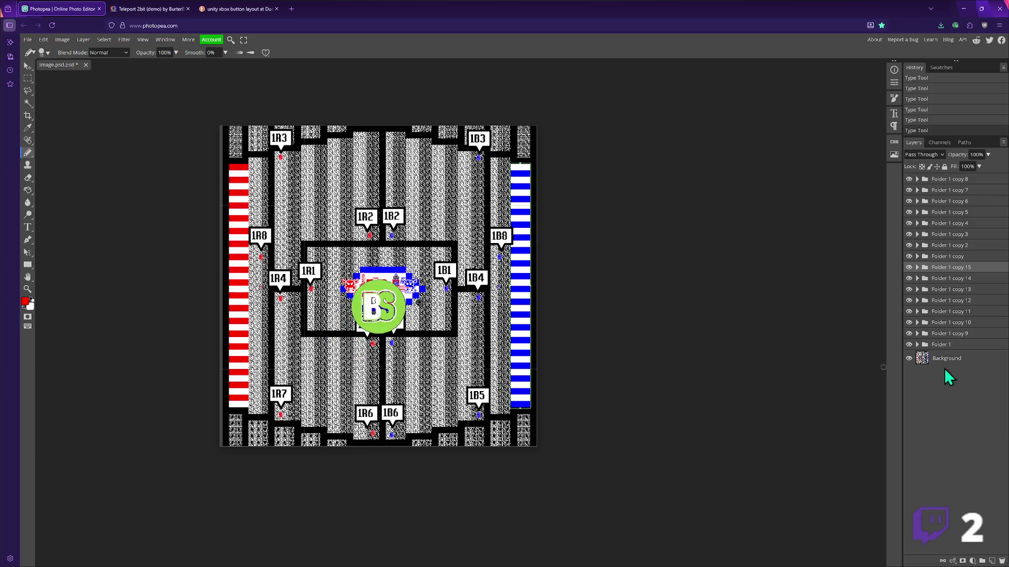
{"action": "left_click", "coordinate": [992, 561]}
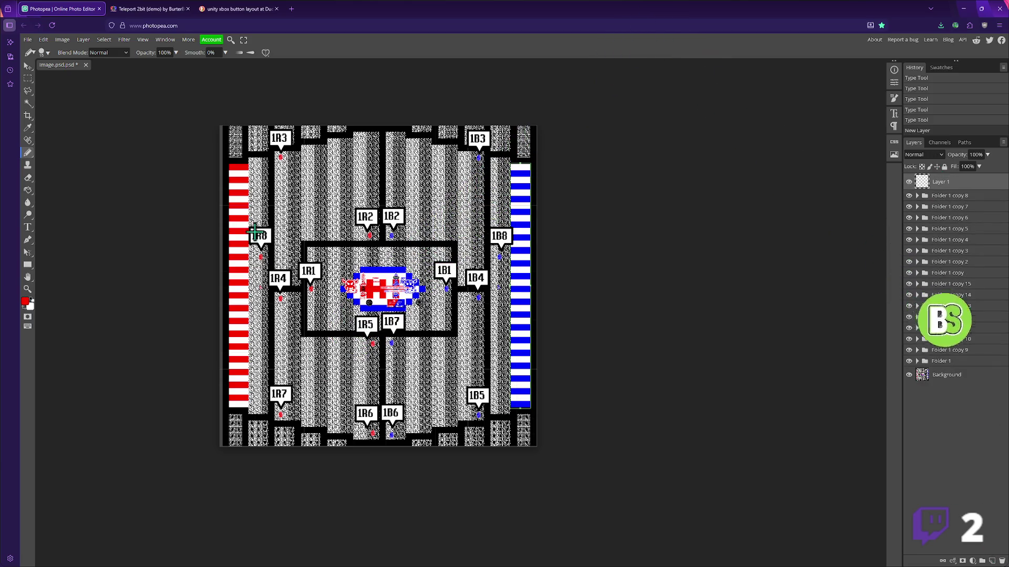
- Draw a red curved arrow from 1R1 up to 1R2
{"action": "scroll", "coordinate": [319, 247], "scroll_direction": "up", "scroll_amount": 1}
{"action": "scroll", "coordinate": [332, 251], "scroll_direction": "up", "scroll_amount": 1}
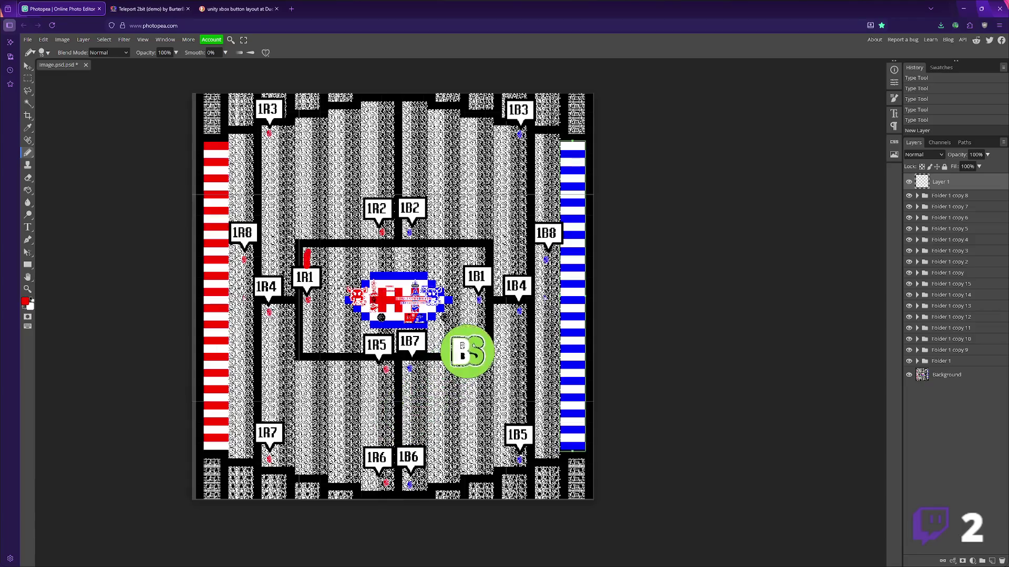
{"action": "mouse_move", "coordinate": [333, 221]}
{"action": "left_mouse_down"}
{"action": "mouse_move", "coordinate": [361, 216]}
{"action": "mouse_move", "coordinate": [370, 227]}
{"action": "left_mouse_up"}
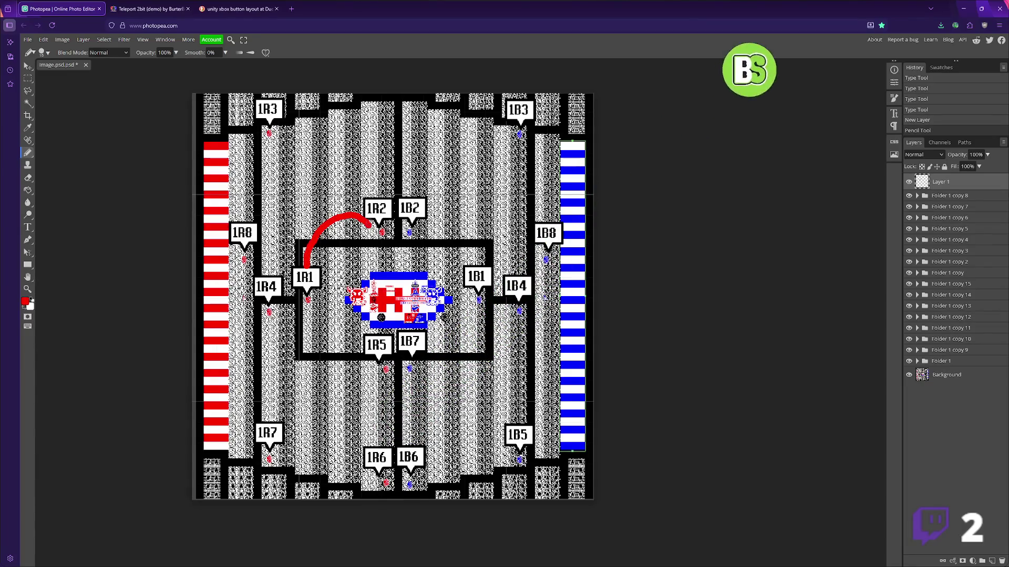
{"action": "key", "text": "ctrl+z"}
{"action": "left_click_drag", "start_coordinate": [310, 267], "coordinate": [364, 219]}
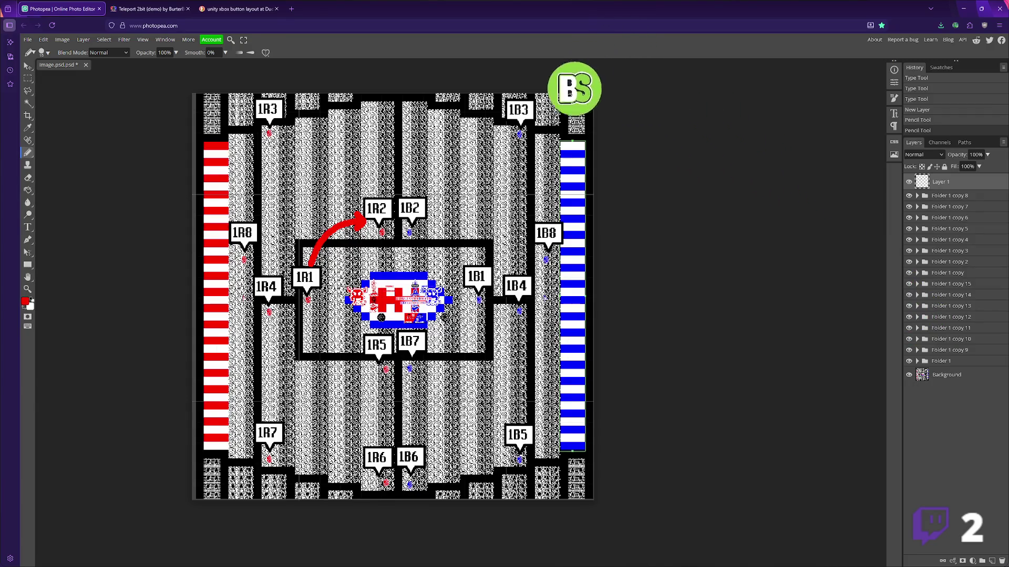
- Draw a red line from 1R3 down to 1R7 with an arrowhead, continuing toward 1R6
{"action": "left_click_drag", "start_coordinate": [276, 159], "coordinate": [285, 204]}
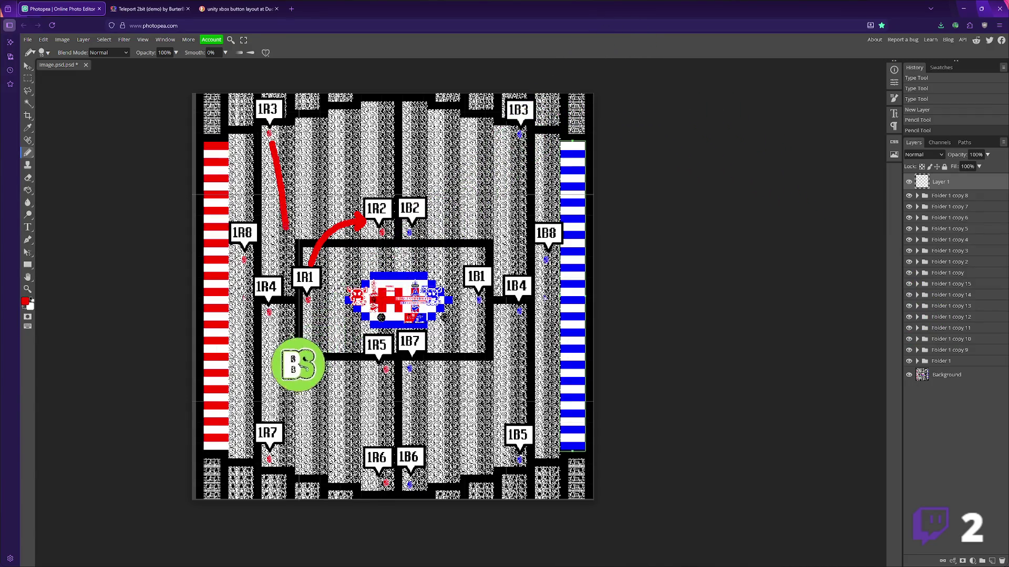
{"action": "left_click_drag", "start_coordinate": [289, 257], "coordinate": [285, 451]}
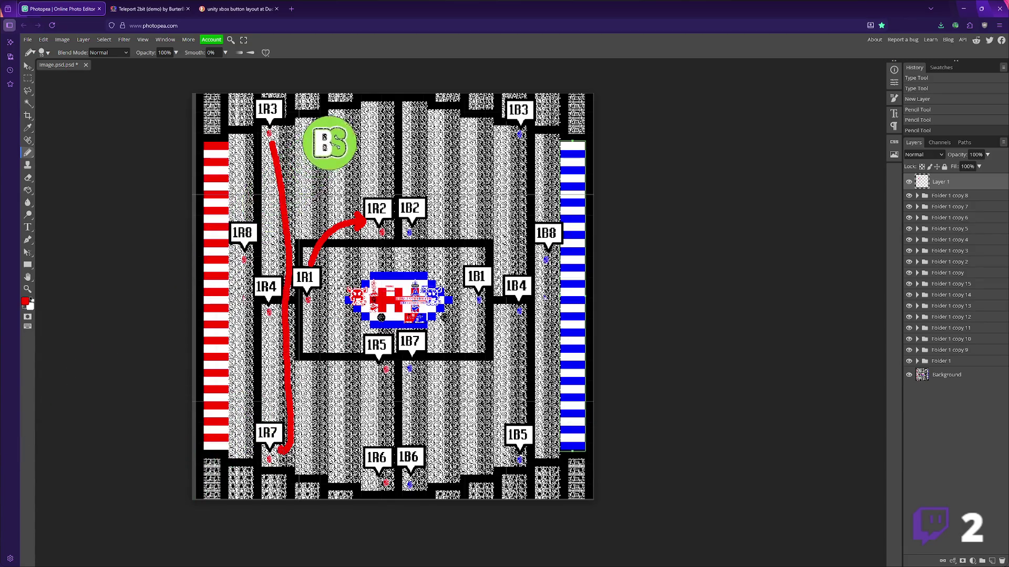
{"action": "left_click_drag", "start_coordinate": [276, 461], "coordinate": [295, 457]}
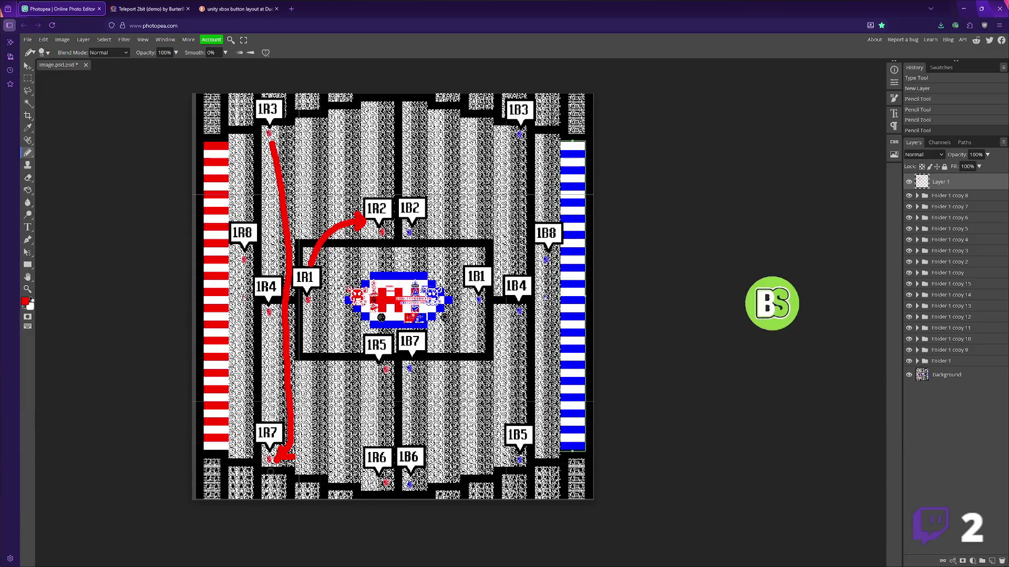
{"action": "mouse_move", "coordinate": [267, 468]}
{"action": "left_mouse_down"}
{"action": "mouse_move", "coordinate": [278, 481]}
{"action": "mouse_move", "coordinate": [344, 497]}
{"action": "mouse_move", "coordinate": [386, 494]}
{"action": "left_mouse_up"}
{"action": "key", "text": "ctrl+z"}
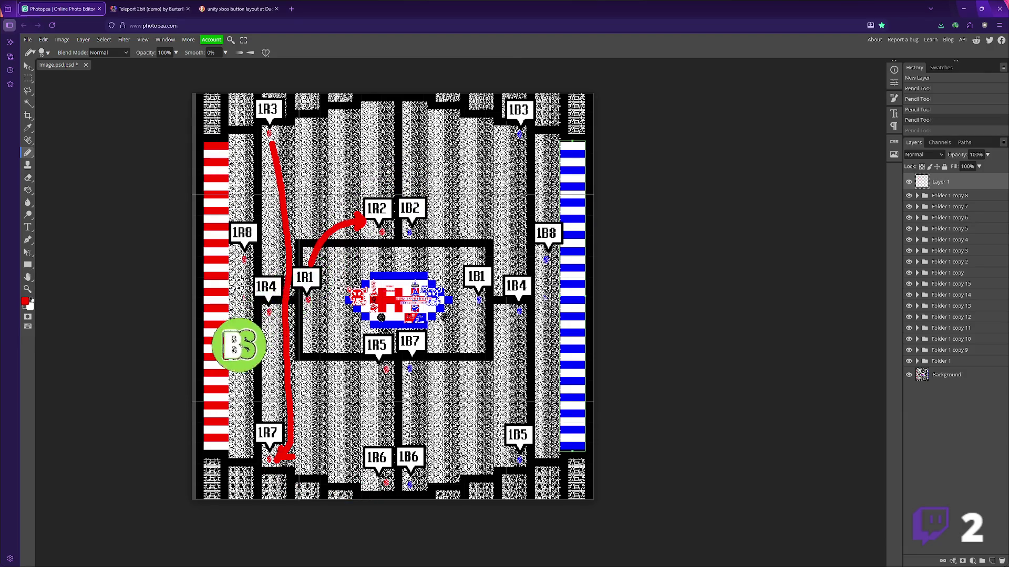
{"action": "mouse_move", "coordinate": [271, 469]}
{"action": "left_mouse_down"}
{"action": "mouse_move", "coordinate": [274, 479]}
{"action": "mouse_move", "coordinate": [379, 492]}
{"action": "left_mouse_up"}
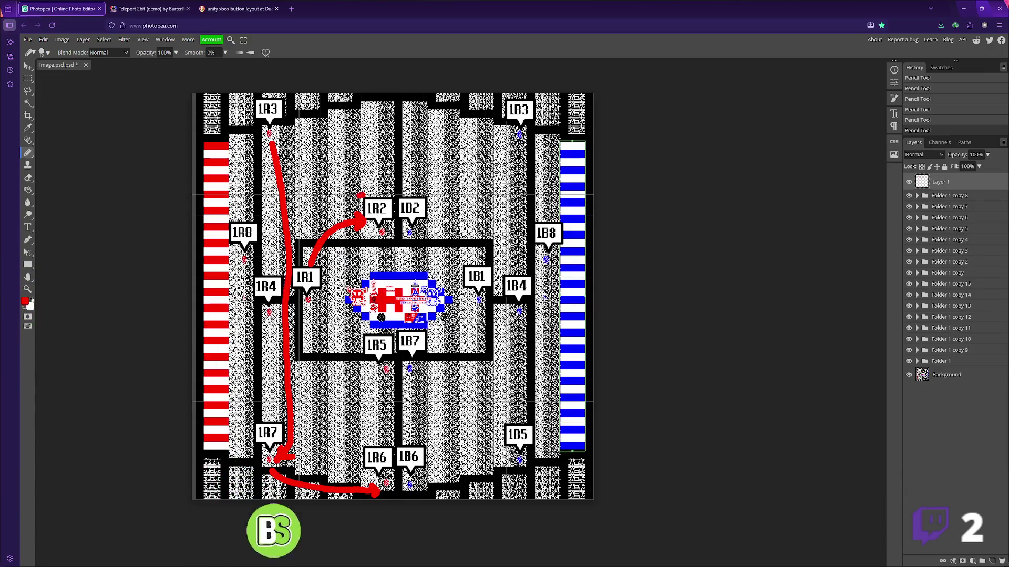
- Draw red arcs from 1R2 to 1R4, up from 1R6, and from the centre to 1R3
{"action": "mouse_move", "coordinate": [303, 215]}
{"action": "left_mouse_down"}
{"action": "mouse_move", "coordinate": [269, 278]}
{"action": "mouse_move", "coordinate": [284, 263]}
{"action": "left_mouse_up"}
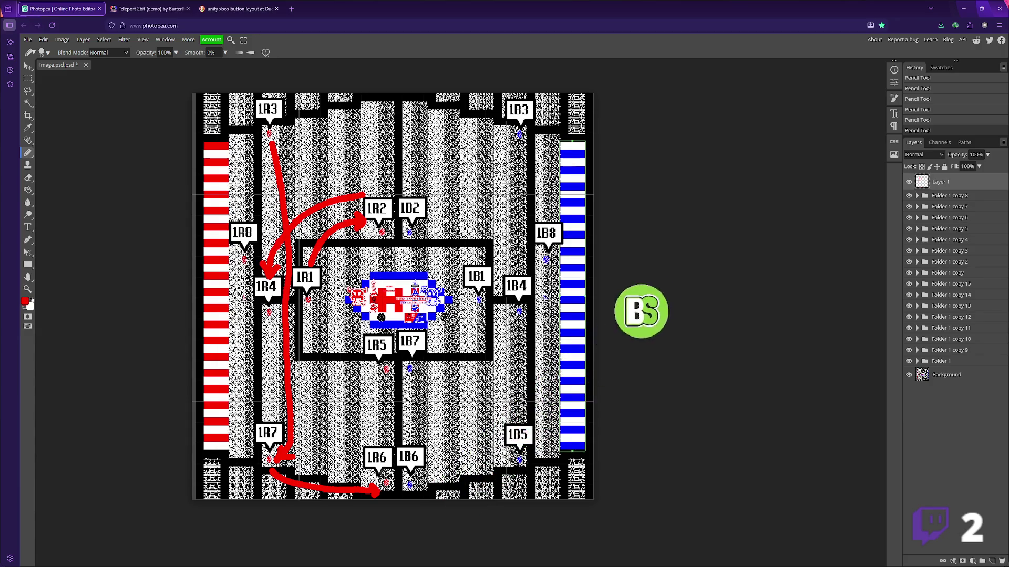
{"action": "mouse_move", "coordinate": [365, 435]}
{"action": "left_mouse_down"}
{"action": "mouse_move", "coordinate": [359, 443]}
{"action": "mouse_move", "coordinate": [340, 407]}
{"action": "mouse_move", "coordinate": [345, 307]}
{"action": "mouse_move", "coordinate": [354, 263]}
{"action": "mouse_move", "coordinate": [374, 241]}
{"action": "left_mouse_up"}
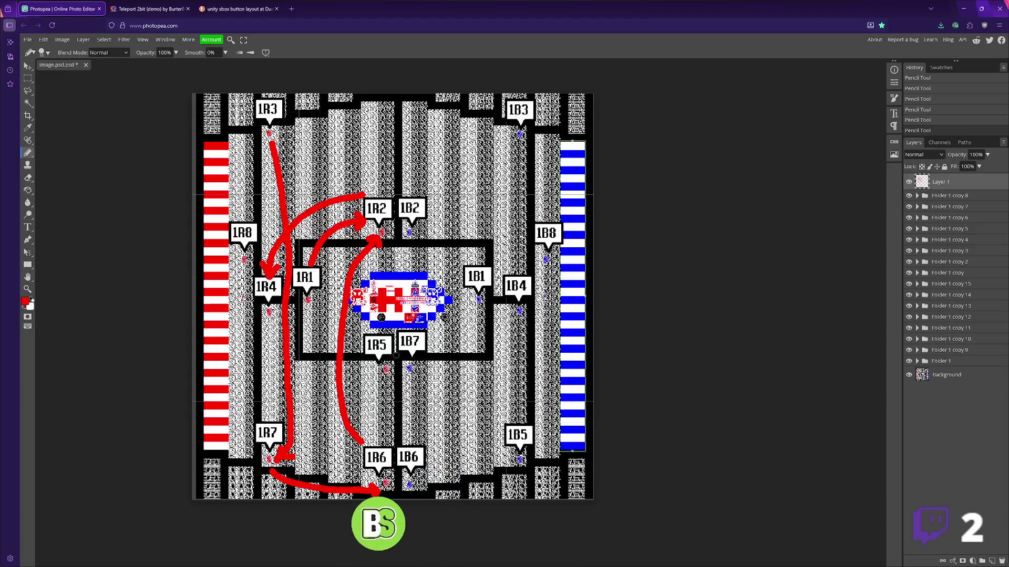
{"action": "mouse_move", "coordinate": [391, 326]}
{"action": "left_mouse_down"}
{"action": "mouse_move", "coordinate": [393, 210]}
{"action": "mouse_move", "coordinate": [374, 176]}
{"action": "mouse_move", "coordinate": [283, 135]}
{"action": "left_mouse_up"}
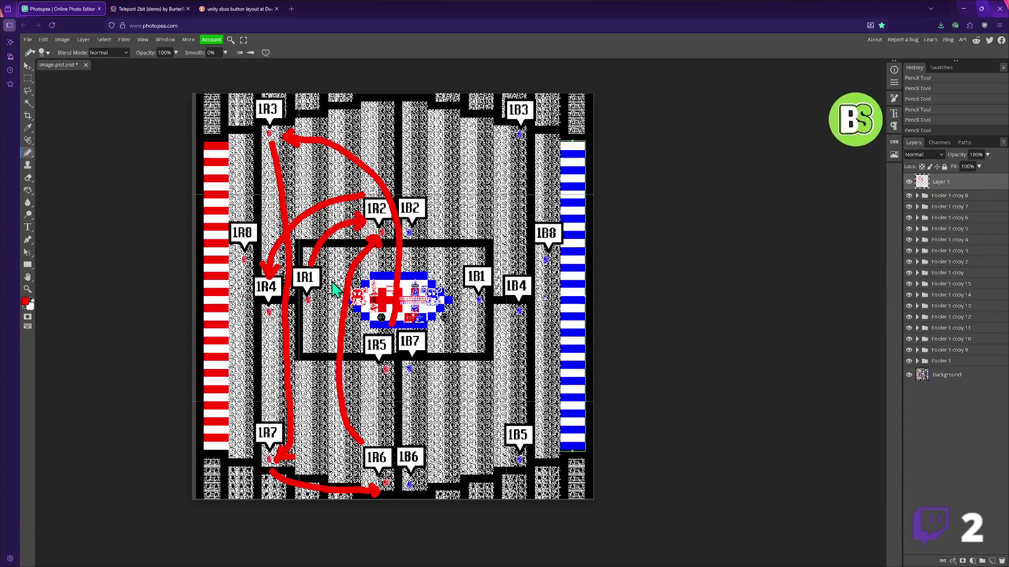
- Undo the last stroke, wipe all of Layer 1, and clear the selection
{"action": "key", "text": "ctrl+z"}
{"action": "key", "text": "ctrl+z"}
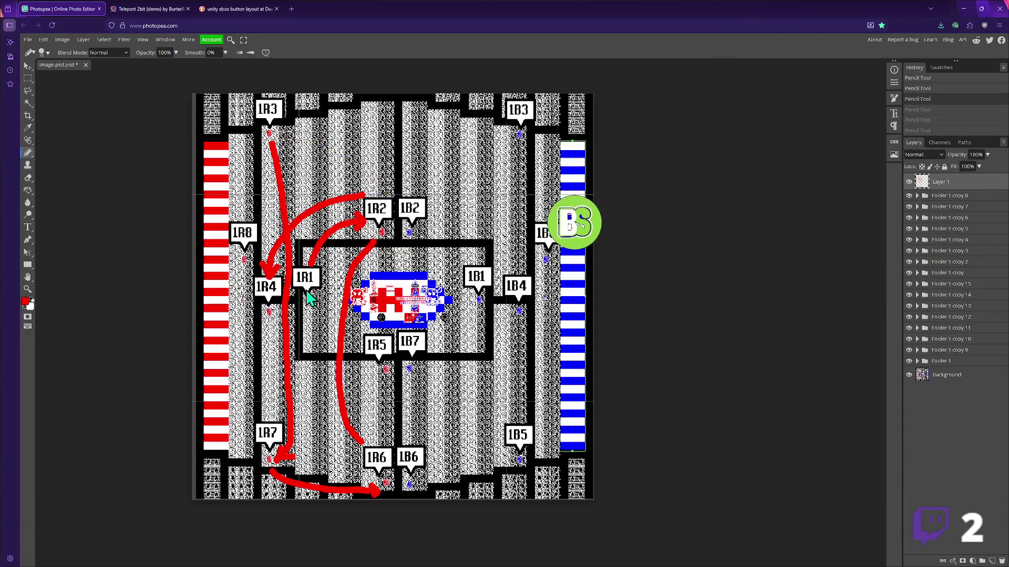
{"action": "key", "text": "ctrl+a"}
{"action": "key", "text": "Delete"}
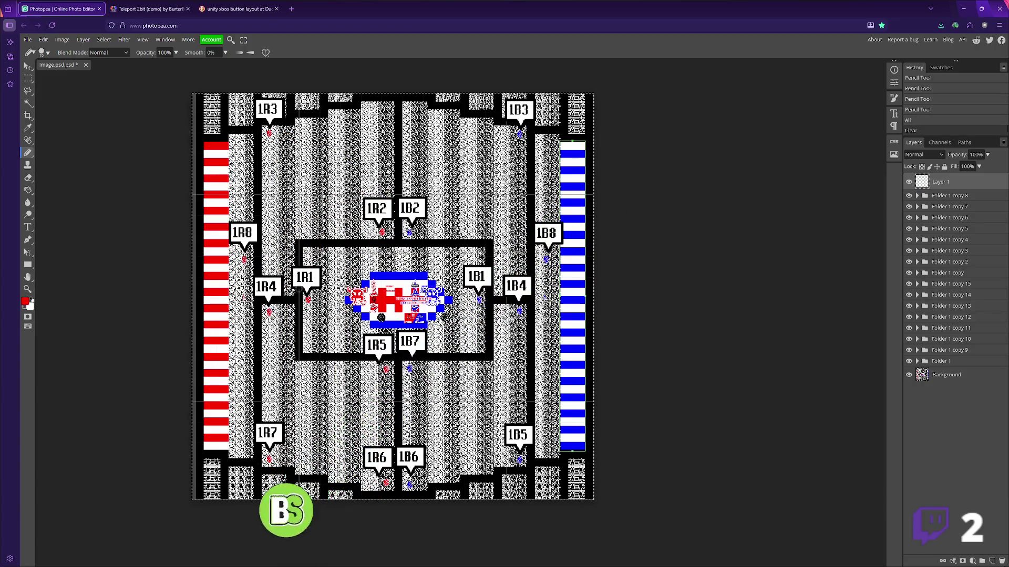
{"action": "key", "text": "ctrl+d"}
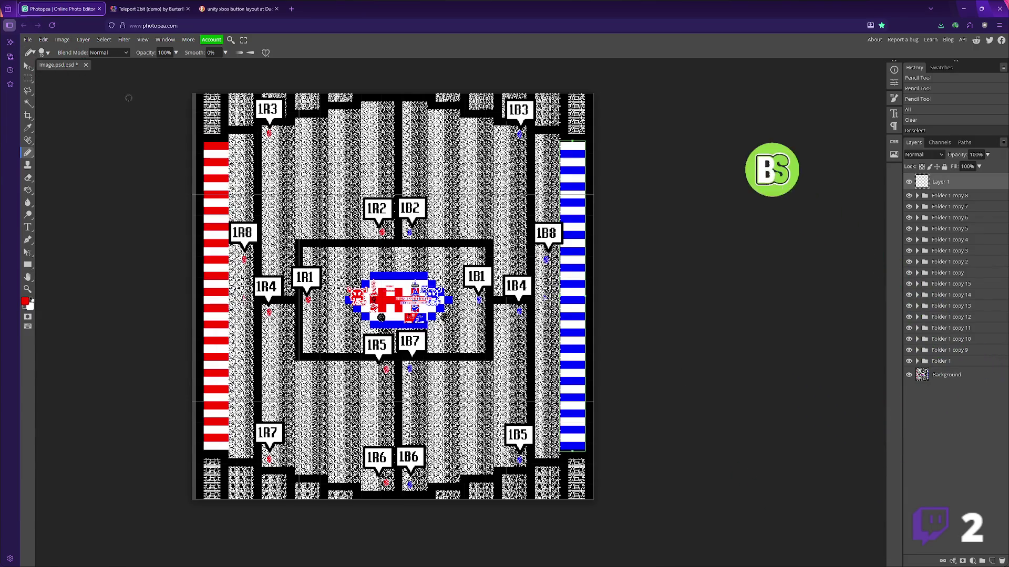
- Switch to the Brush and set its opacity to 60%
{"action": "key", "text": "shift+b"}
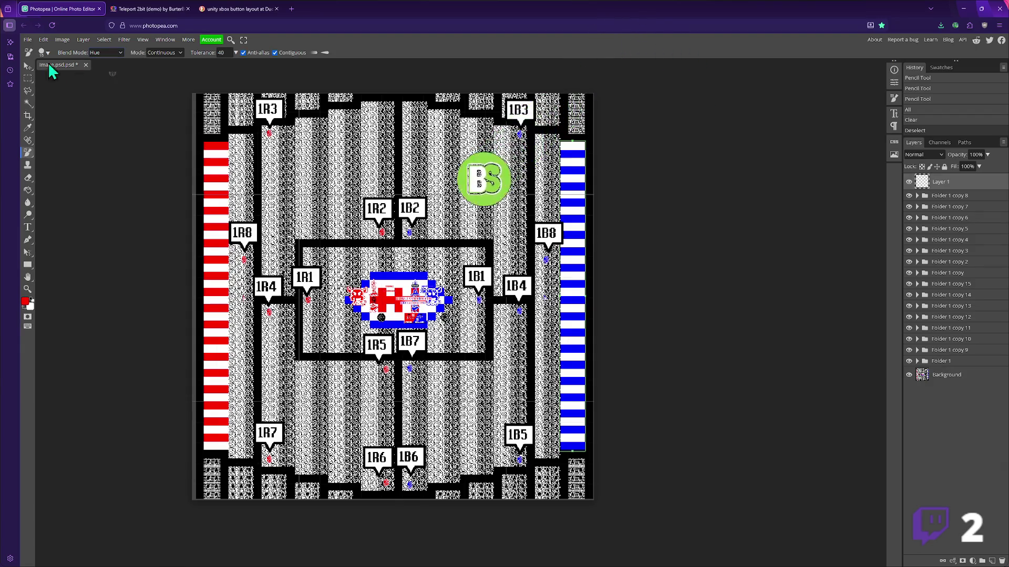
{"action": "key", "text": "shift+b"}
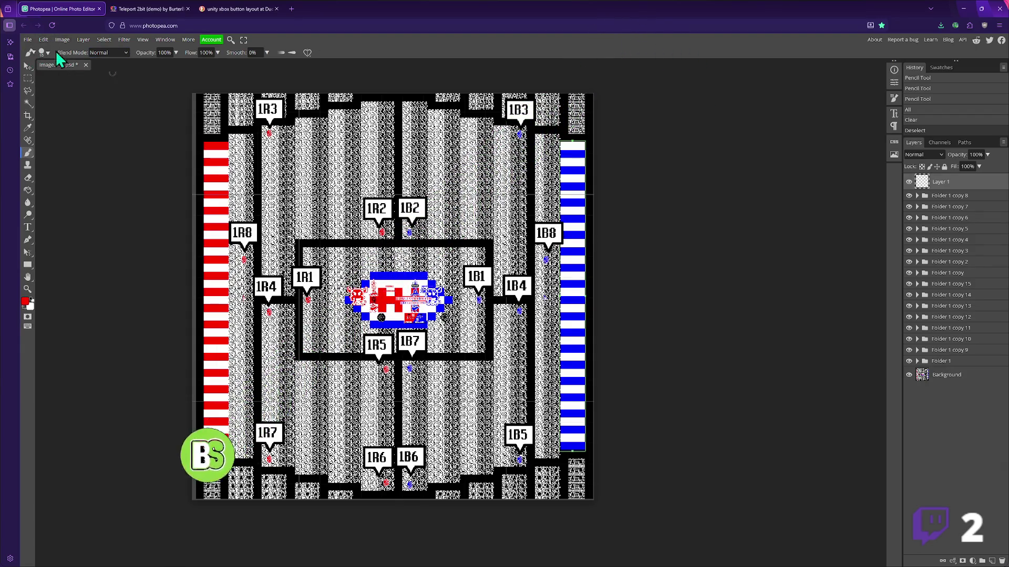
{"action": "left_click", "coordinate": [176, 53]}
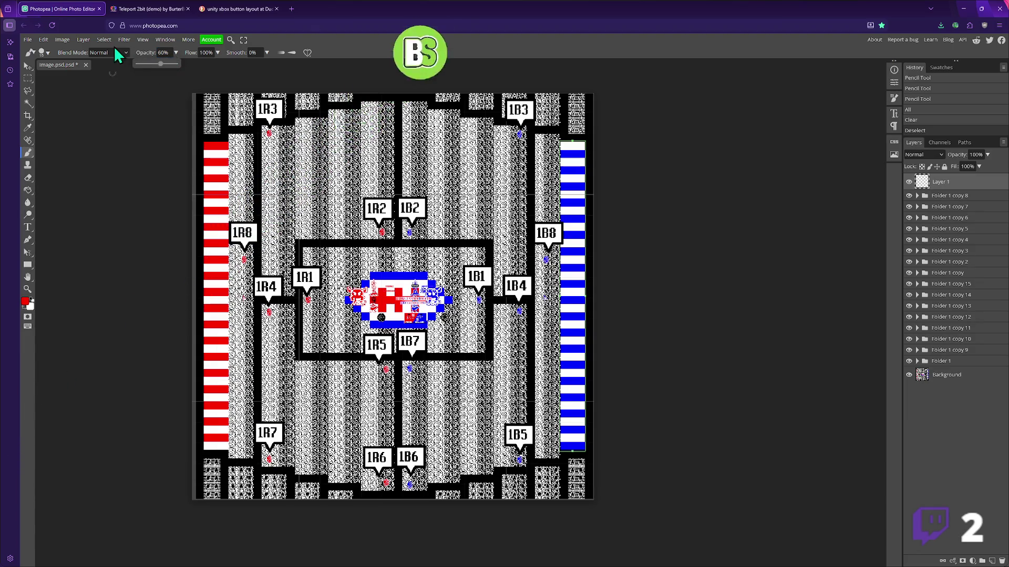
- Add a 1 px Stroke layer style to Layer 1
{"action": "left_click", "coordinate": [85, 39]}
{"action": "mouse_move", "coordinate": [86, 116]}
{"action": "left_click", "coordinate": [175, 158]}
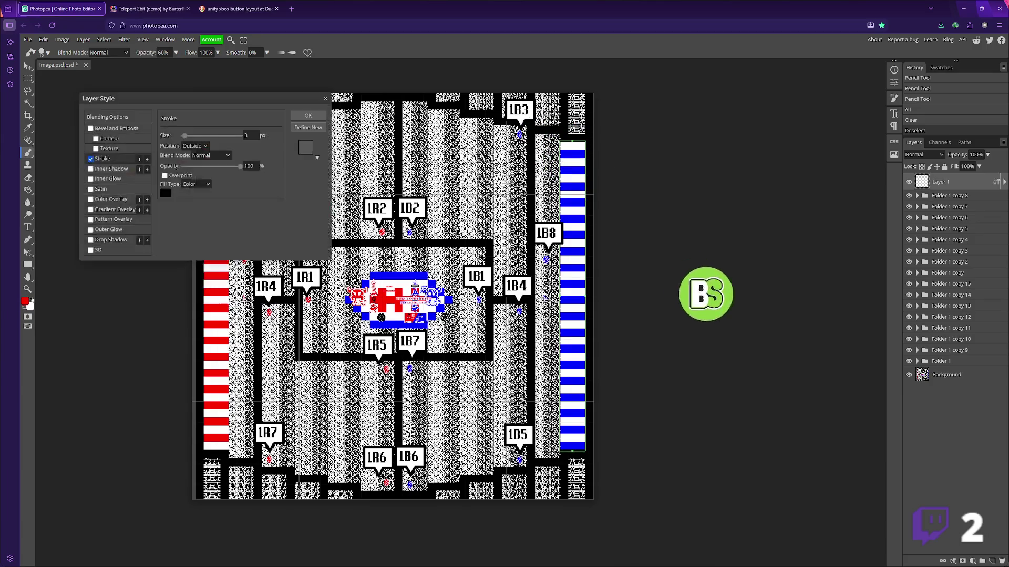
{"action": "left_click", "coordinate": [256, 135]}
{"action": "key", "text": "BackSpace"}
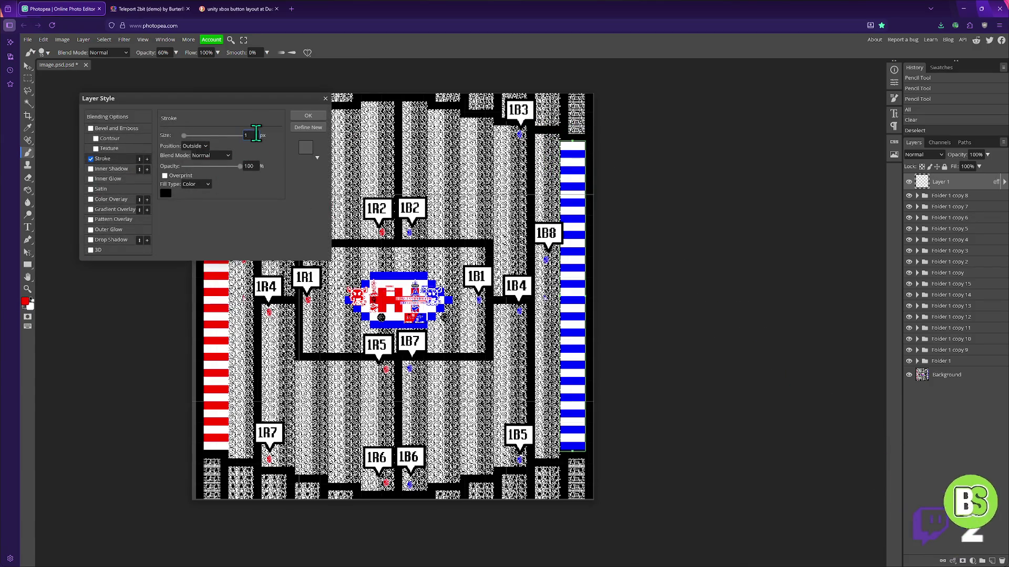
{"action": "type", "text": "1"}
{"action": "left_click", "coordinate": [318, 114]}
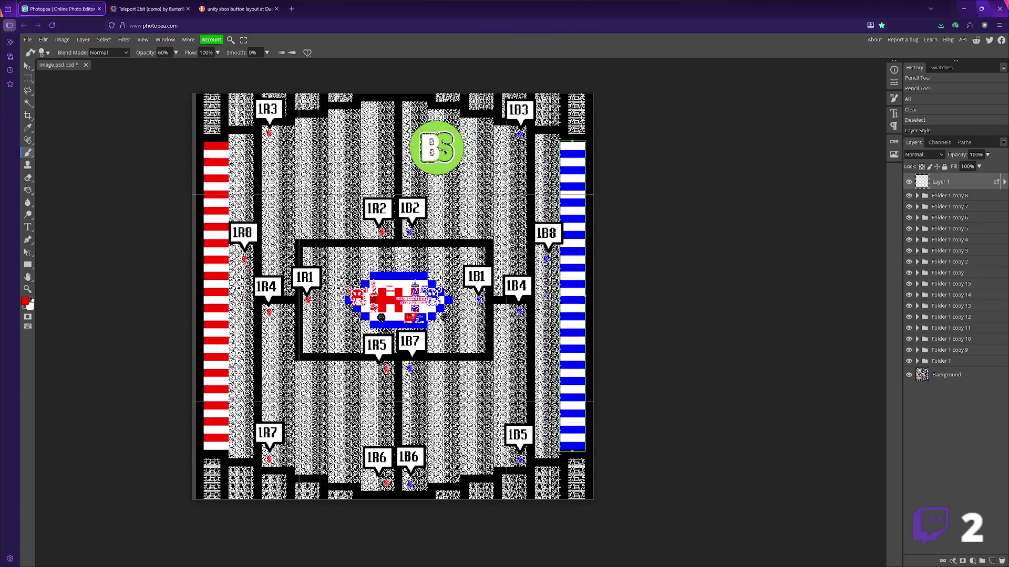
- Paint a curved arrow from 1R1 up to 1R2 and raise the stroke size to 4
{"action": "left_click_drag", "start_coordinate": [316, 282], "coordinate": [308, 288]}
{"action": "mouse_move", "coordinate": [339, 243]}
{"action": "left_mouse_down"}
{"action": "mouse_move", "coordinate": [375, 226]}
{"action": "mouse_move", "coordinate": [369, 237]}
{"action": "left_mouse_up"}
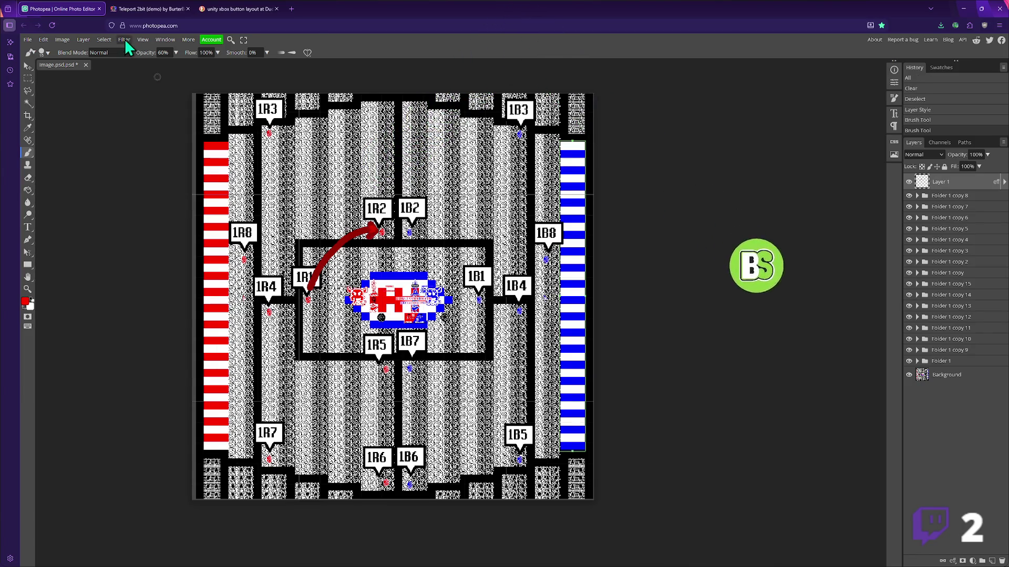
{"action": "left_click", "coordinate": [83, 39]}
{"action": "mouse_move", "coordinate": [100, 116]}
{"action": "left_click", "coordinate": [179, 147]}
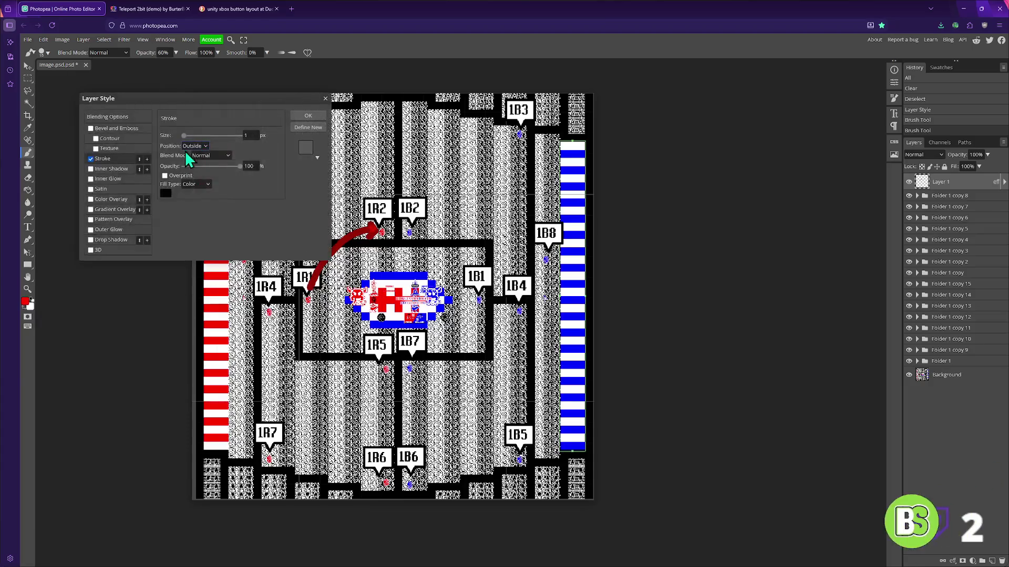
{"action": "type", "text": "4"}
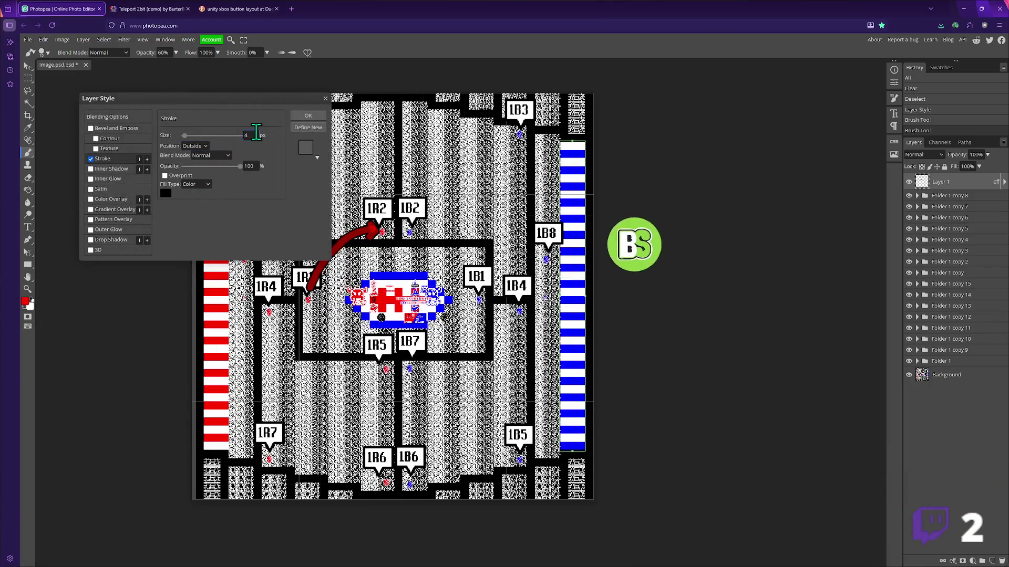
{"action": "left_click", "coordinate": [307, 116]}
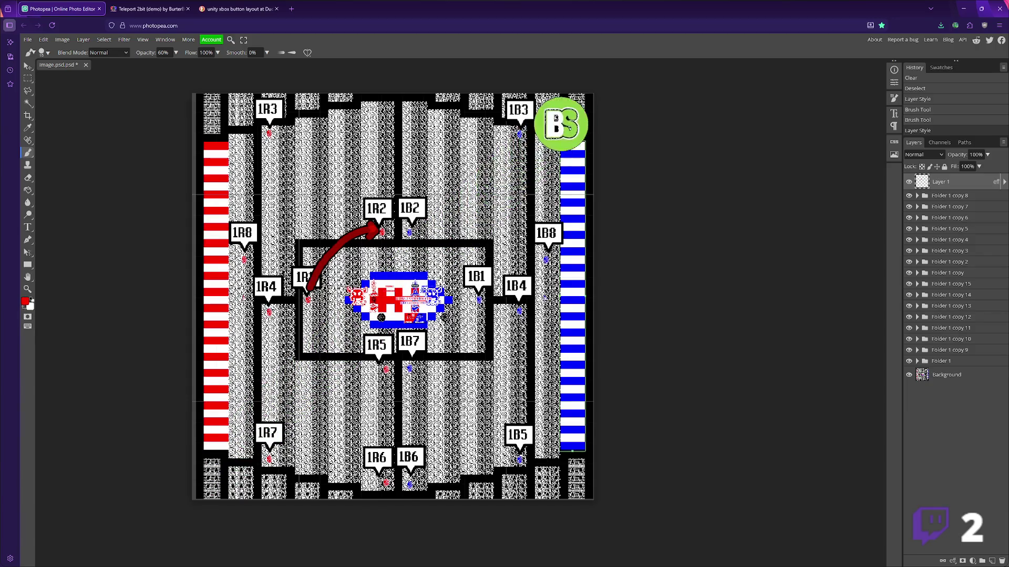
- Paint arrows down from 1R3, from 1R4 to 1R5, and along the bottom toward 1R6
{"action": "left_click_drag", "start_coordinate": [277, 136], "coordinate": [284, 290]}
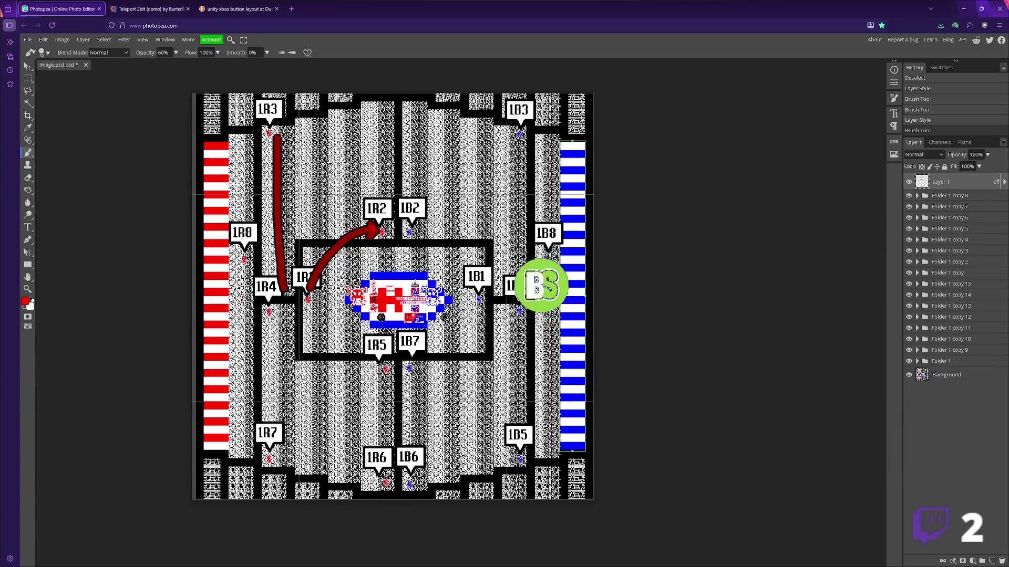
{"action": "key", "text": "ctrl+z"}
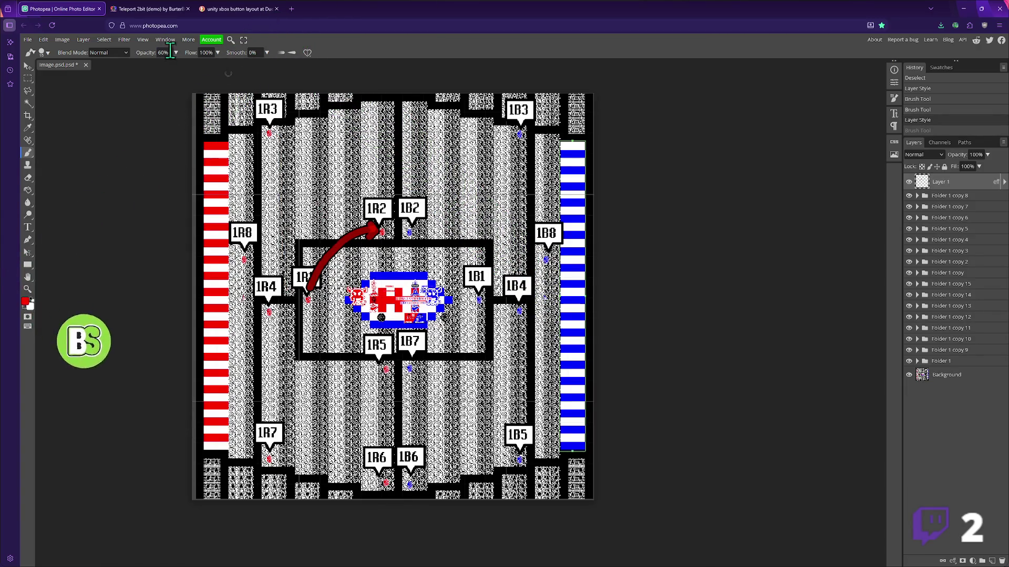
{"action": "mouse_move", "coordinate": [269, 131]}
{"action": "left_mouse_down"}
{"action": "mouse_move", "coordinate": [289, 296]}
{"action": "mouse_move", "coordinate": [283, 440]}
{"action": "mouse_move", "coordinate": [295, 435]}
{"action": "left_mouse_up"}
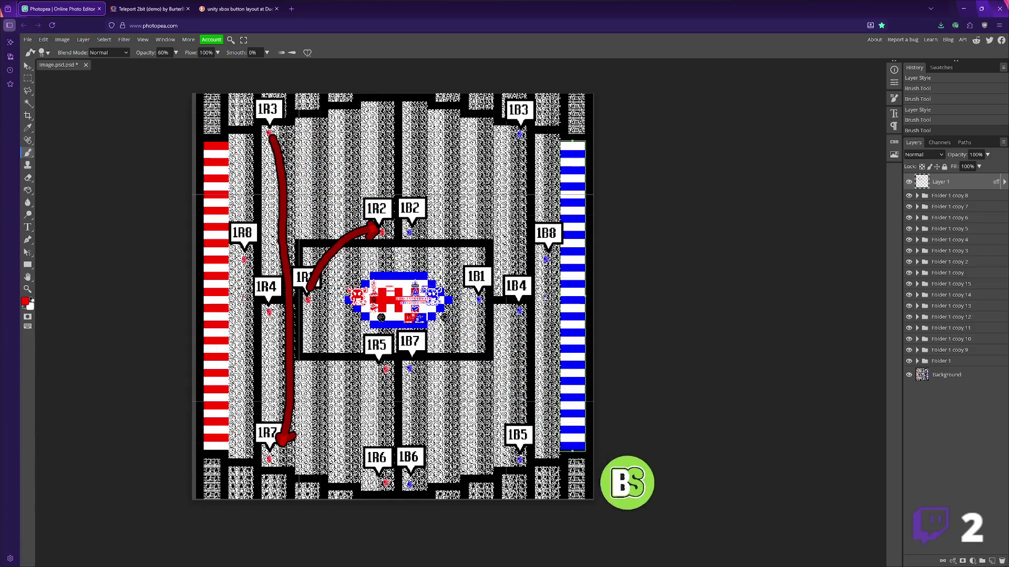
{"action": "mouse_move", "coordinate": [268, 322]}
{"action": "left_mouse_down"}
{"action": "mouse_move", "coordinate": [290, 370]}
{"action": "mouse_move", "coordinate": [378, 371]}
{"action": "mouse_move", "coordinate": [371, 381]}
{"action": "left_mouse_up"}
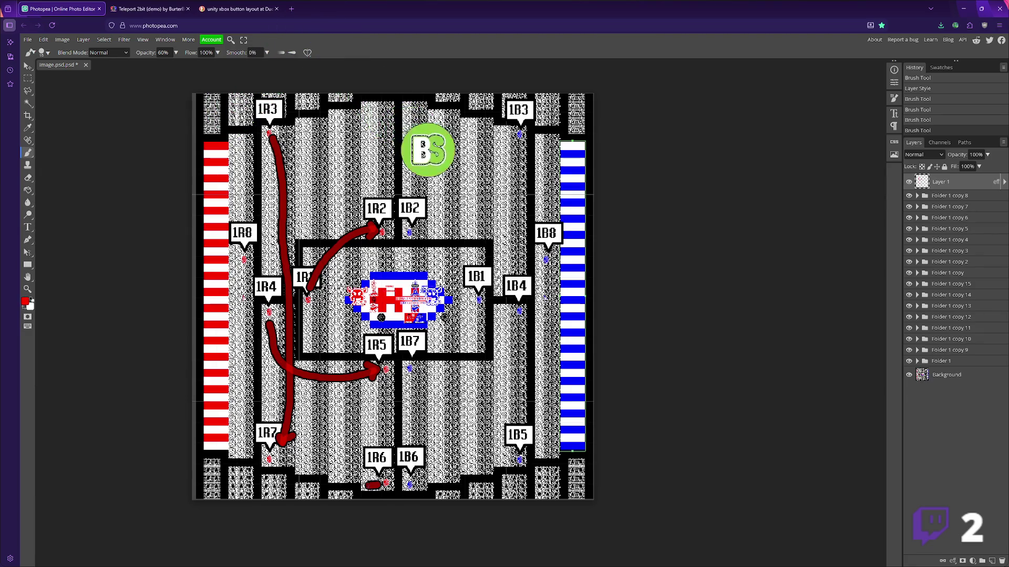
{"action": "mouse_move", "coordinate": [323, 479]}
{"action": "left_mouse_down"}
{"action": "mouse_move", "coordinate": [252, 471]}
{"action": "mouse_move", "coordinate": [235, 415]}
{"action": "mouse_move", "coordinate": [239, 267]}
{"action": "mouse_move", "coordinate": [231, 271]}
{"action": "mouse_move", "coordinate": [247, 280]}
{"action": "left_mouse_up"}
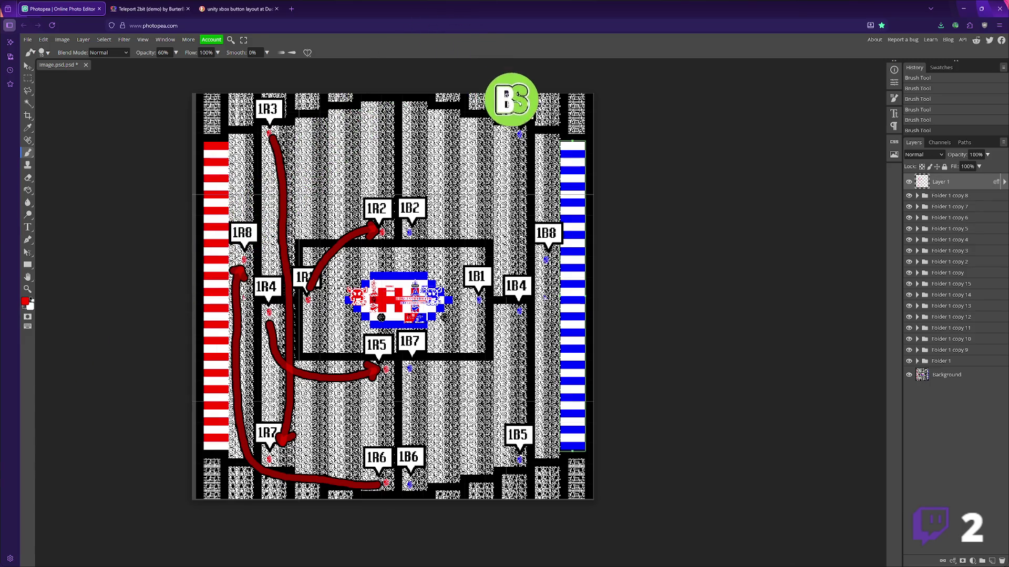
- Thicken the arrowheads at 1R6, 1R3 and 1R4, then duplicate the arrow layer shifted right
{"action": "left_click_drag", "start_coordinate": [378, 480], "coordinate": [371, 491]}
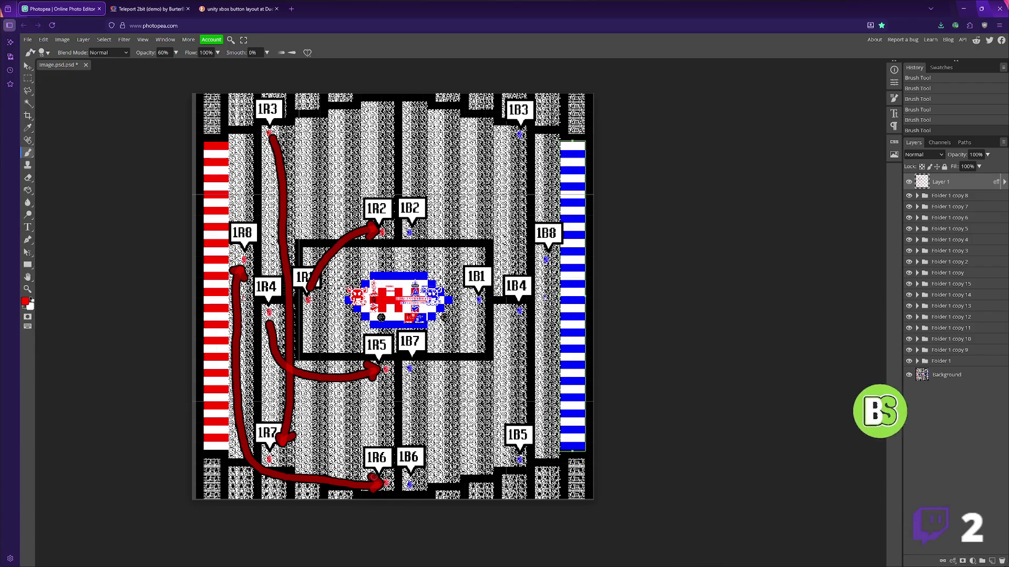
{"action": "left_click_drag", "start_coordinate": [271, 148], "coordinate": [275, 136]}
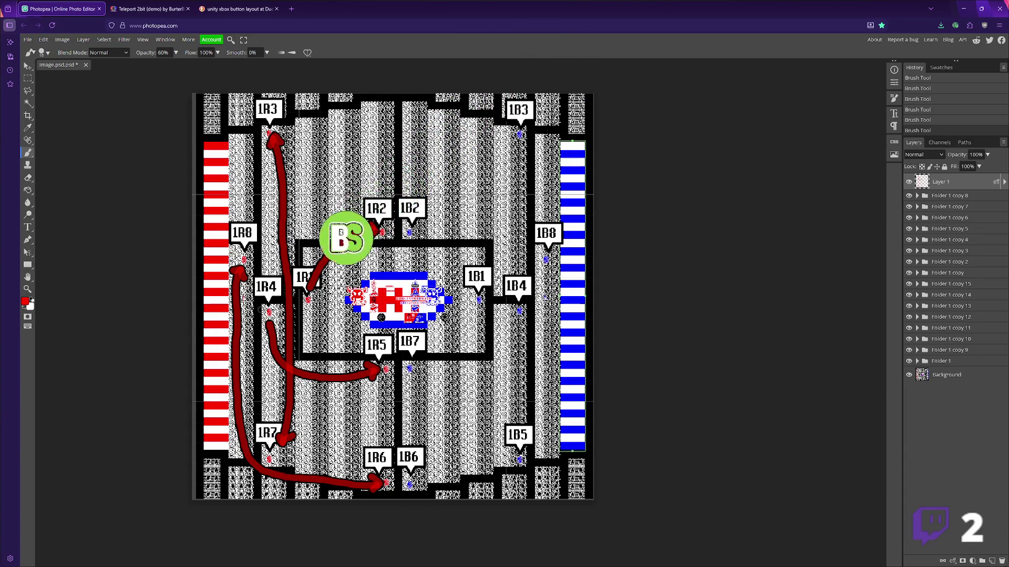
{"action": "left_click_drag", "start_coordinate": [263, 325], "coordinate": [274, 319]}
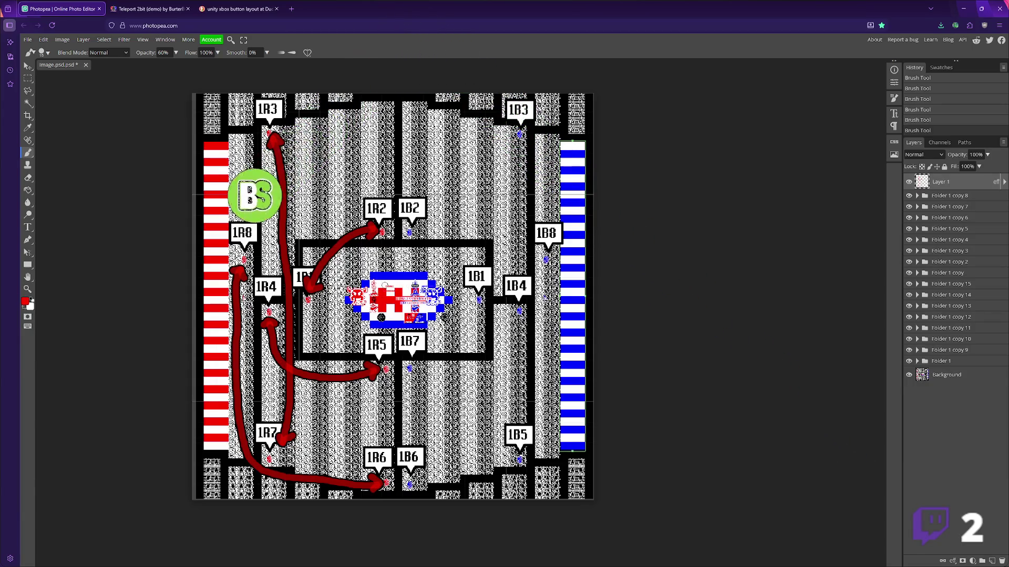
{"action": "left_click_drag", "start_coordinate": [379, 284], "coordinate": [444, 278]}
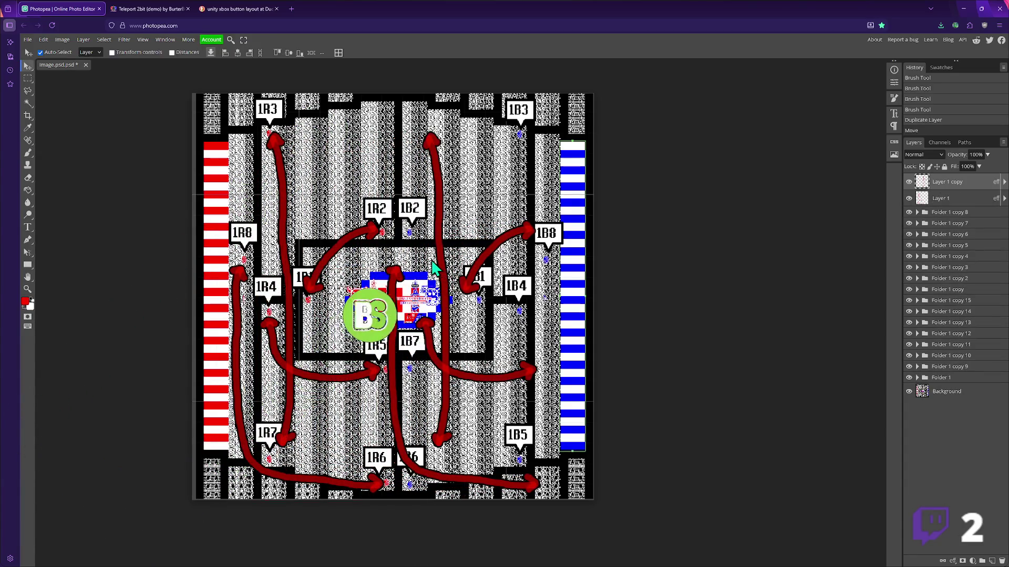
- Flip the copied arrows horizontally using Nearest Neighbor interpolation
{"action": "key", "text": "ctrl+t"}
{"action": "left_click", "coordinate": [305, 53]}
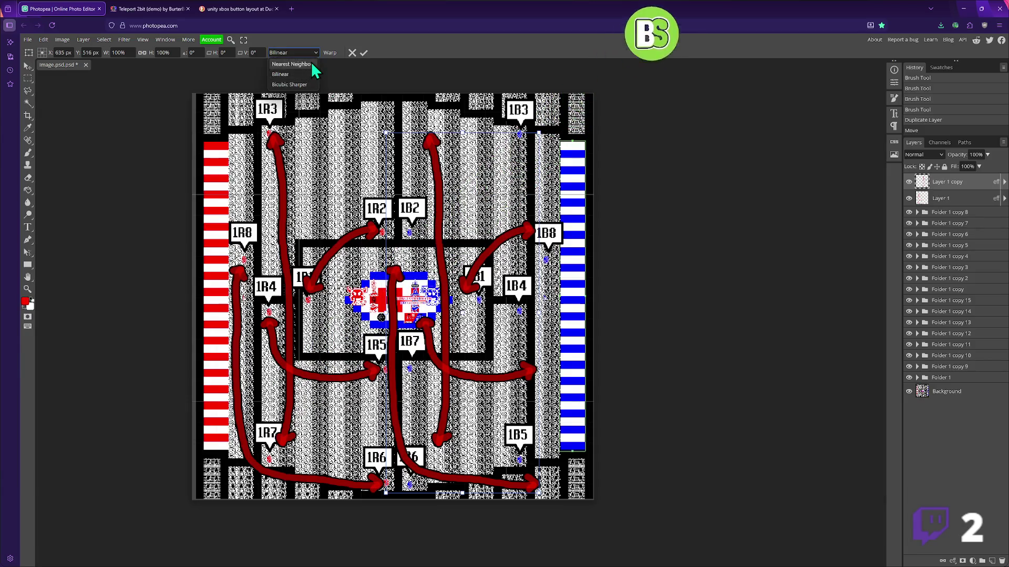
{"action": "left_click", "coordinate": [286, 65]}
{"action": "right_click", "coordinate": [443, 237]}
{"action": "left_click", "coordinate": [493, 371]}
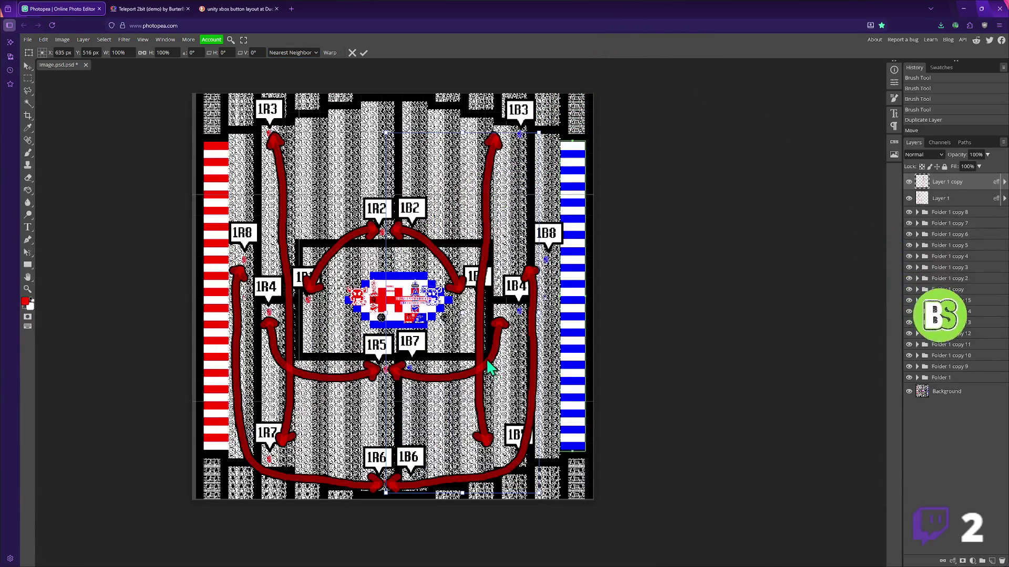
{"action": "key", "text": "Return"}
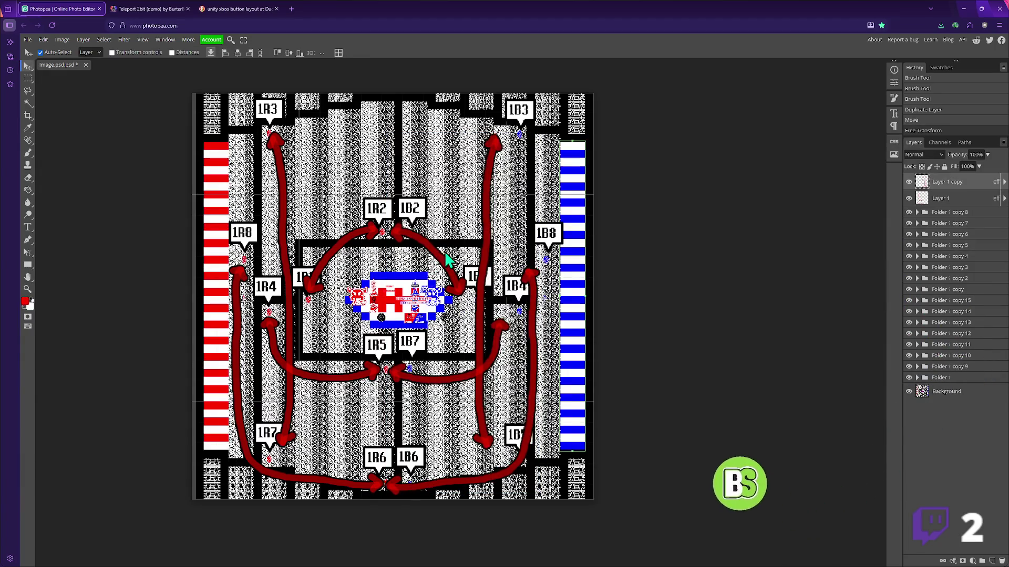
- Move the mirrored arrows into alignment over the blue 1B markers
{"action": "left_click_drag", "start_coordinate": [451, 258], "coordinate": [470, 261]}
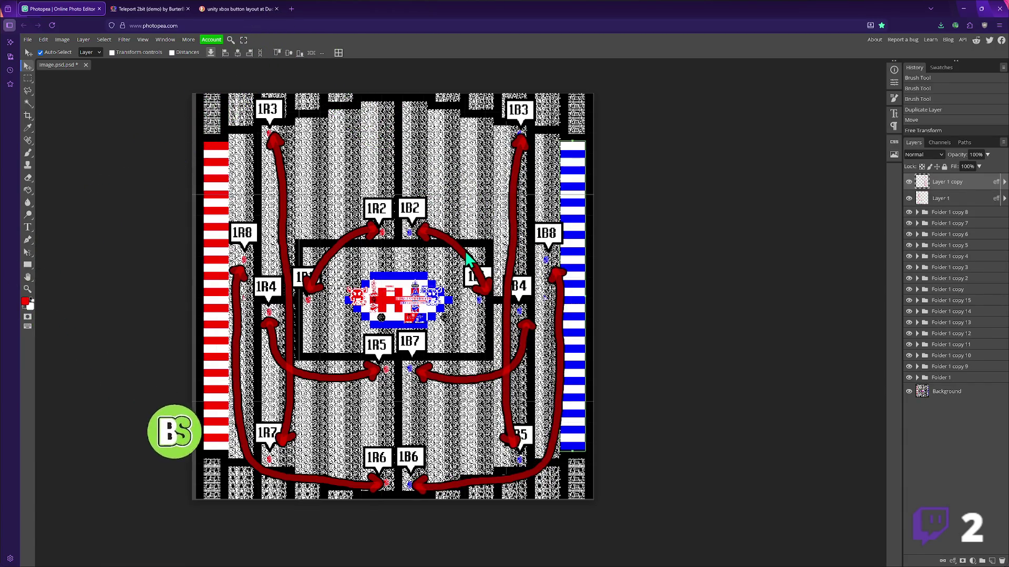
{"action": "left_click_drag", "start_coordinate": [467, 257], "coordinate": [466, 265]}
{"action": "left_click", "coordinate": [63, 41]}
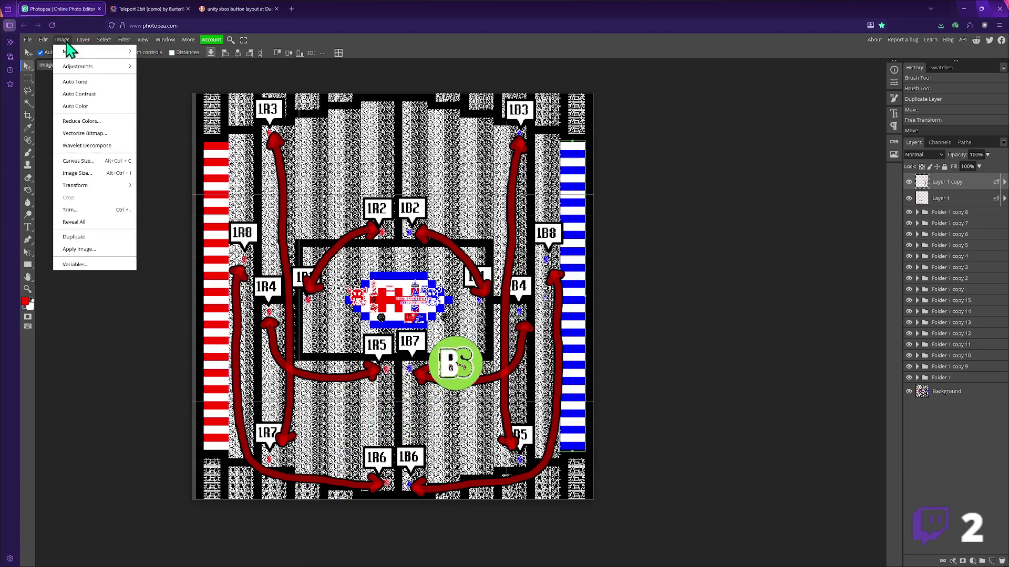
- Trial colorize hue settings on the copied arrows, then cancel the Hue/Saturation adjustment
{"action": "mouse_move", "coordinate": [84, 66]}
{"action": "left_click", "coordinate": [174, 130]}
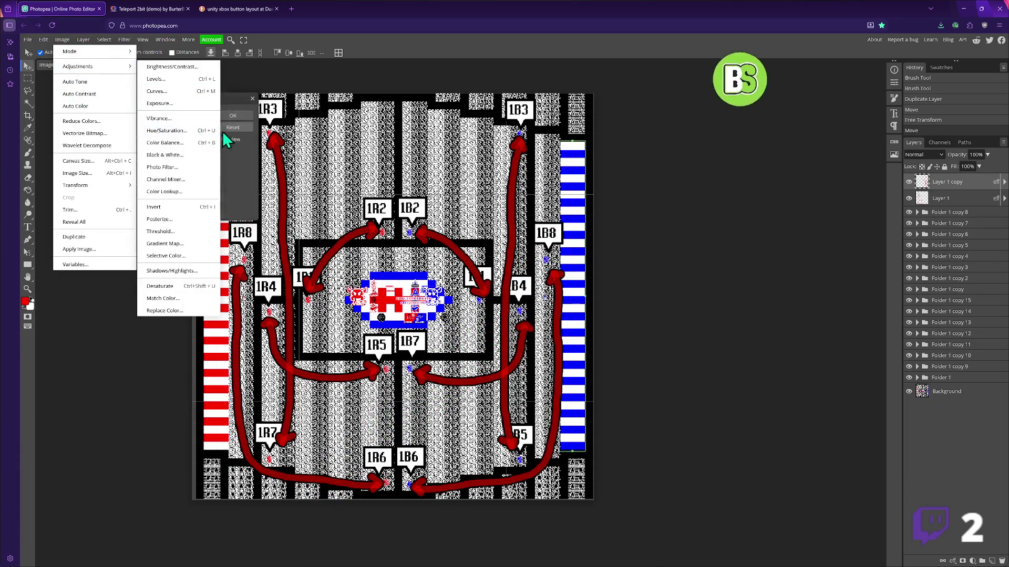
{"action": "left_click_drag", "start_coordinate": [147, 138], "coordinate": [160, 138]}
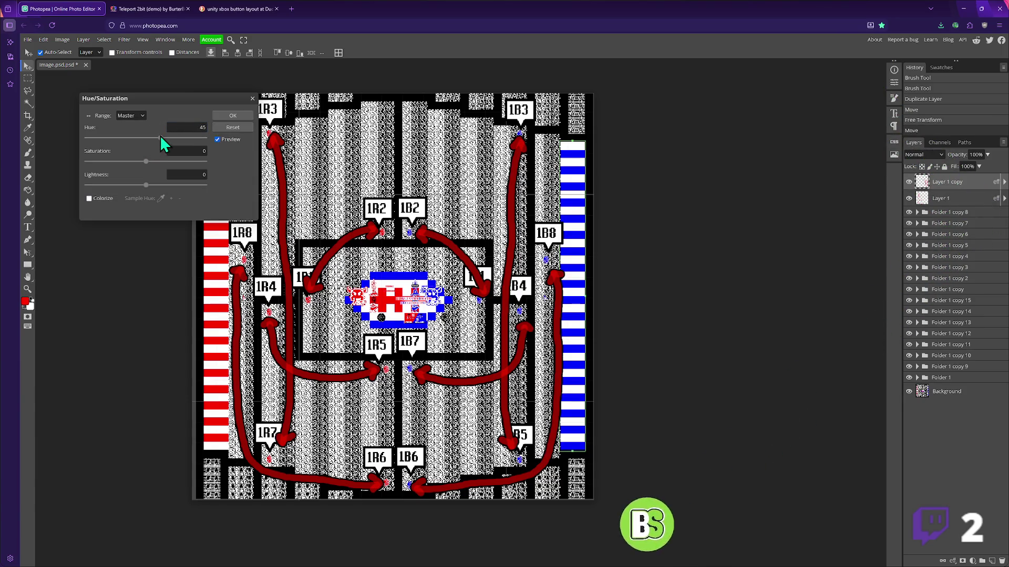
{"action": "left_click", "coordinate": [90, 198]}
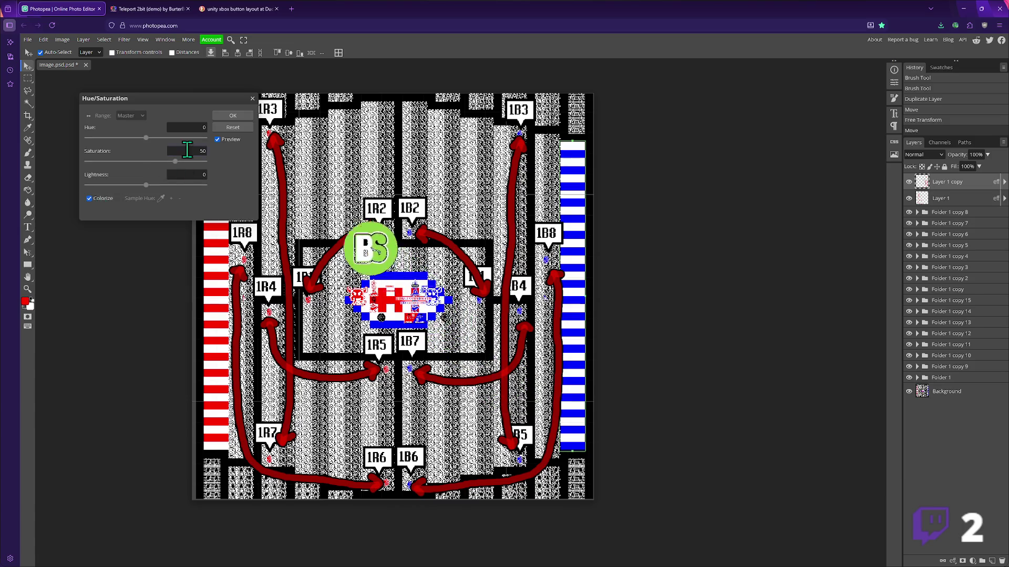
{"action": "left_click_drag", "start_coordinate": [146, 138], "coordinate": [205, 138]}
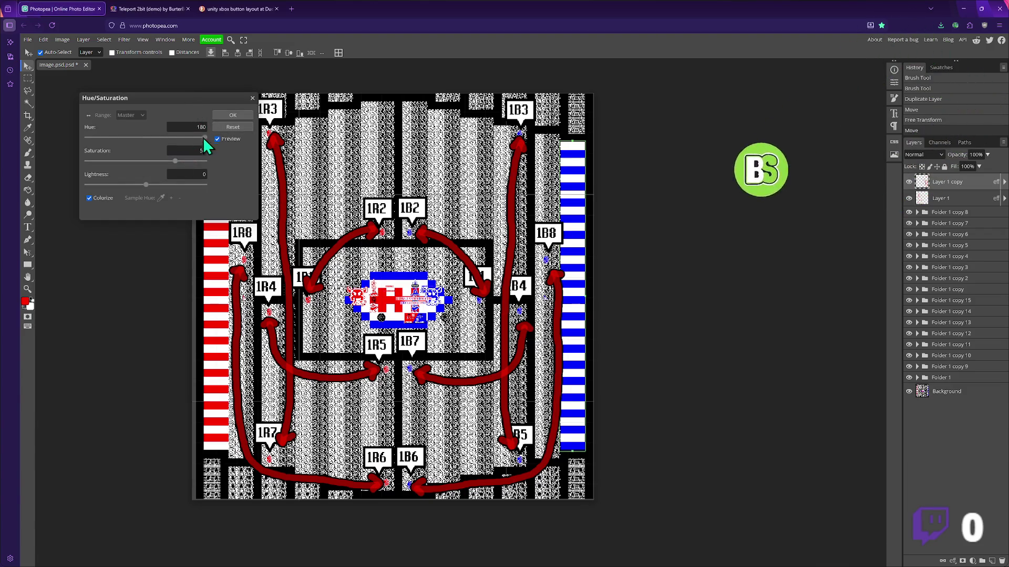
{"action": "left_click_drag", "start_coordinate": [203, 139], "coordinate": [138, 135]}
{"action": "key", "text": "Escape"}
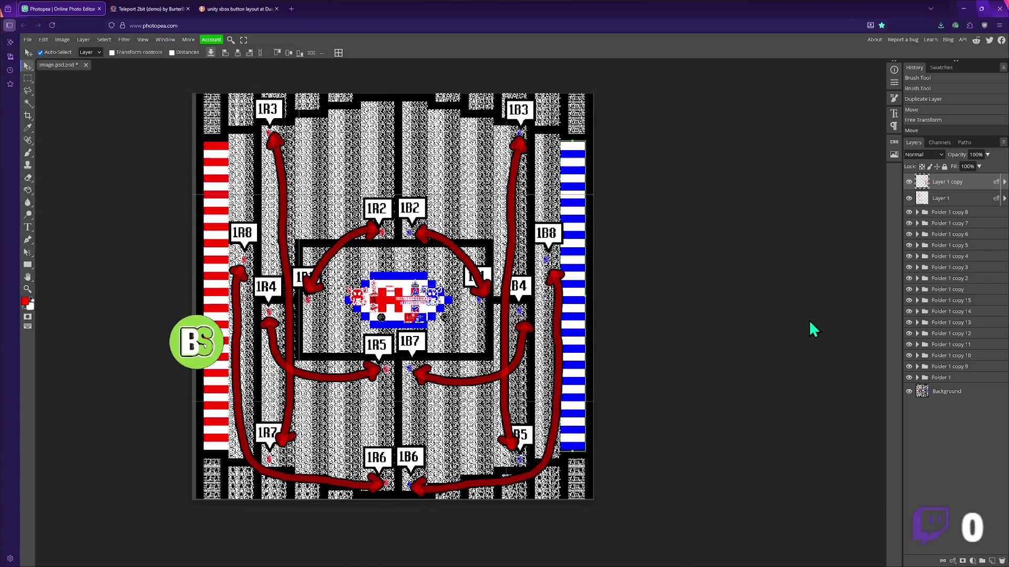
- Rasterize the copy's layer style, then colorize it blue with saturation 100
{"action": "right_click", "coordinate": [951, 185]}
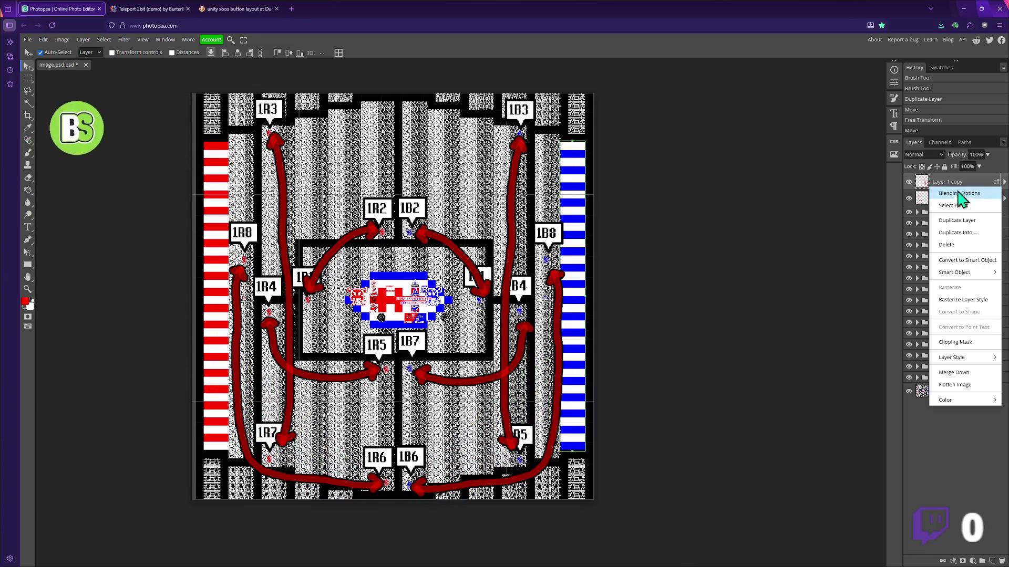
{"action": "left_click", "coordinate": [958, 301]}
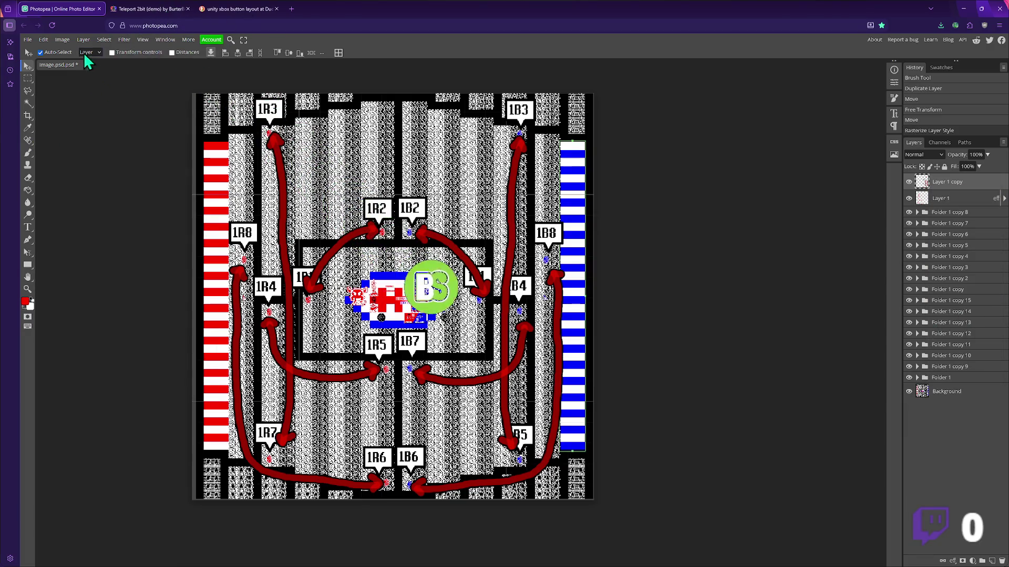
{"action": "left_click", "coordinate": [62, 40]}
{"action": "mouse_move", "coordinate": [84, 67]}
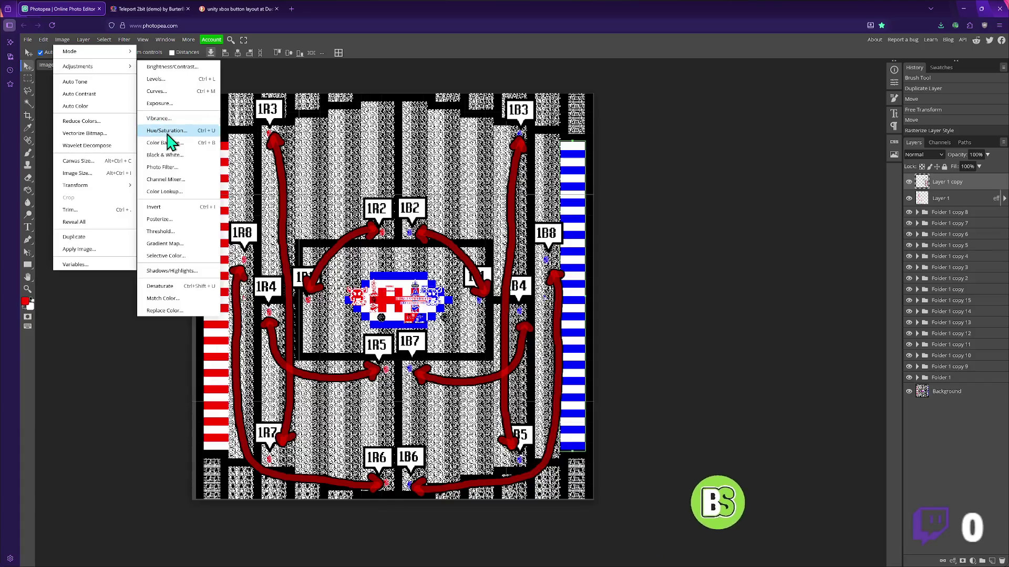
{"action": "left_click", "coordinate": [169, 140]}
{"action": "left_click", "coordinate": [99, 198]}
{"action": "mouse_move", "coordinate": [146, 137]}
{"action": "left_mouse_down"}
{"action": "mouse_move", "coordinate": [196, 144]}
{"action": "mouse_move", "coordinate": [91, 141]}
{"action": "mouse_move", "coordinate": [93, 133]}
{"action": "mouse_move", "coordinate": [109, 136]}
{"action": "left_mouse_up"}
{"action": "left_click_drag", "start_coordinate": [185, 161], "coordinate": [216, 162]}
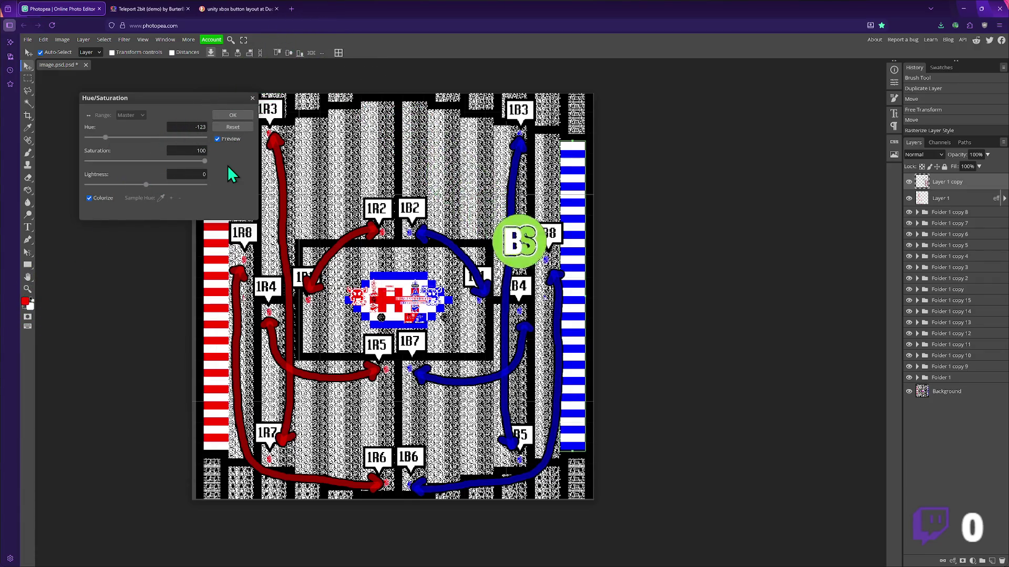
{"action": "left_click", "coordinate": [233, 116]}
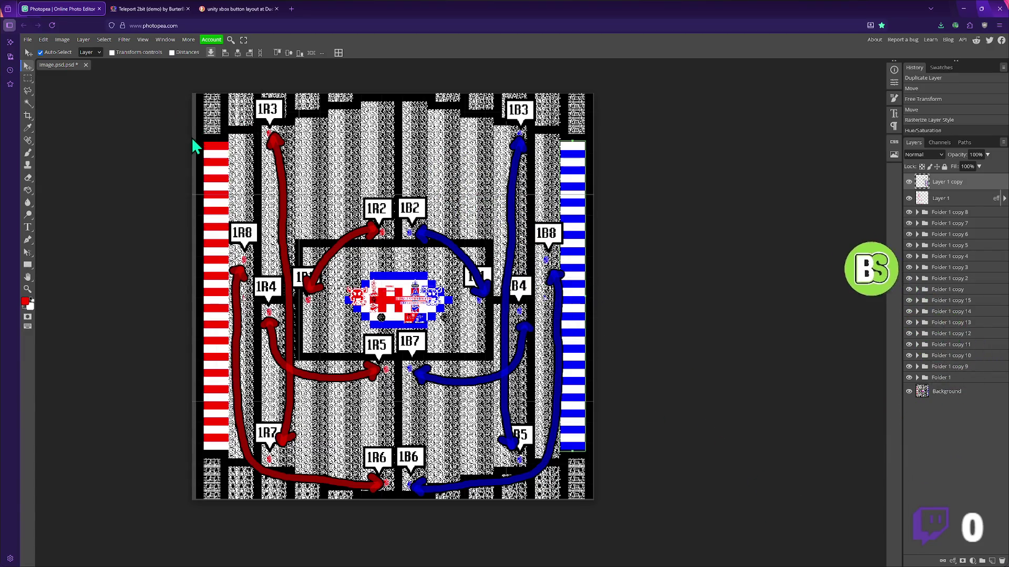
- Save the map as PSD, replacing Level 6 solution paths.psd
{"action": "left_click", "coordinate": [27, 39]}
{"action": "left_click", "coordinate": [61, 142]}
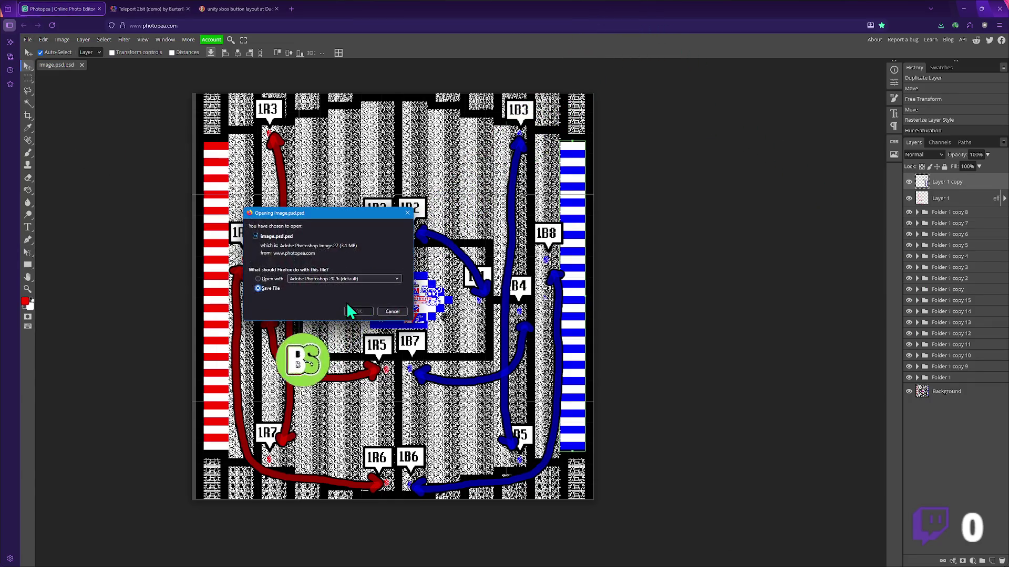
{"action": "left_click", "coordinate": [352, 312]}
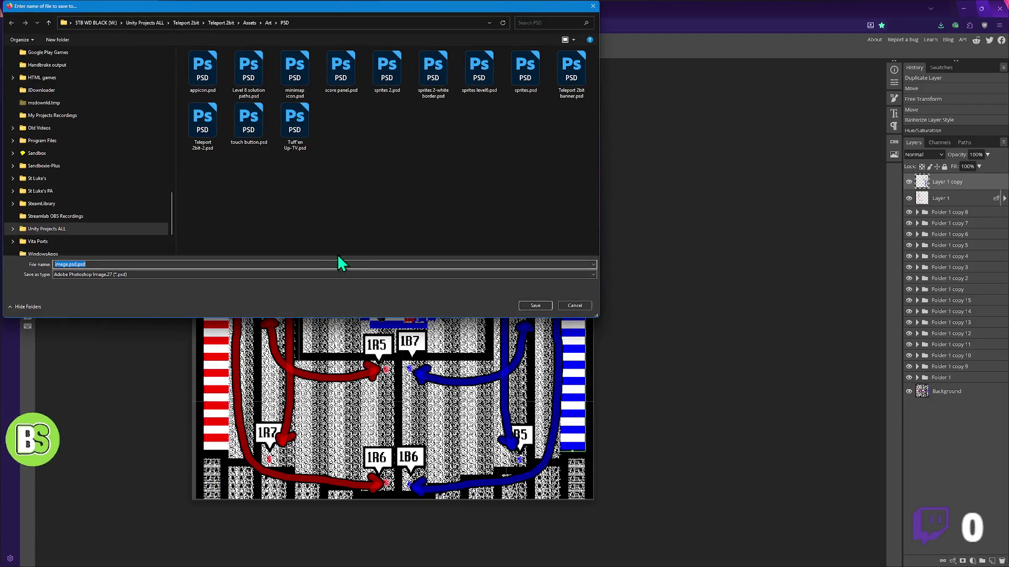
{"action": "double_click", "coordinate": [256, 89]}
{"action": "left_click", "coordinate": [516, 285]}
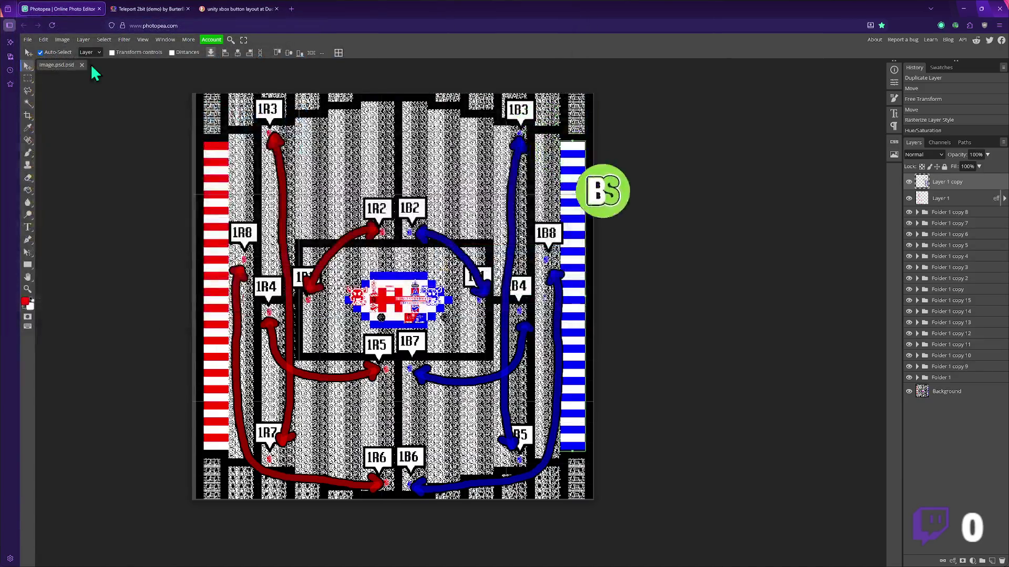
- Close the image.psd.psd tab and reopen Level 6 solution paths.psd from downloads
{"action": "left_click", "coordinate": [82, 65]}
{"action": "left_click", "coordinate": [940, 25]}
{"action": "left_click_drag", "start_coordinate": [849, 48], "coordinate": [364, 192]}
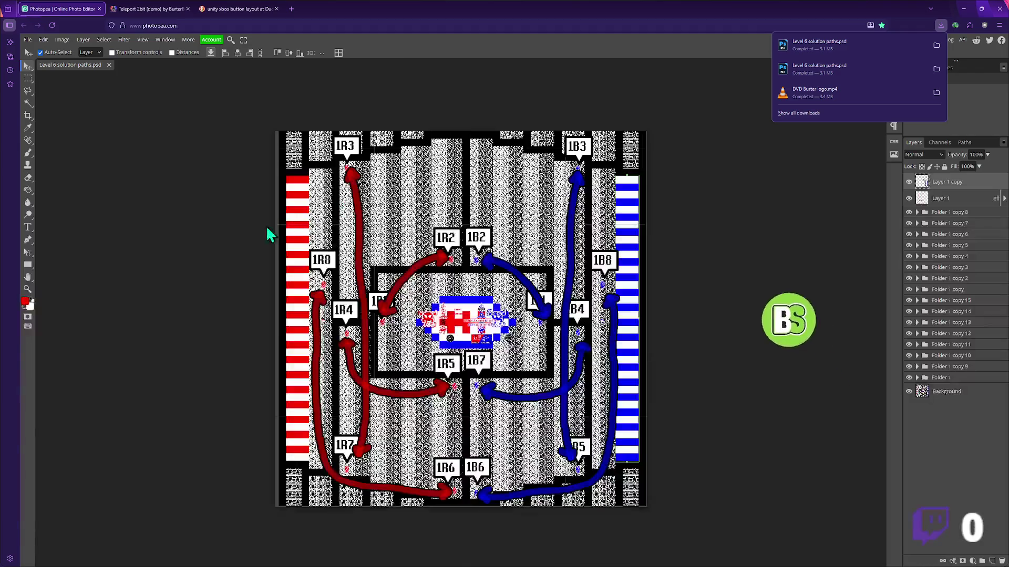
- Close the AI sidebar and export the map as Level 6 solution paths.png into Art
{"action": "left_click", "coordinate": [10, 42]}
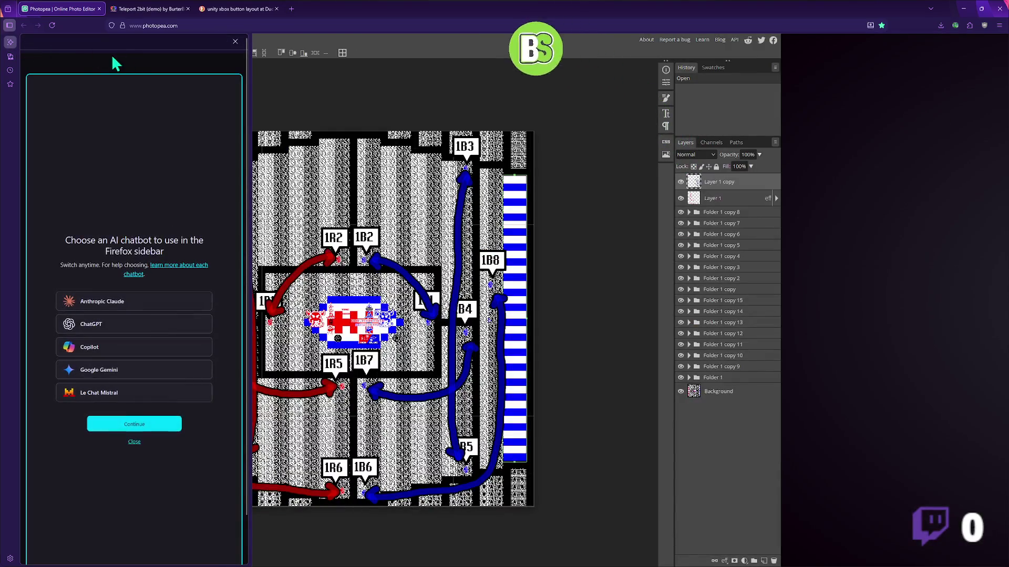
{"action": "left_click", "coordinate": [235, 41]}
{"action": "left_click", "coordinate": [28, 40]}
{"action": "mouse_move", "coordinate": [44, 158]}
{"action": "left_click", "coordinate": [103, 159]}
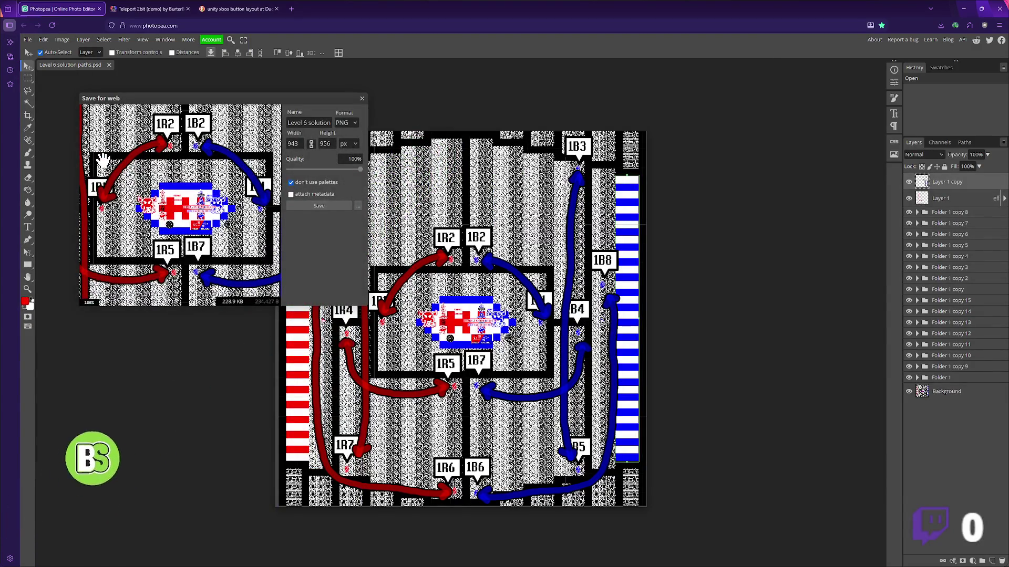
{"action": "left_click", "coordinate": [333, 207]}
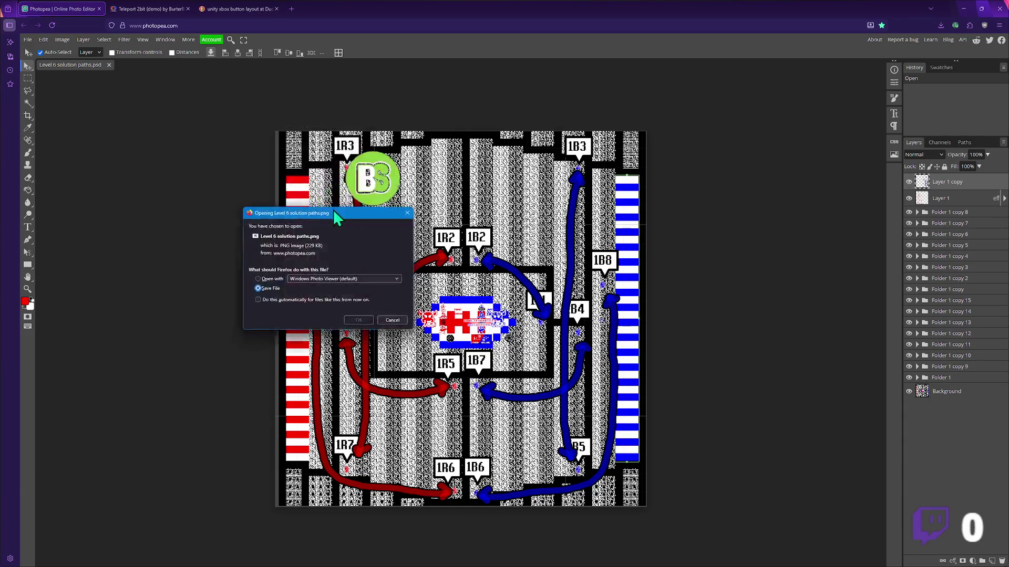
{"action": "left_click", "coordinate": [355, 313]}
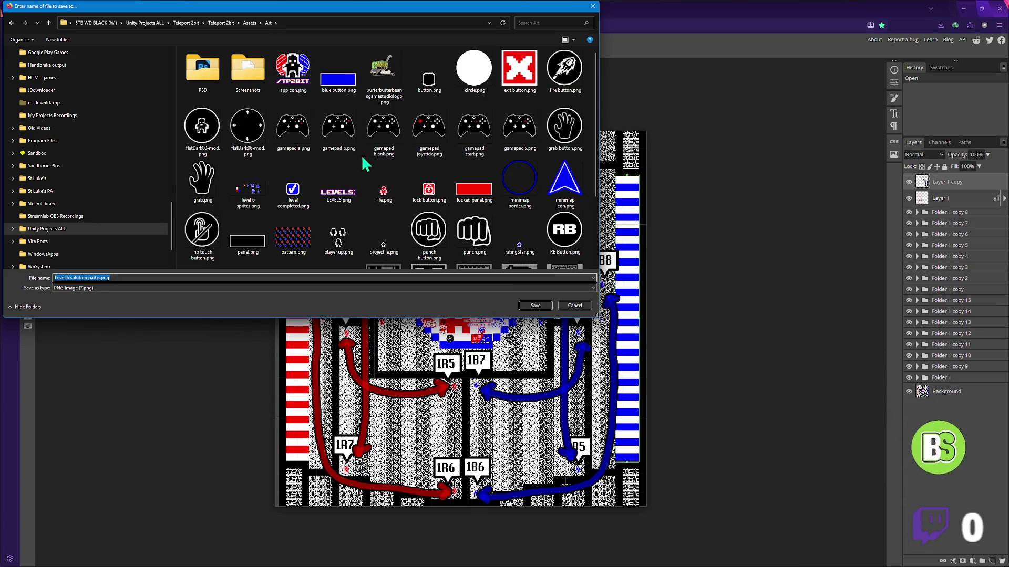
{"action": "scroll", "coordinate": [363, 156], "scroll_direction": "down", "scroll_amount": 2}
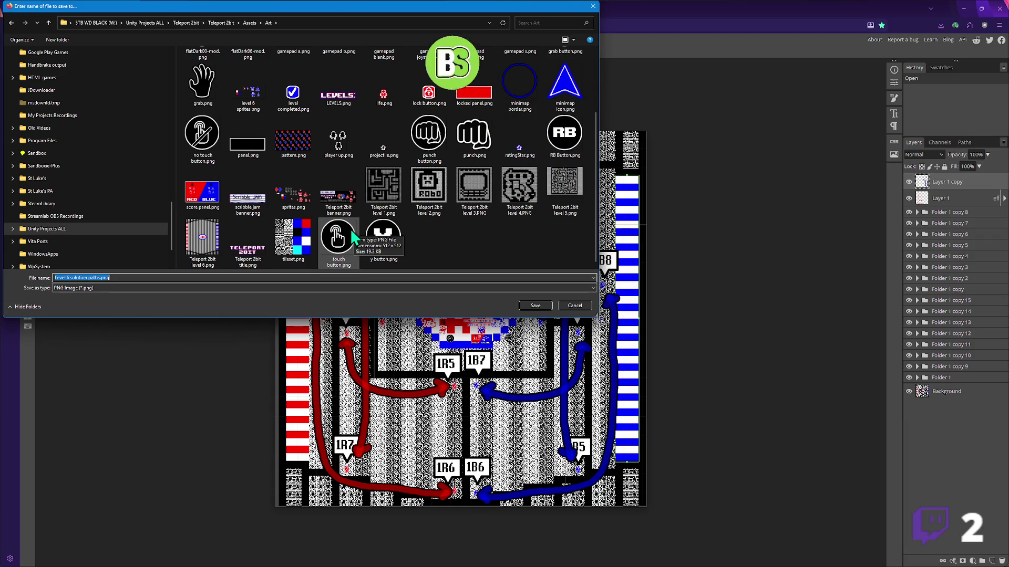
{"action": "left_click", "coordinate": [528, 309]}
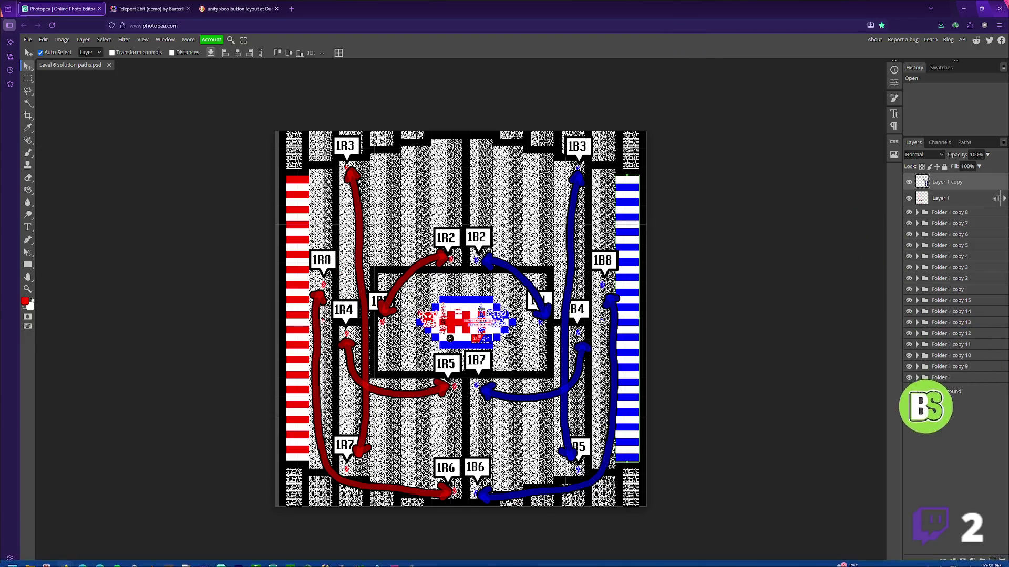
{"action": "left_click", "coordinate": [169, 558]}
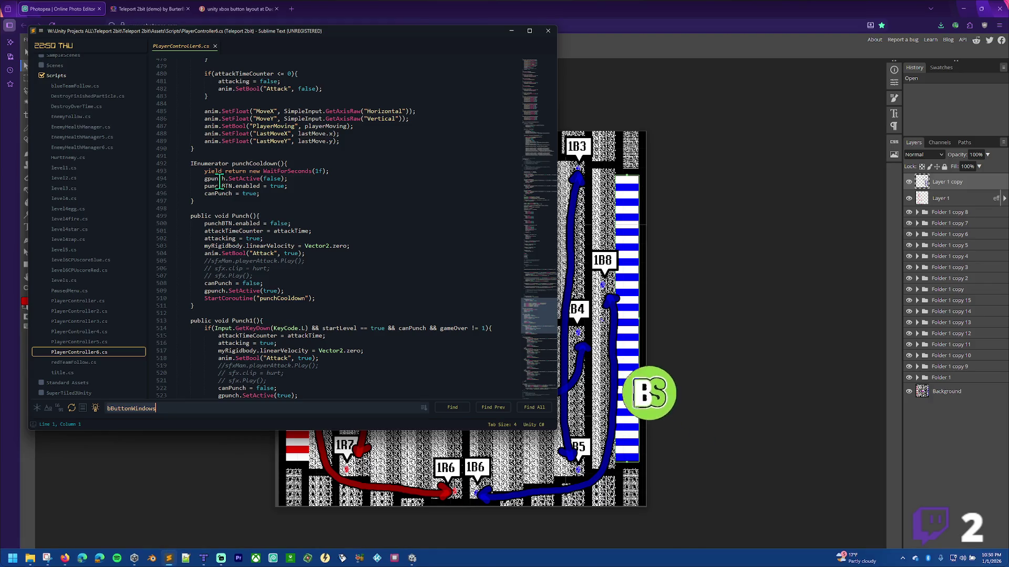
- Open PlayerController.cs and select the position and lastMove lines for tag 1b11
{"action": "left_click", "coordinate": [99, 304]}
{"action": "scroll", "coordinate": [342, 265], "scroll_direction": "down", "scroll_amount": 13}
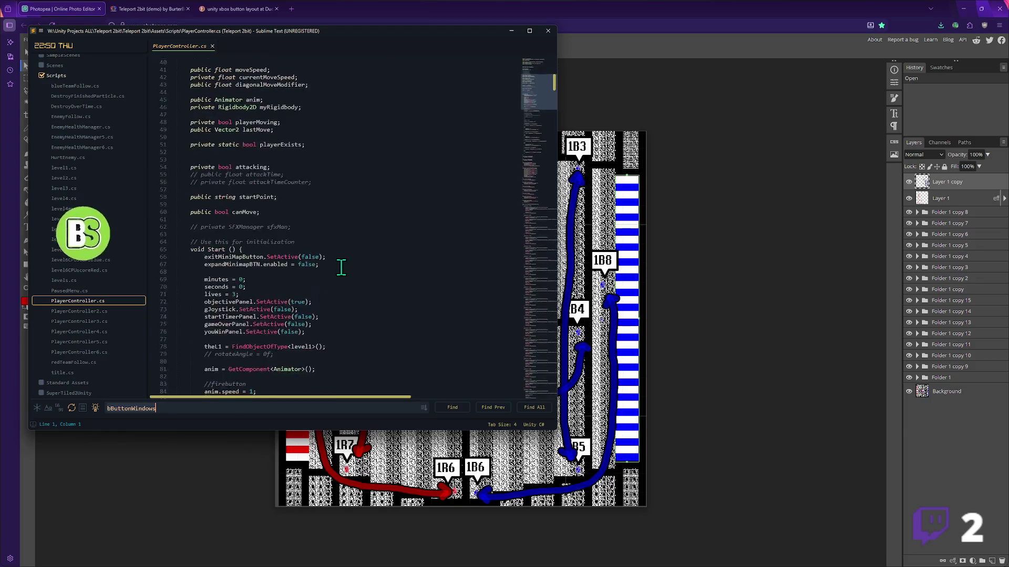
{"action": "mouse_move", "coordinate": [556, 90]}
{"action": "left_mouse_down"}
{"action": "mouse_move", "coordinate": [567, 229]}
{"action": "mouse_move", "coordinate": [563, 387]}
{"action": "mouse_move", "coordinate": [558, 252]}
{"action": "left_mouse_up"}
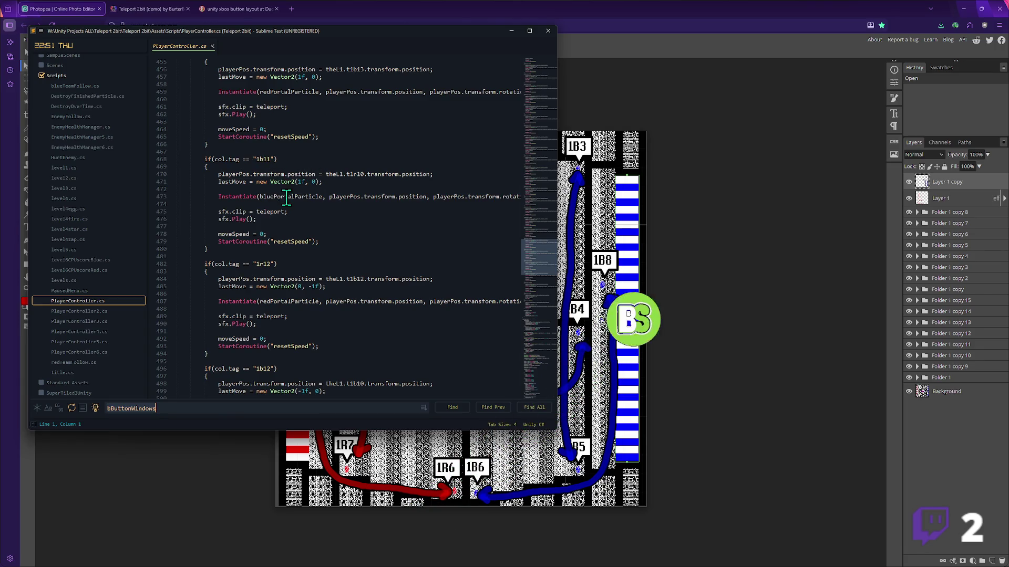
{"action": "left_click_drag", "start_coordinate": [219, 174], "coordinate": [432, 175]}
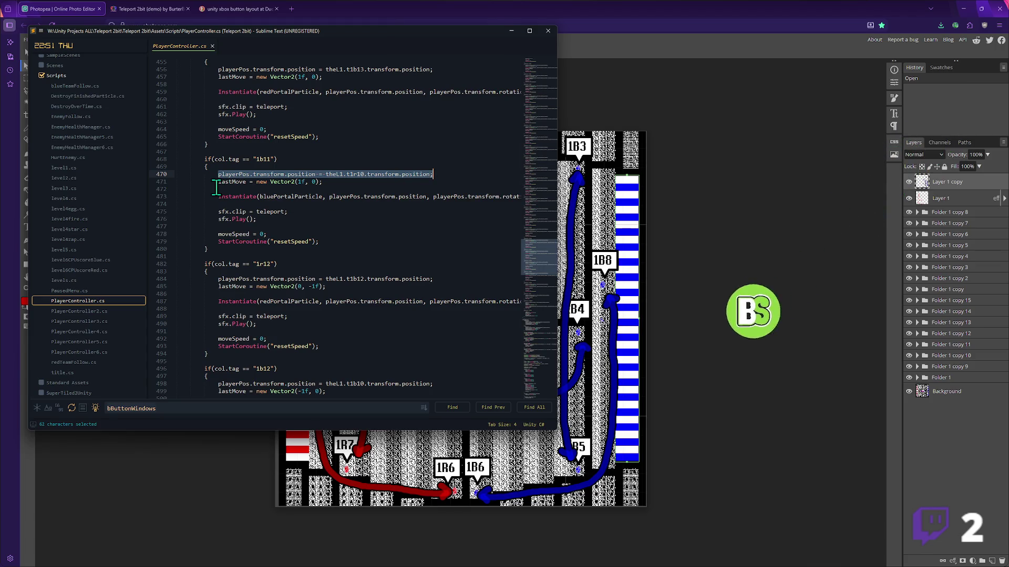
{"action": "left_click_drag", "start_coordinate": [218, 182], "coordinate": [326, 183]}
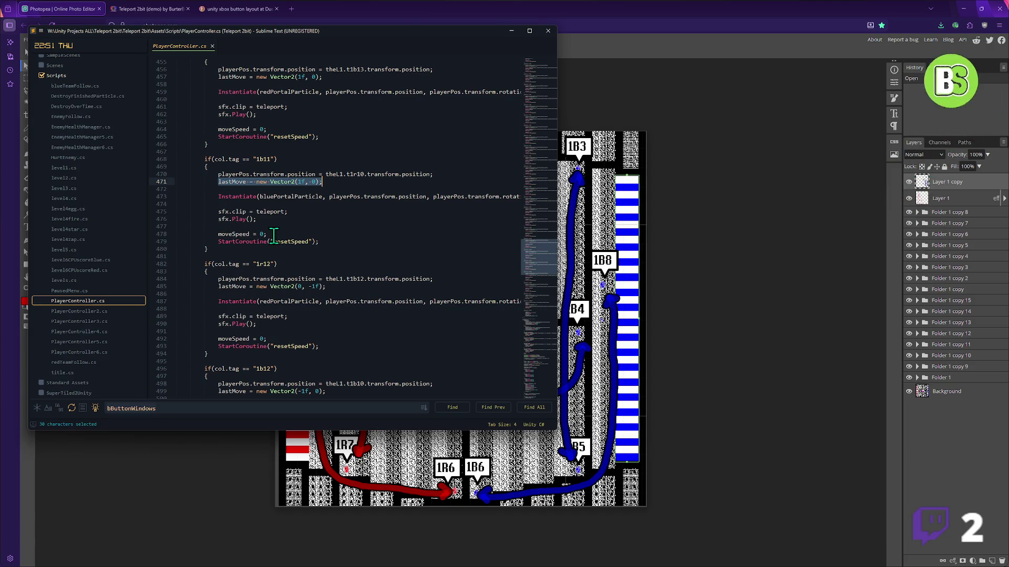
- Copy the word resetSpeed and search the file for it
{"action": "double_click", "coordinate": [292, 241]}
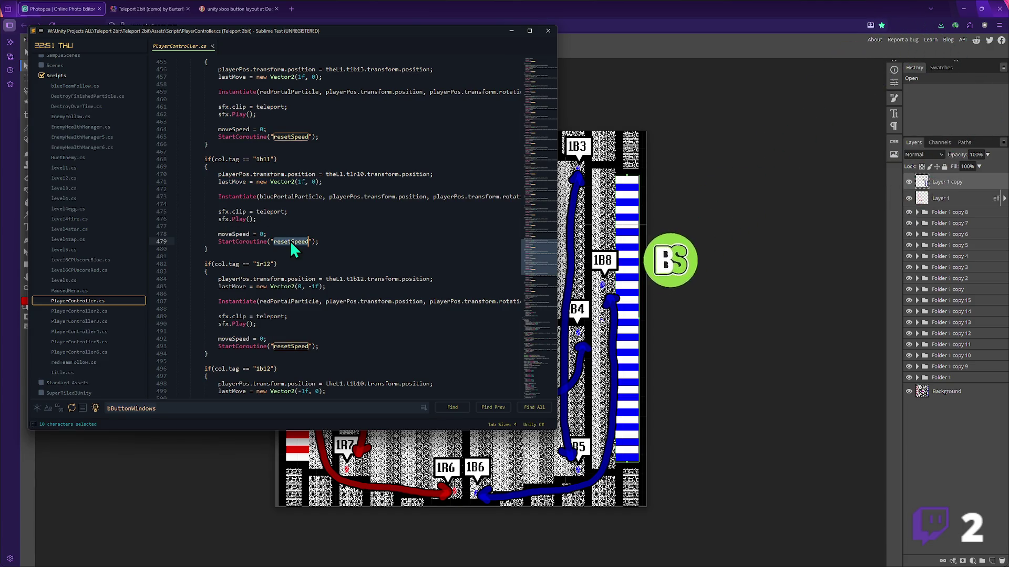
{"action": "key", "text": "ctrl+c"}
{"action": "key", "text": "ctrl+f"}
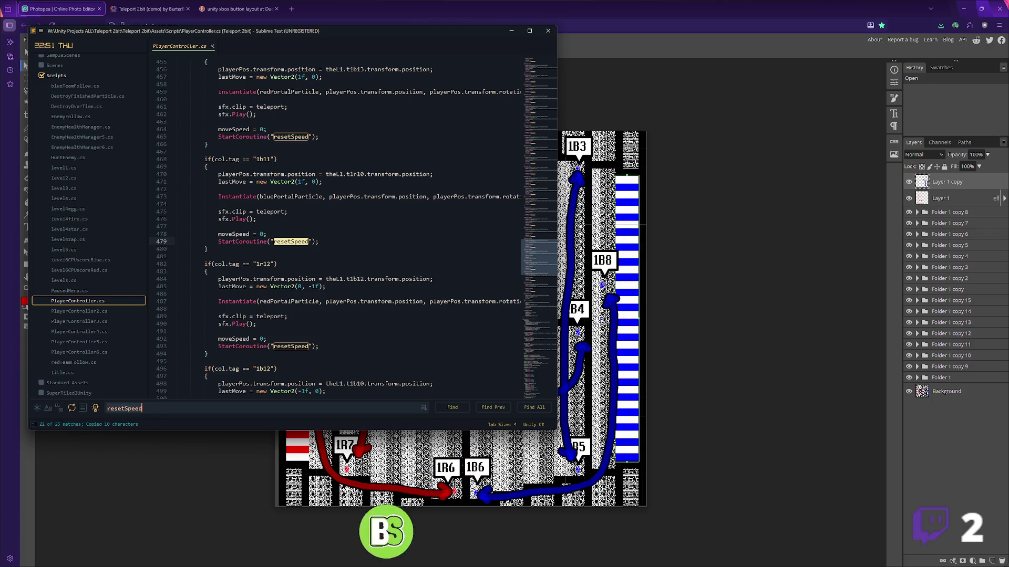
- Step through the resetSpeed matches to the resetSpeed() coroutine's moveSpeed reset
{"action": "key", "text": "Return"}
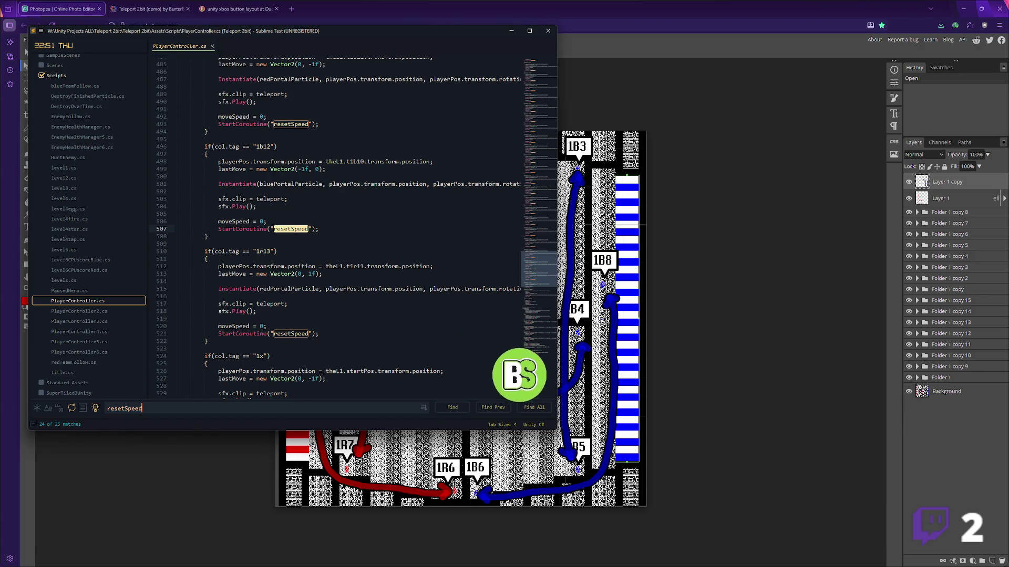
{"action": "key", "text": "Return"}
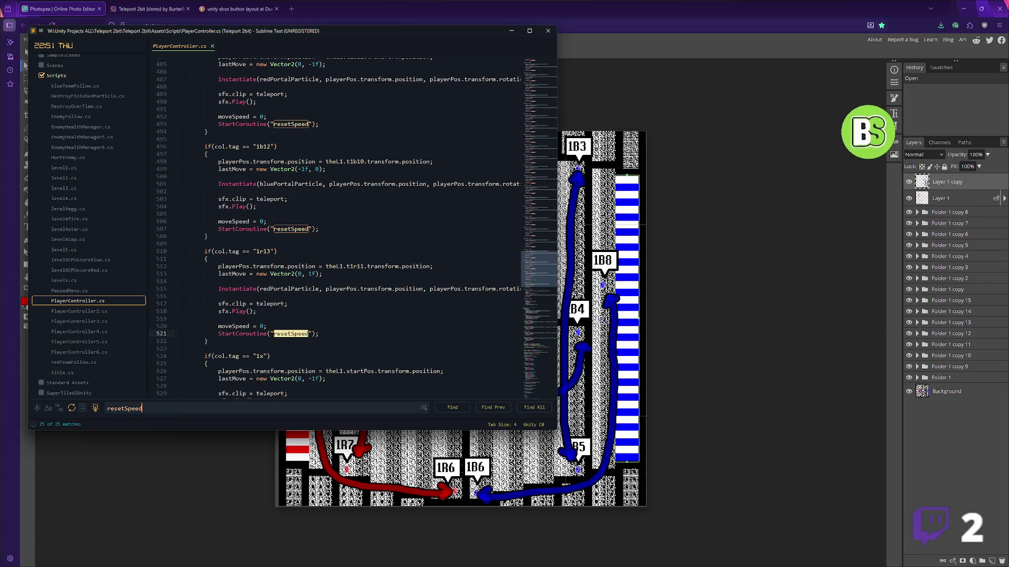
{"action": "type", "text": "()"}
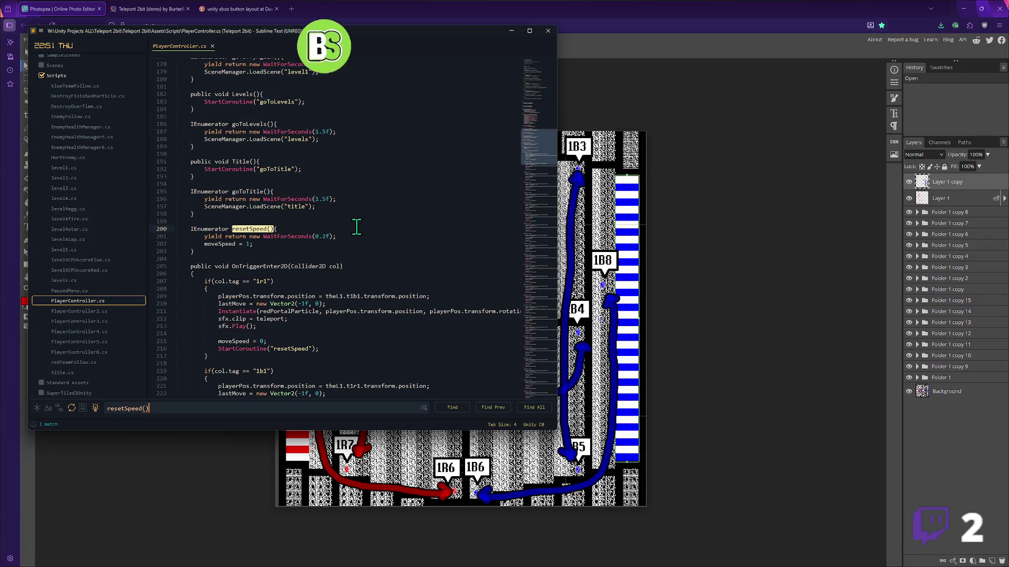
{"action": "left_click", "coordinate": [252, 244]}
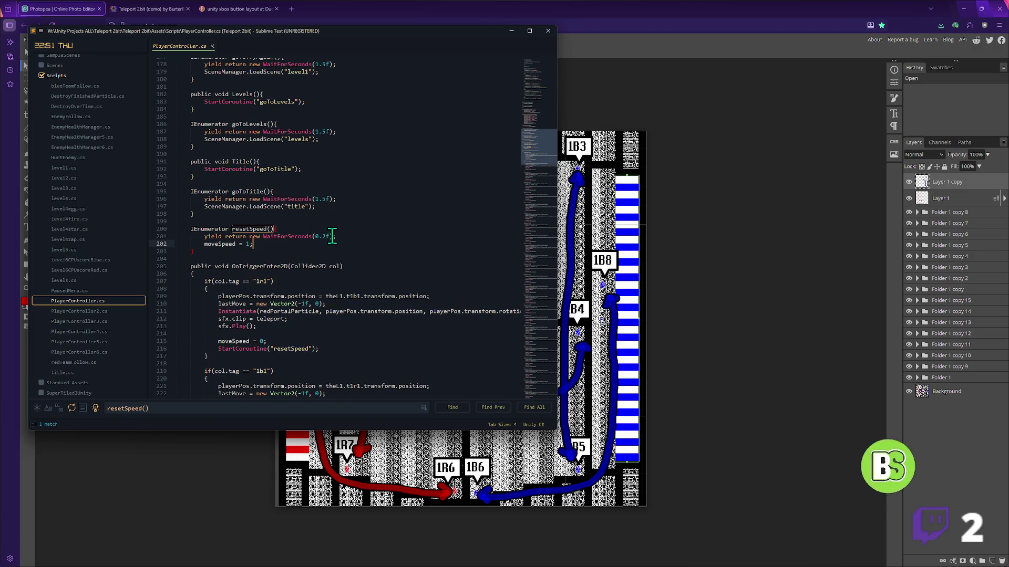
- Search the 1b1 and 1r1 teleport checks, then return to the Photopea map
{"action": "key", "text": "ctrl+f"}
{"action": "type", "text": "1"}
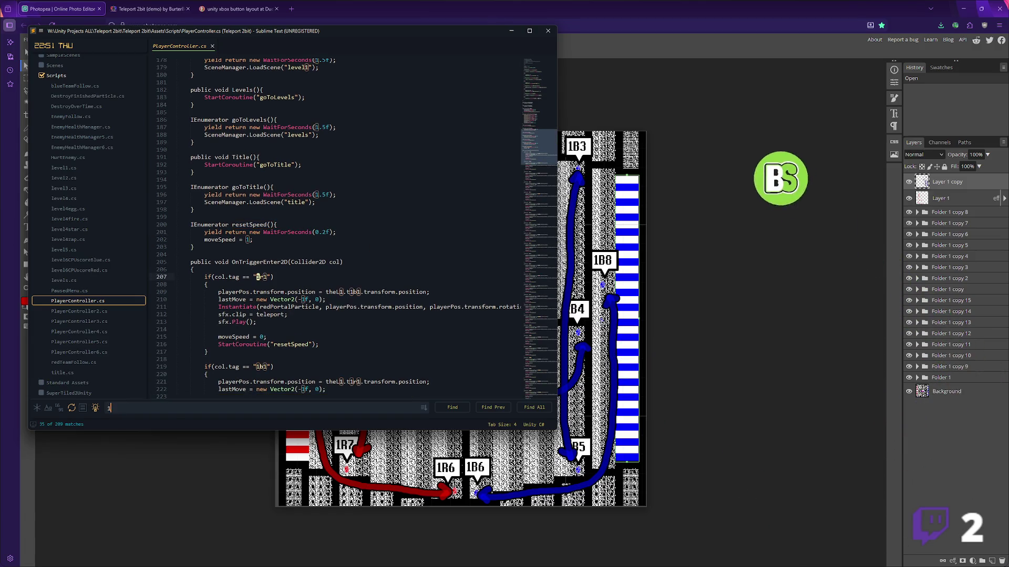
{"action": "type", "text": "b1"}
{"action": "key", "text": "Return"}
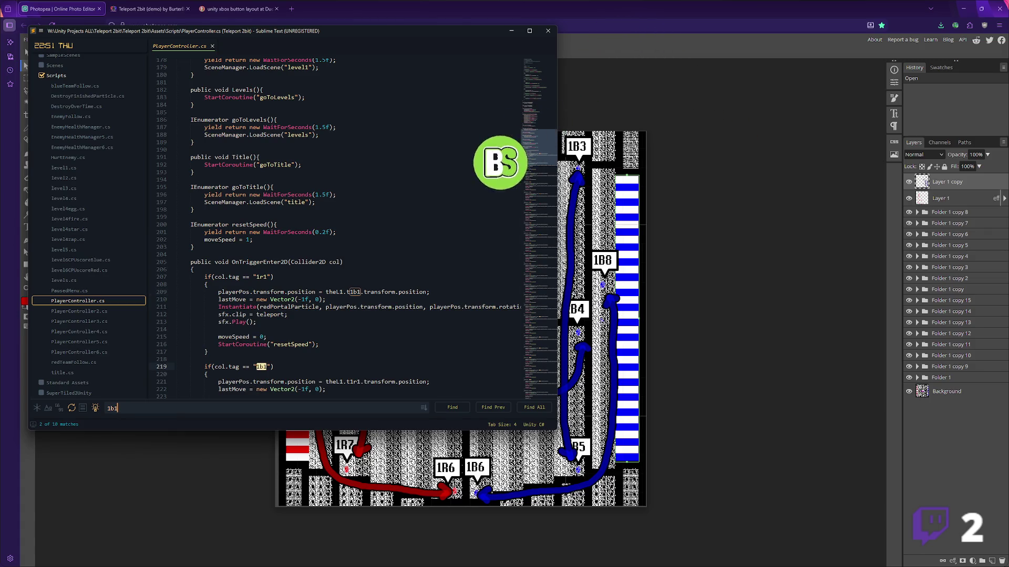
{"action": "key", "text": "BackSpace"}
{"action": "key", "text": "BackSpace"}
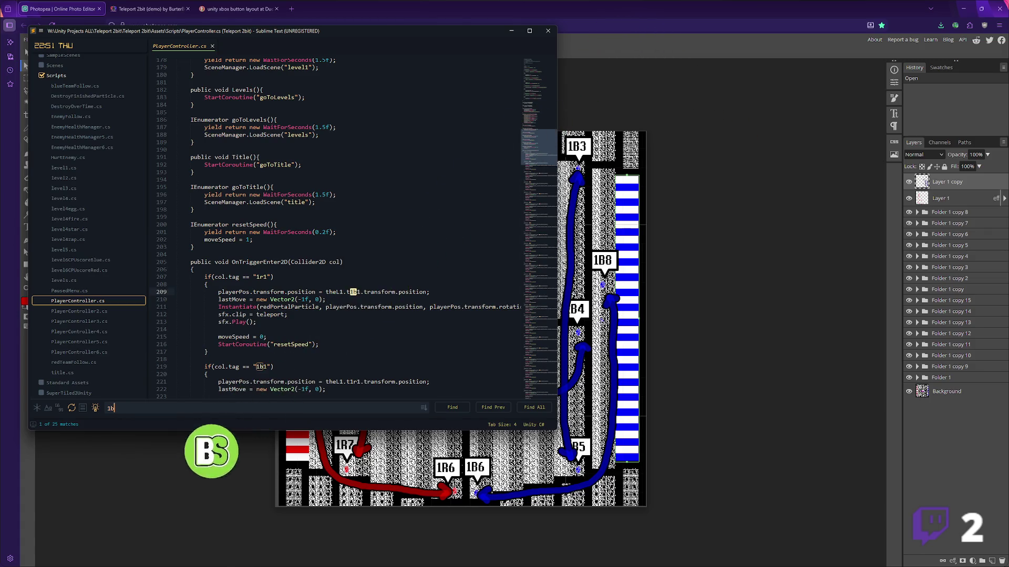
{"action": "type", "text": "r1"}
{"action": "key", "text": "Return"}
{"action": "key", "text": "Return"}
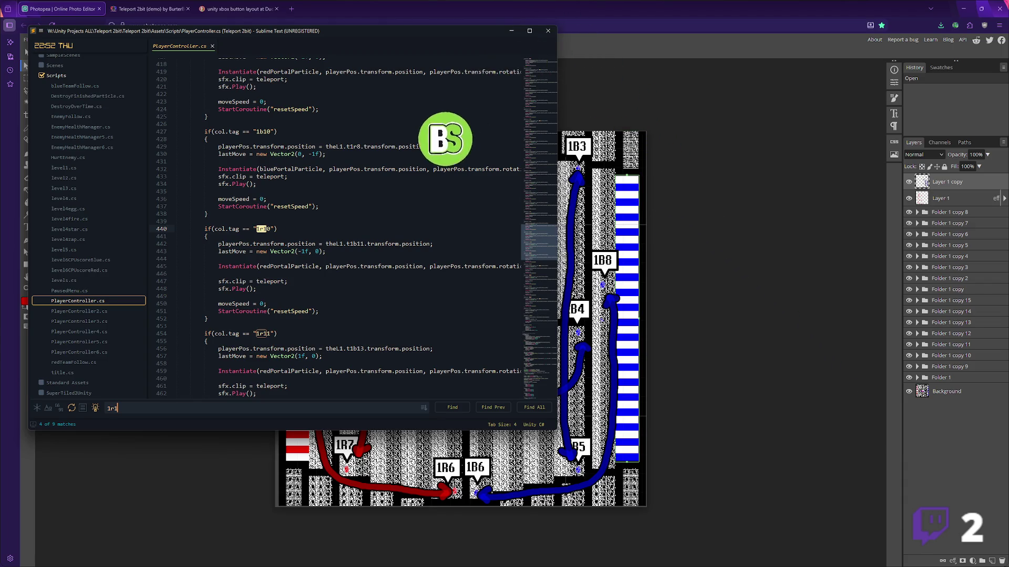
{"action": "key", "text": "Return"}
{"action": "key", "text": "Return"}
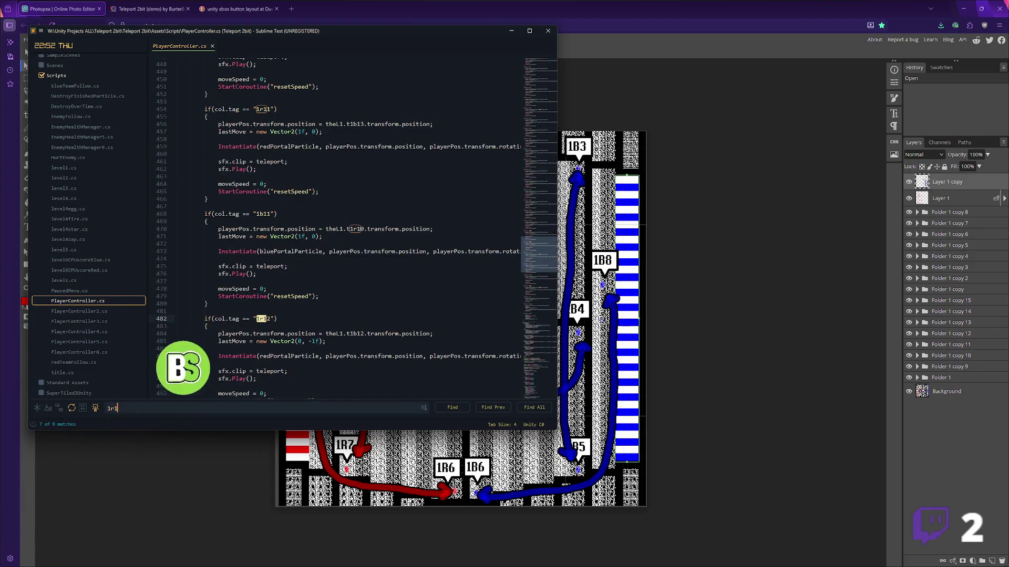
{"action": "left_click", "coordinate": [795, 158]}
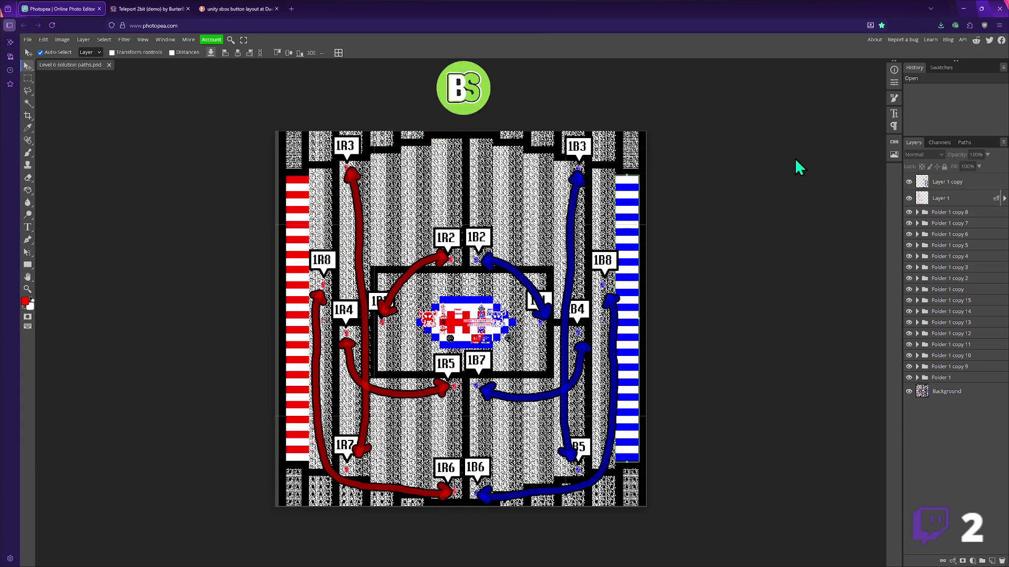